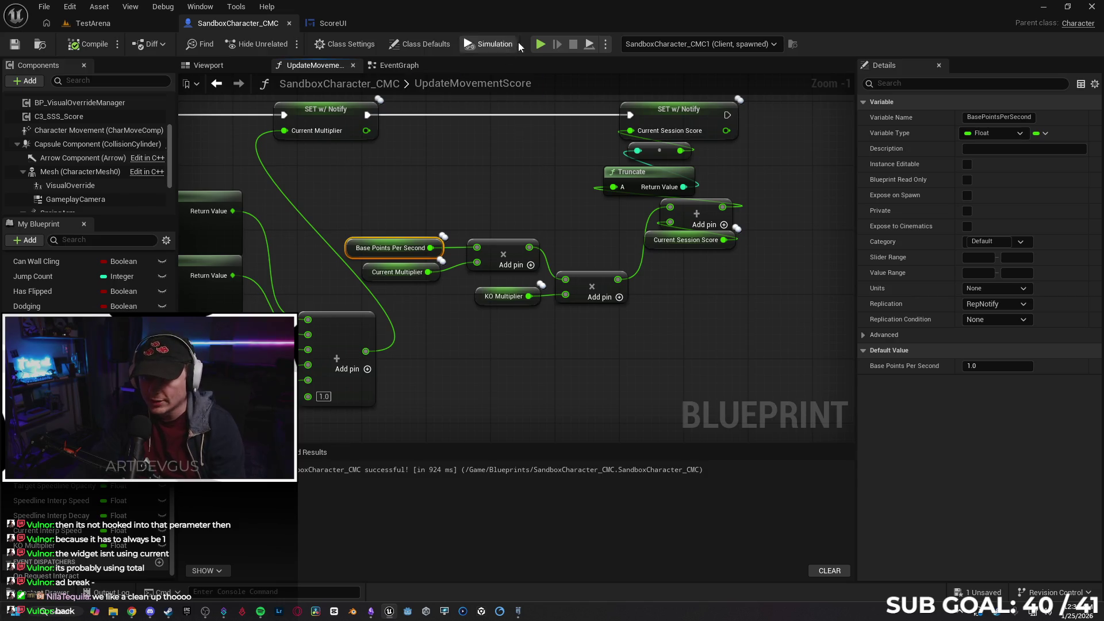
# - Start a two-client play test, then run, jump and slide Client 1 across the roof for score
pyautogui.hotkey('alt', 'p')
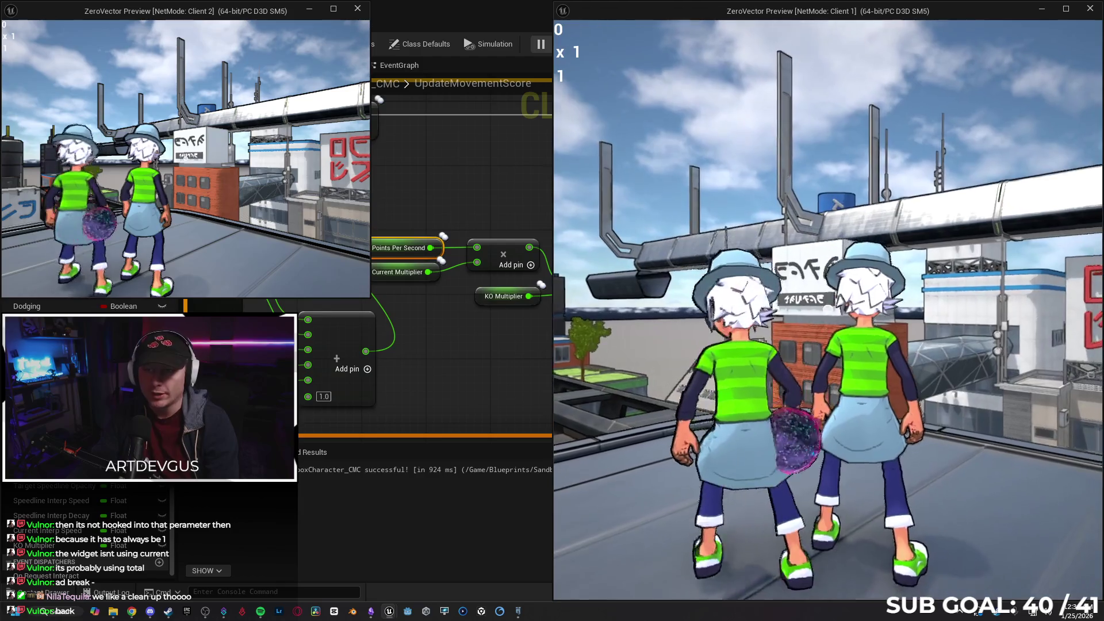
pyautogui.press('w')
pyautogui.press('space')
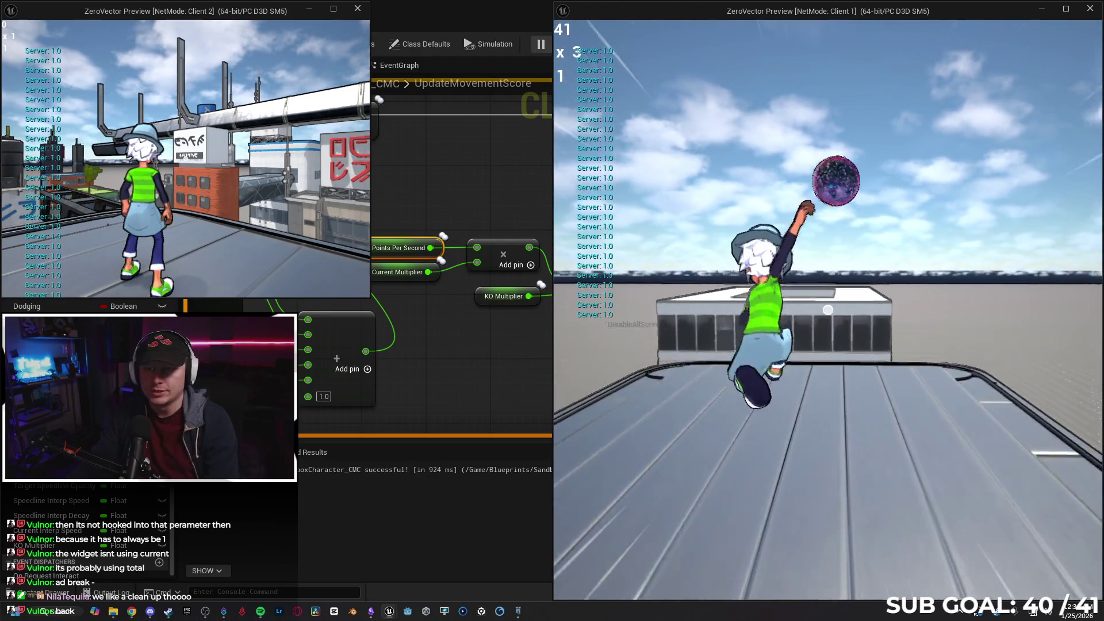
pyautogui.press('w')
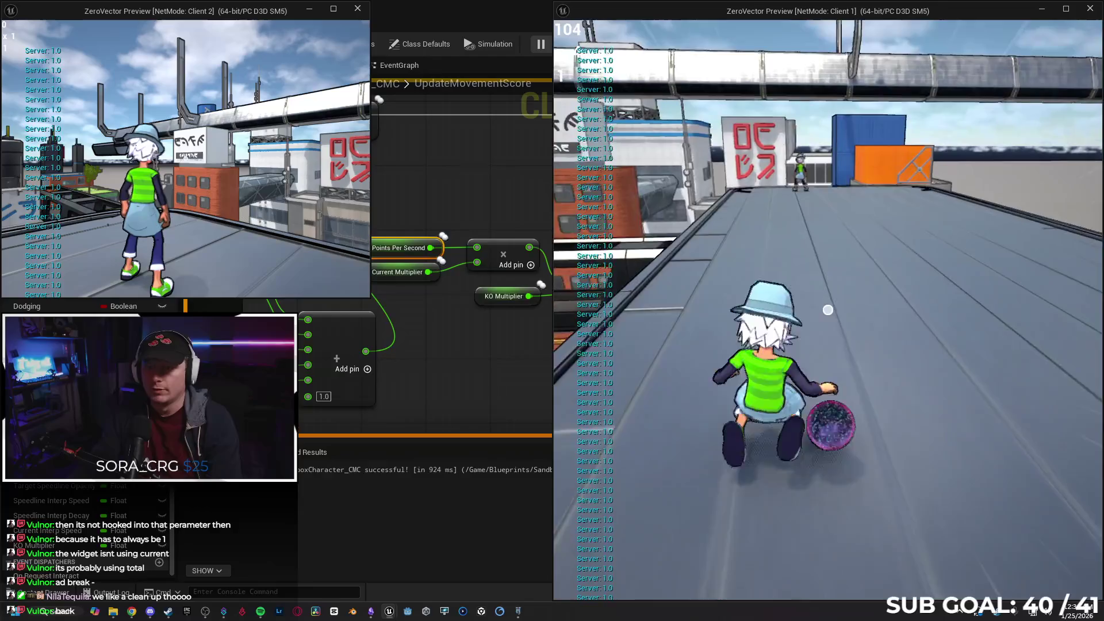
pyautogui.press('w')
pyautogui.press('w')
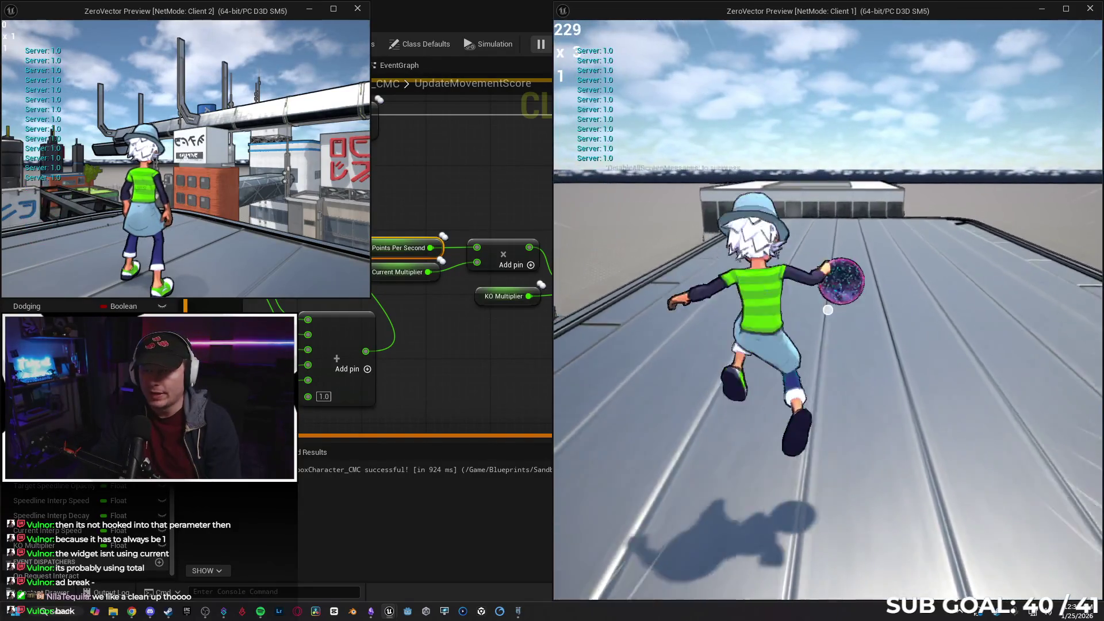
# - Flip, mantle the wall ledge and wall-run the dark building to raise the multiplier
pyautogui.press('space')
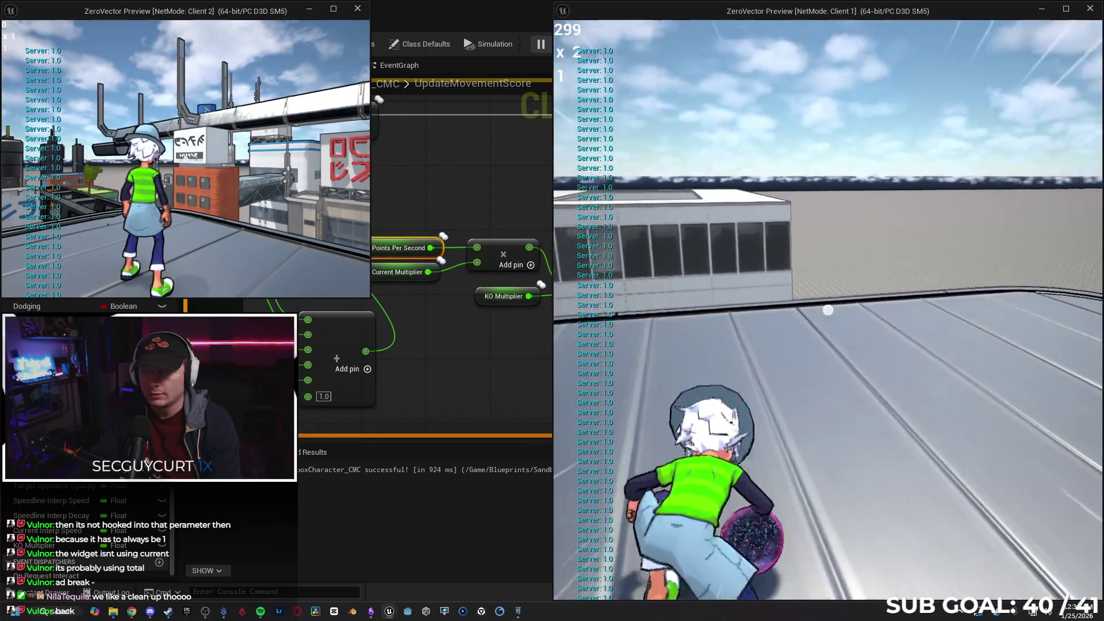
pyautogui.press('space')
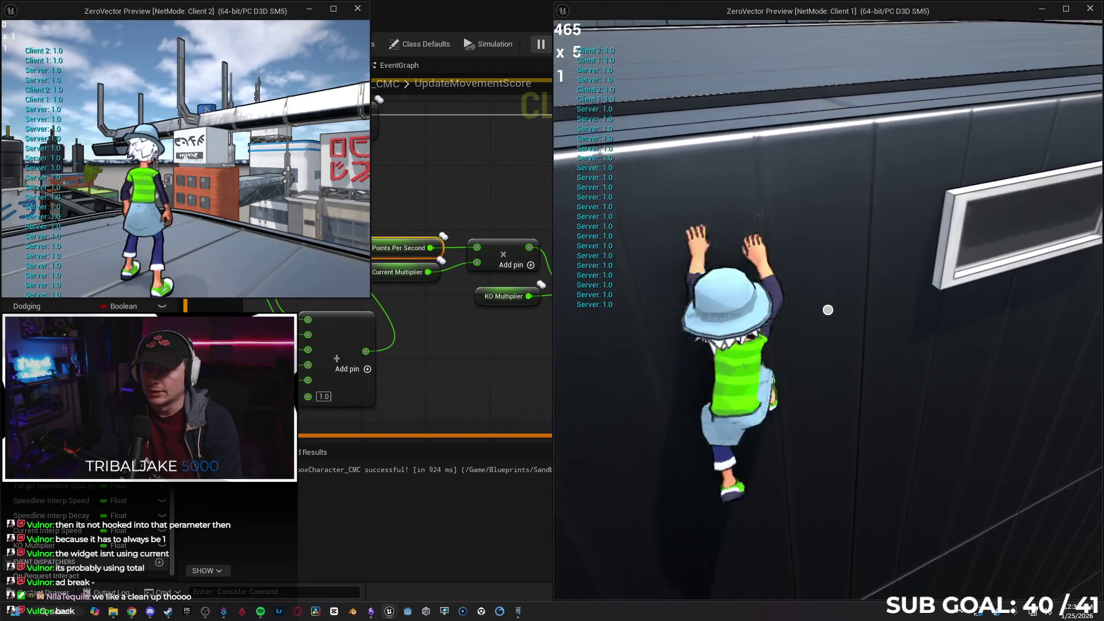
pyautogui.press('space')
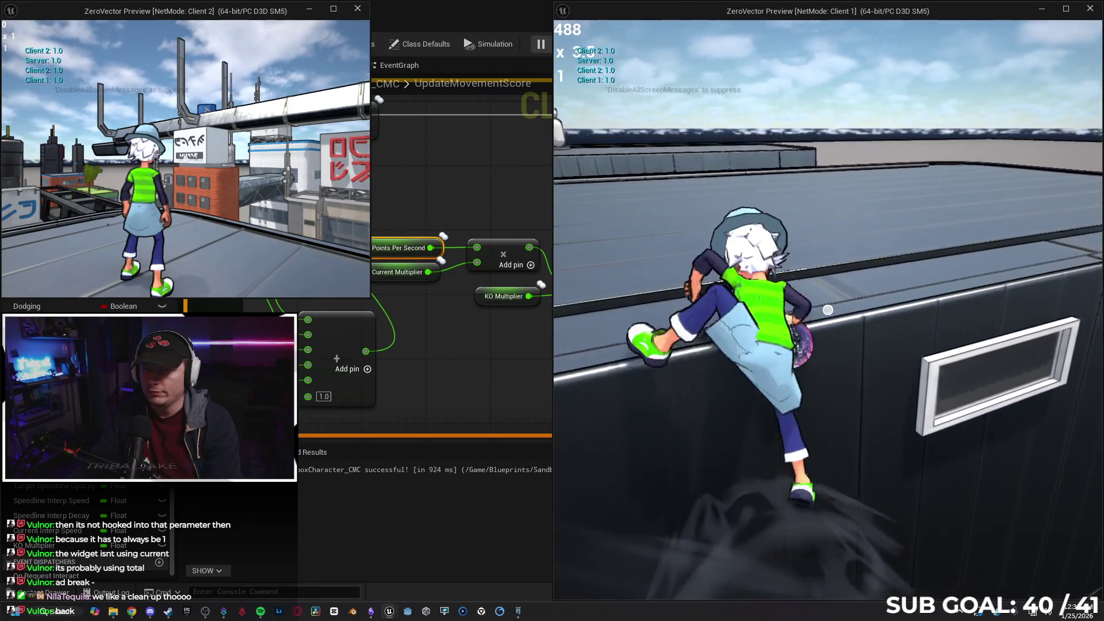
pyautogui.press('space')
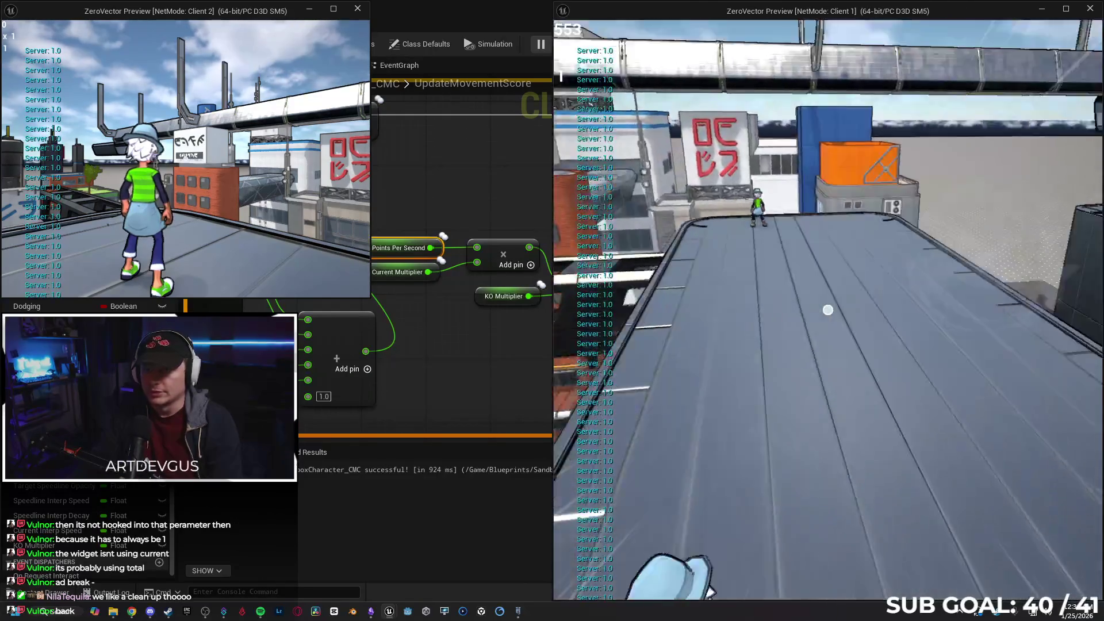
pyautogui.press('space')
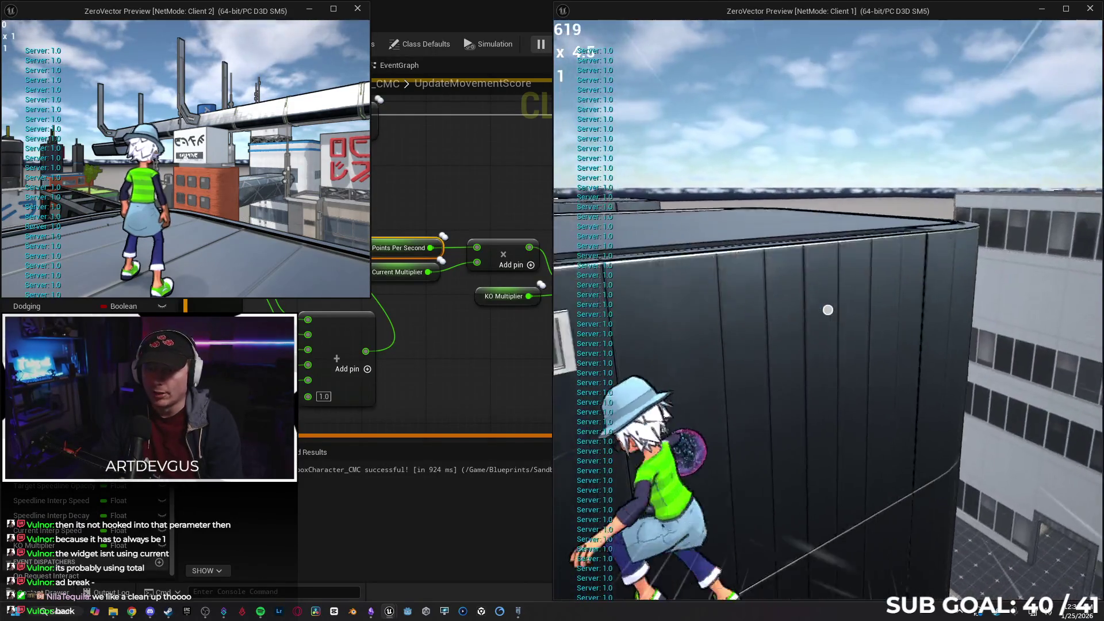
pyautogui.press('space')
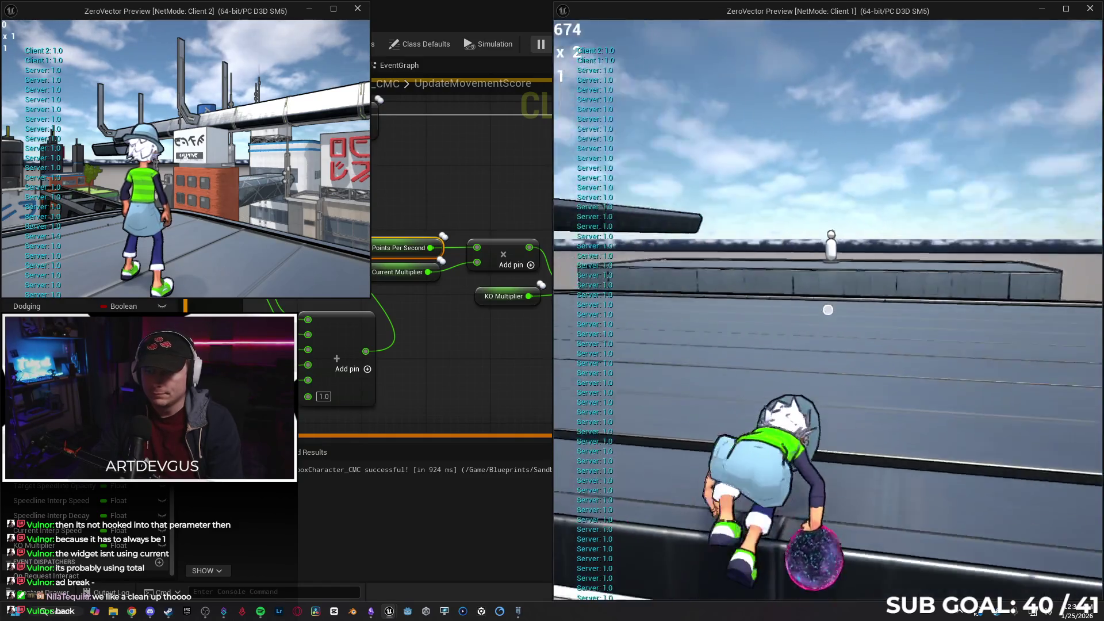
# - Run back toward the other player and bring the blueprint editor to the front
pyautogui.press('w')
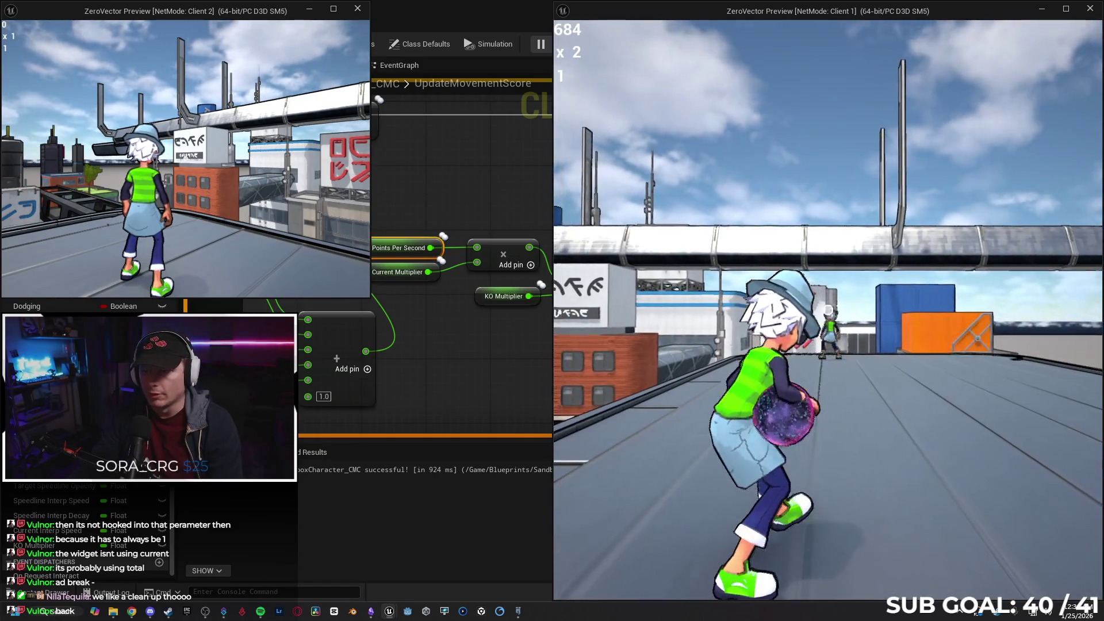
pyautogui.press('w')
pyautogui.press('w')
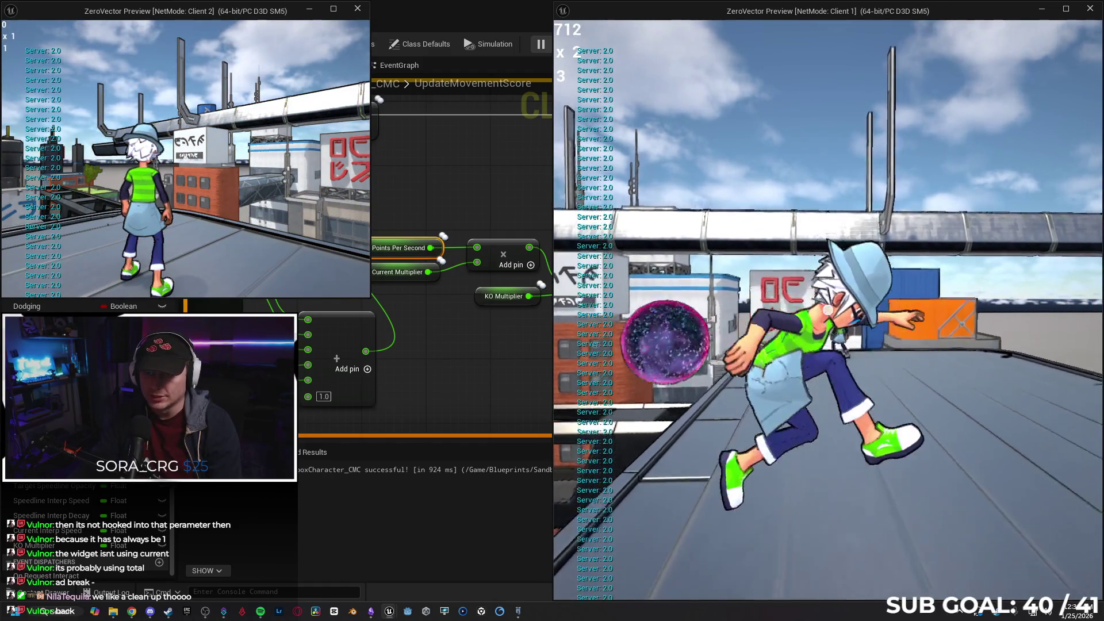
pyautogui.hotkey('alt', 'Tab')
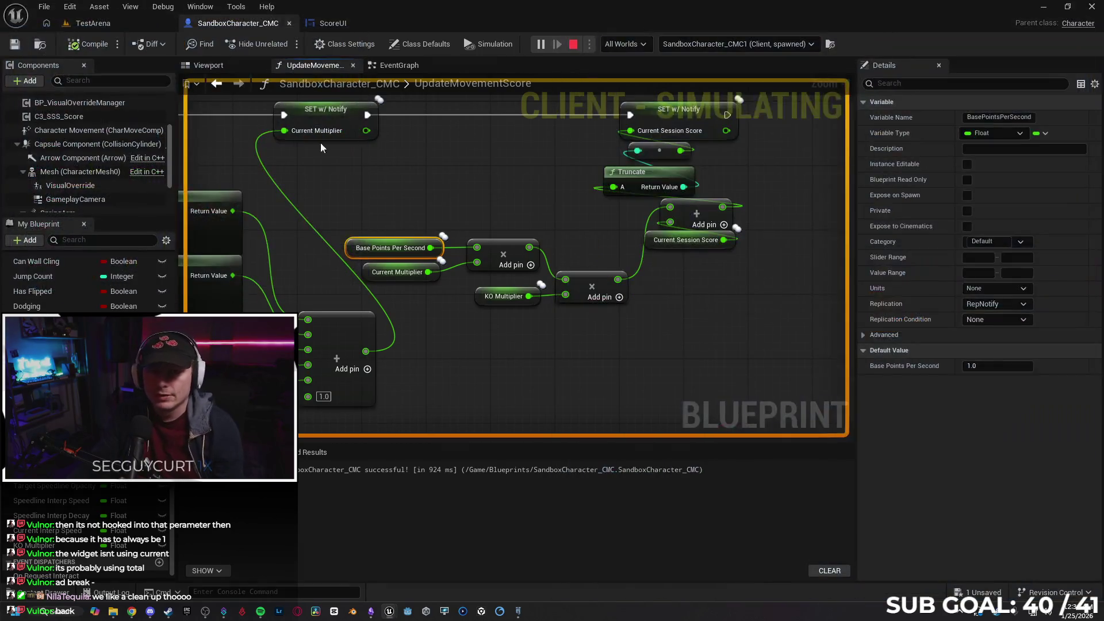
# - Stop the play test and browse ScoreUI's Get_CurrentX_Text and Get_CurrentKOX_Text functions
pyautogui.press('Escape')
pyautogui.click(345, 23)
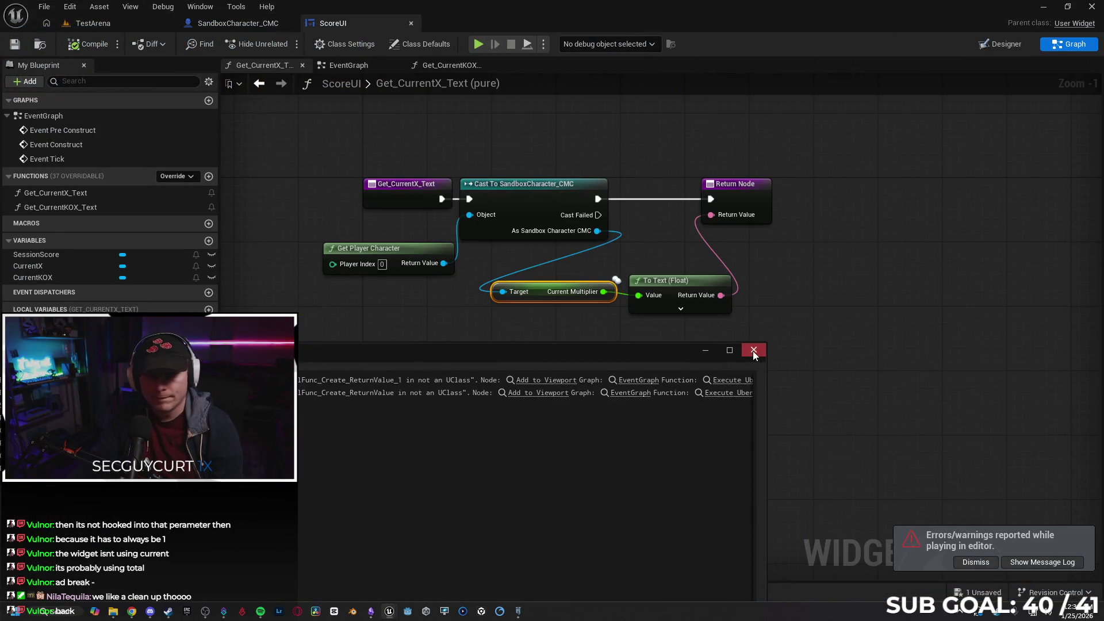
pyautogui.click(753, 350)
pyautogui.click(115, 207)
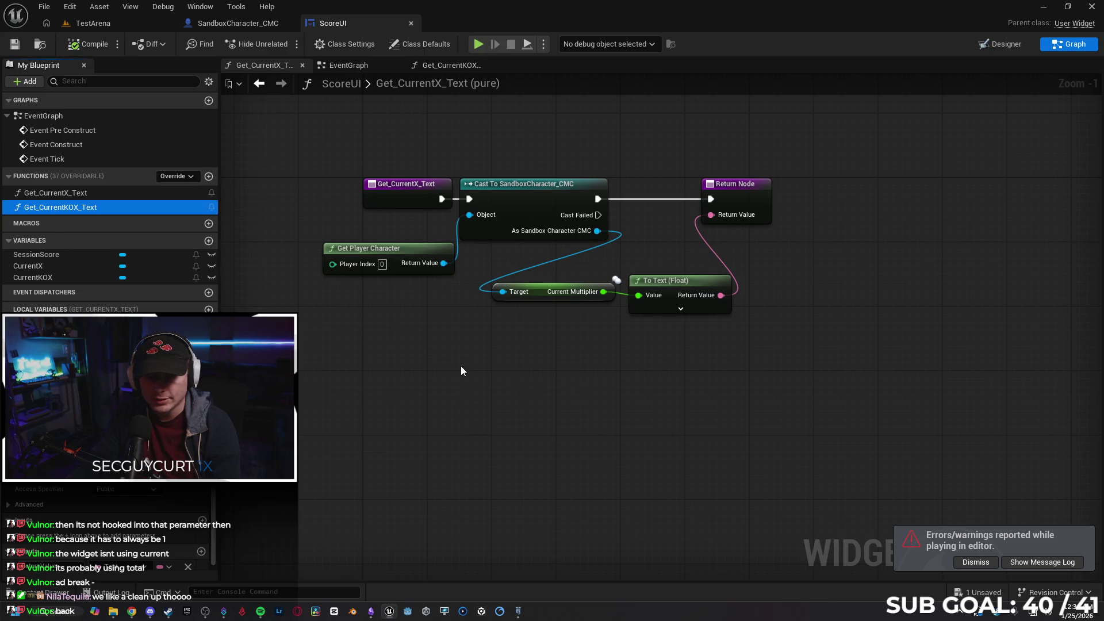
pyautogui.click(120, 190)
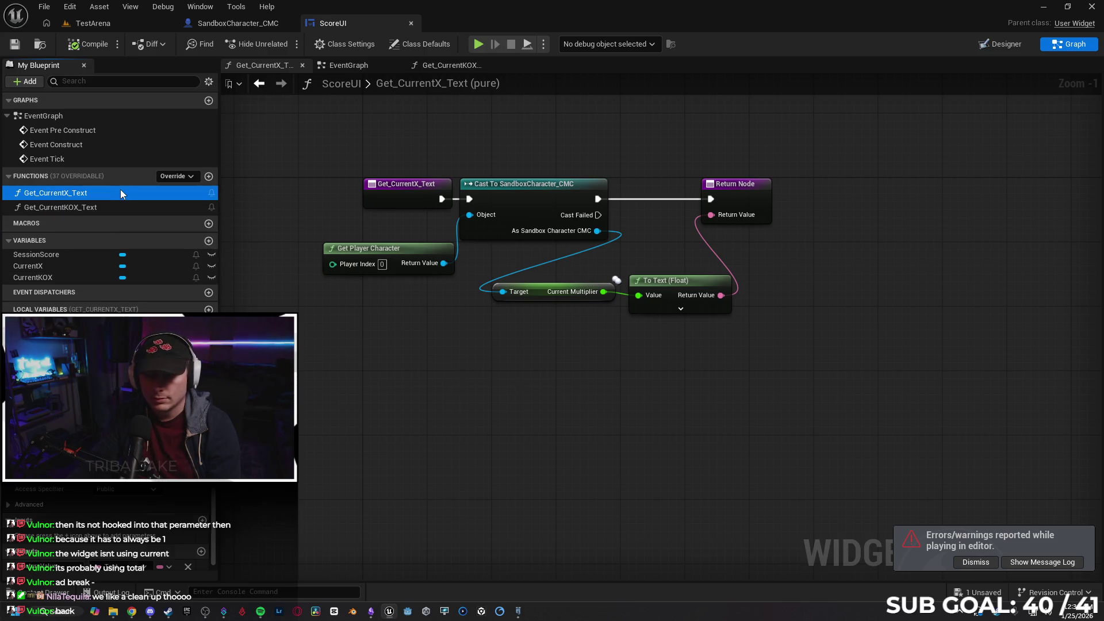
pyautogui.click(123, 206)
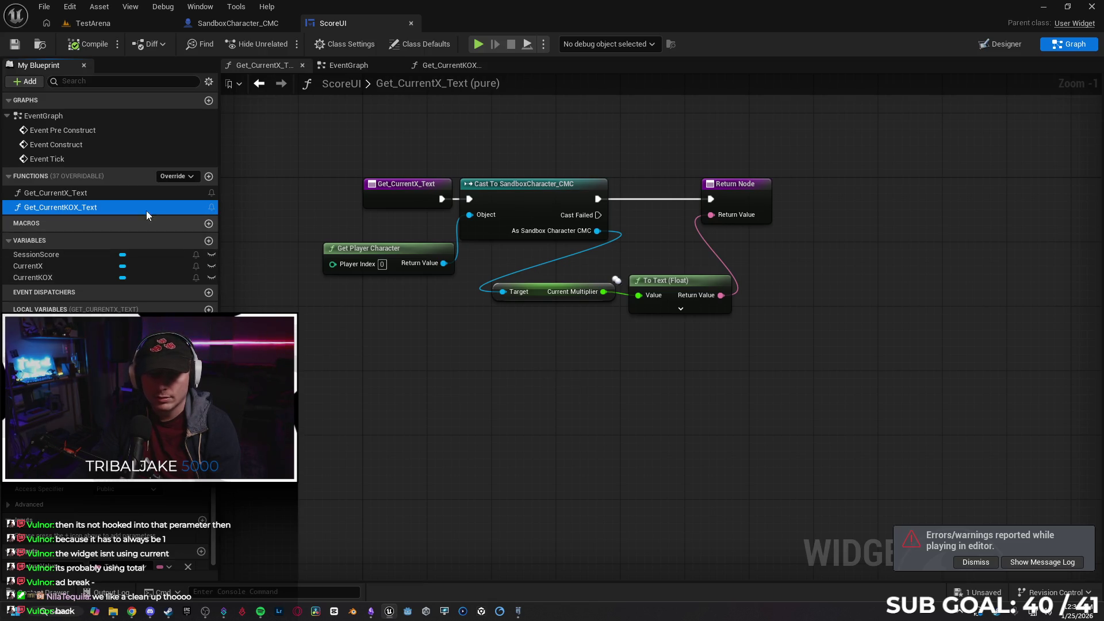
pyautogui.moveTo(541, 400); pyautogui.dragTo(615, 401)
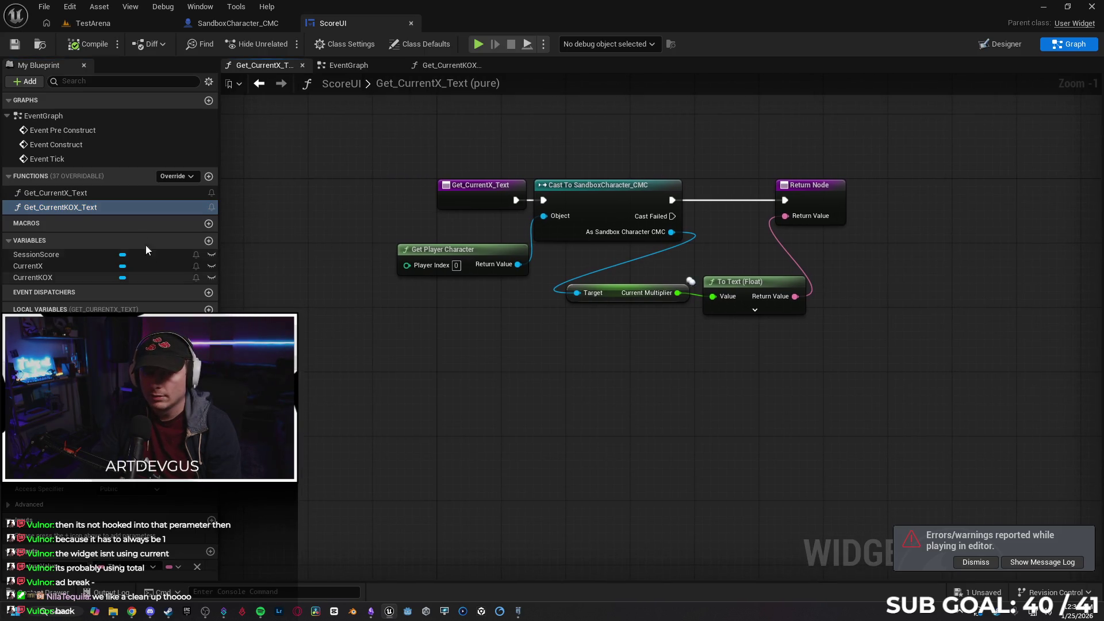
# - Try replacing Current Multiplier with a KO Multiplier getter, undo it, and reopen Get_CurrentKOX_Text
pyautogui.moveTo(671, 232); pyautogui.dragTo(601, 340)
pyautogui.write('get ko')
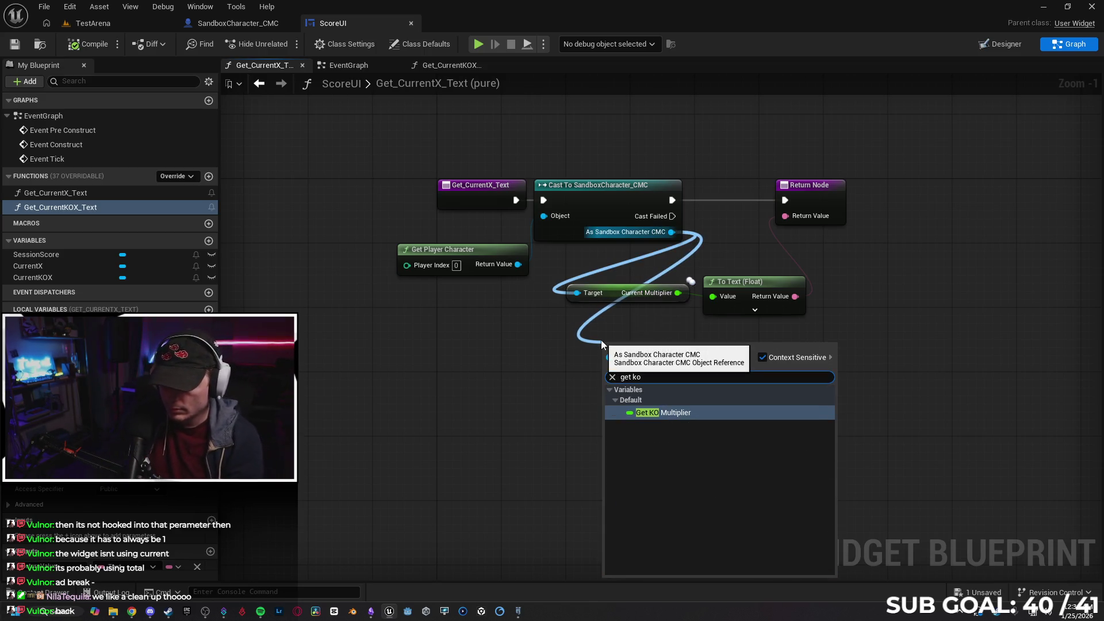
pyautogui.press('Return')
pyautogui.click(610, 294)
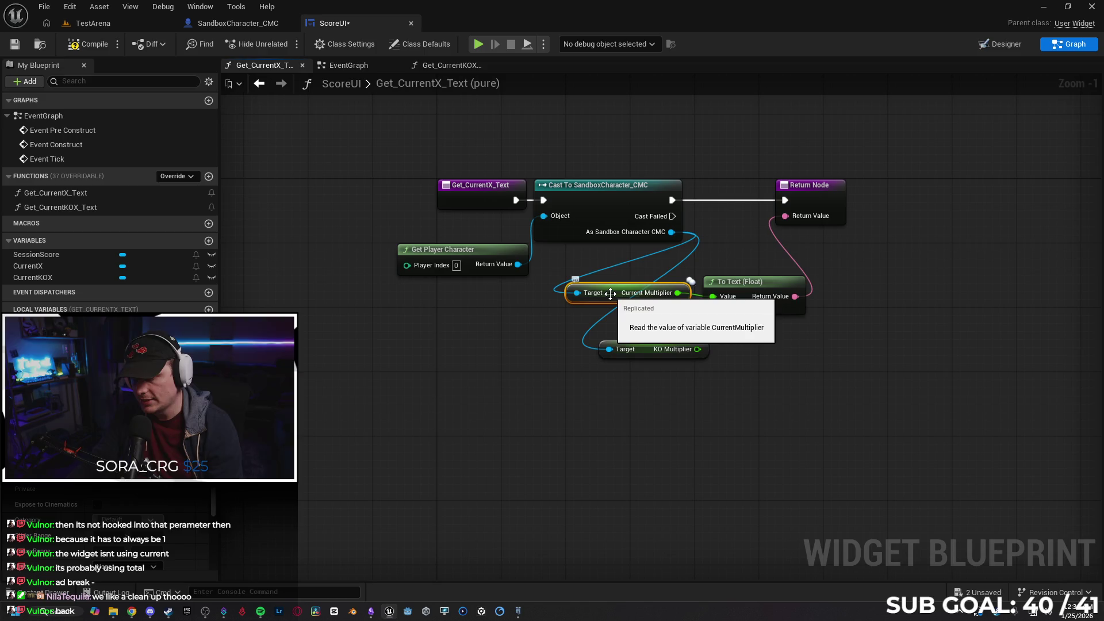
pyautogui.press('Delete')
pyautogui.moveTo(641, 352)
pyautogui.mouseDown()
pyautogui.moveTo(608, 303)
pyautogui.moveTo(713, 297)
pyautogui.mouseUp()
pyautogui.moveTo(604, 299); pyautogui.dragTo(612, 292)
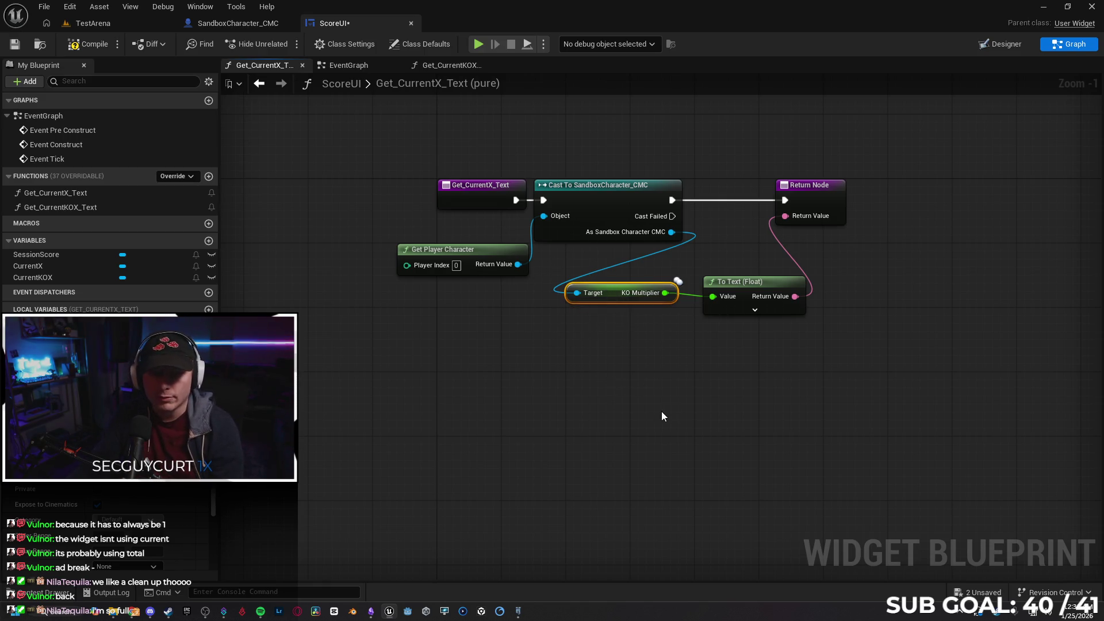
pyautogui.hotkey('ctrl', 'z')
pyautogui.hotkey('ctrl', 'z')
pyautogui.hotkey('ctrl', 'z')
pyautogui.hotkey('ctrl', 'z')
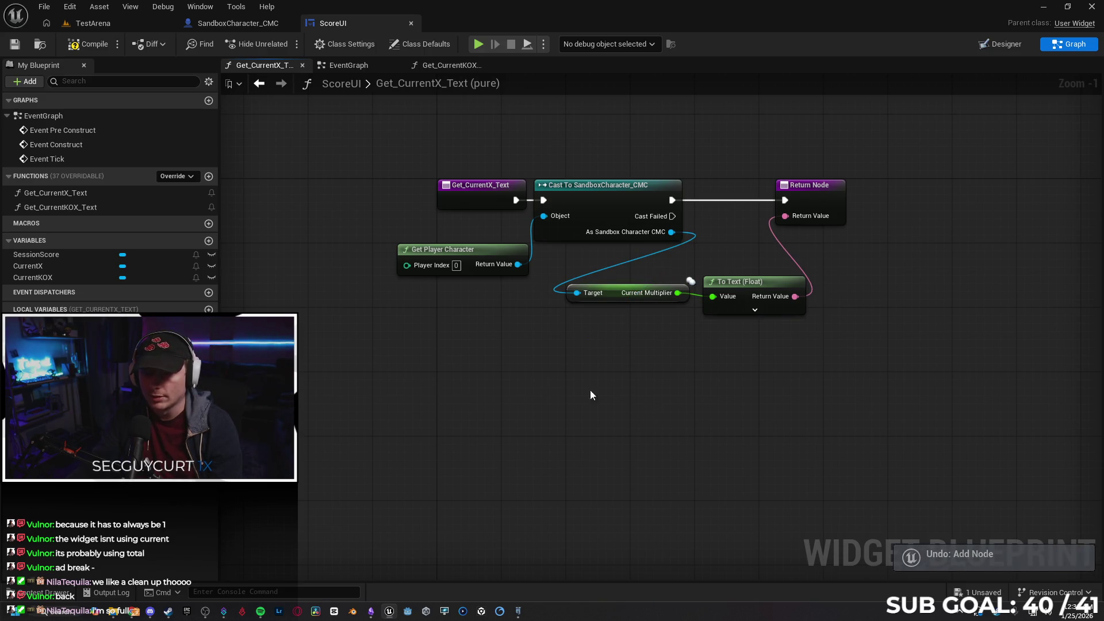
pyautogui.doubleClick(80, 207)
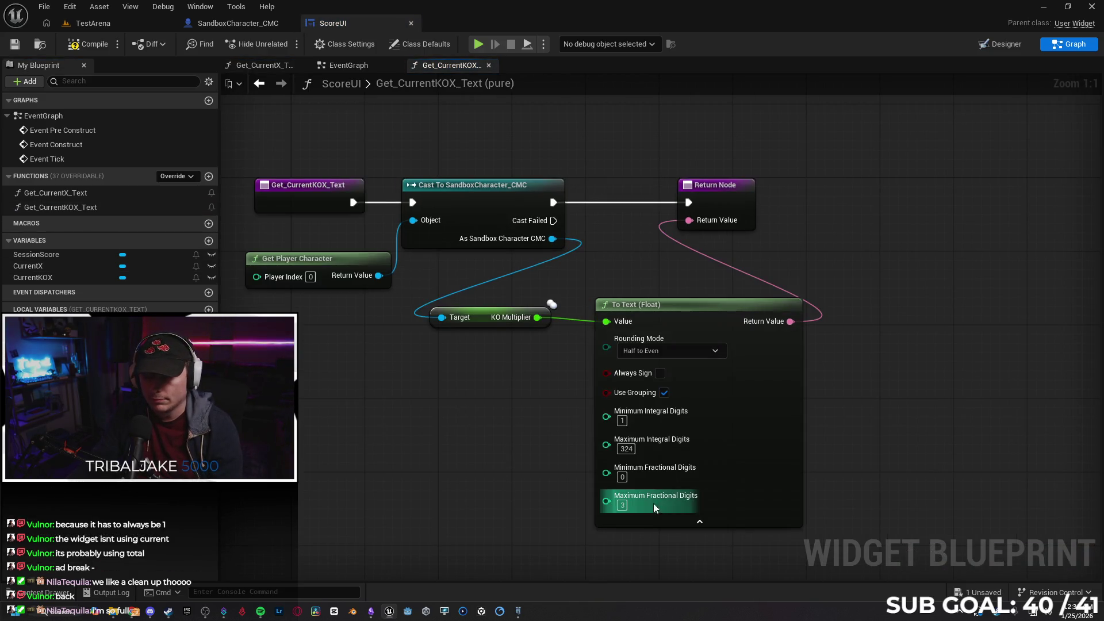
# - Collapse the text conversion node and show Get_CurrentX_Text and Get_CurrentKOX_Text in split view
pyautogui.click(700, 522)
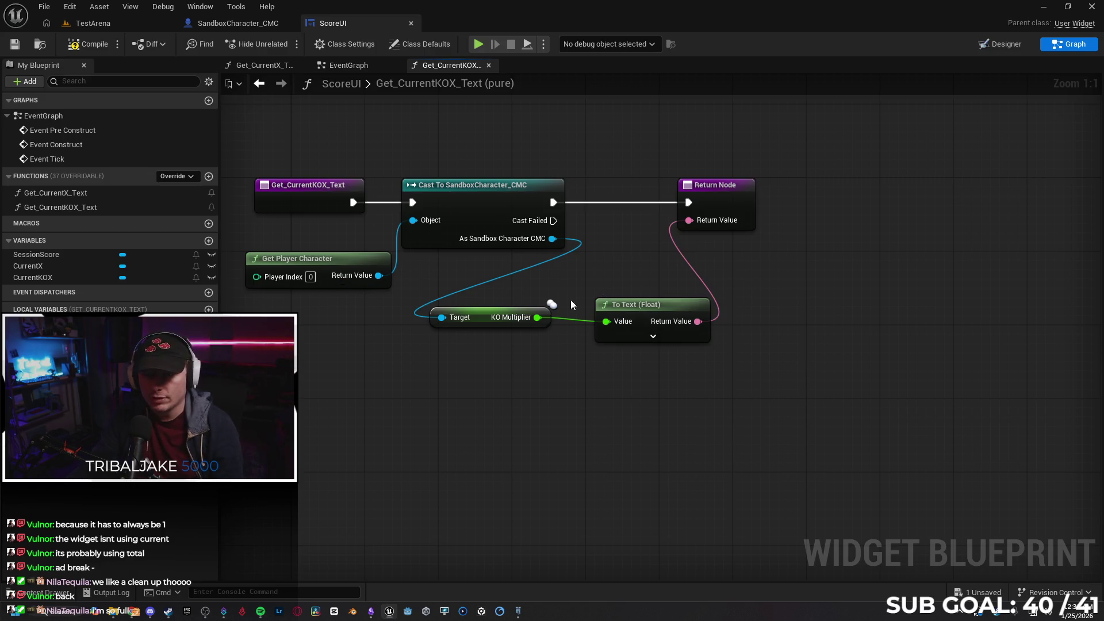
pyautogui.click(247, 28)
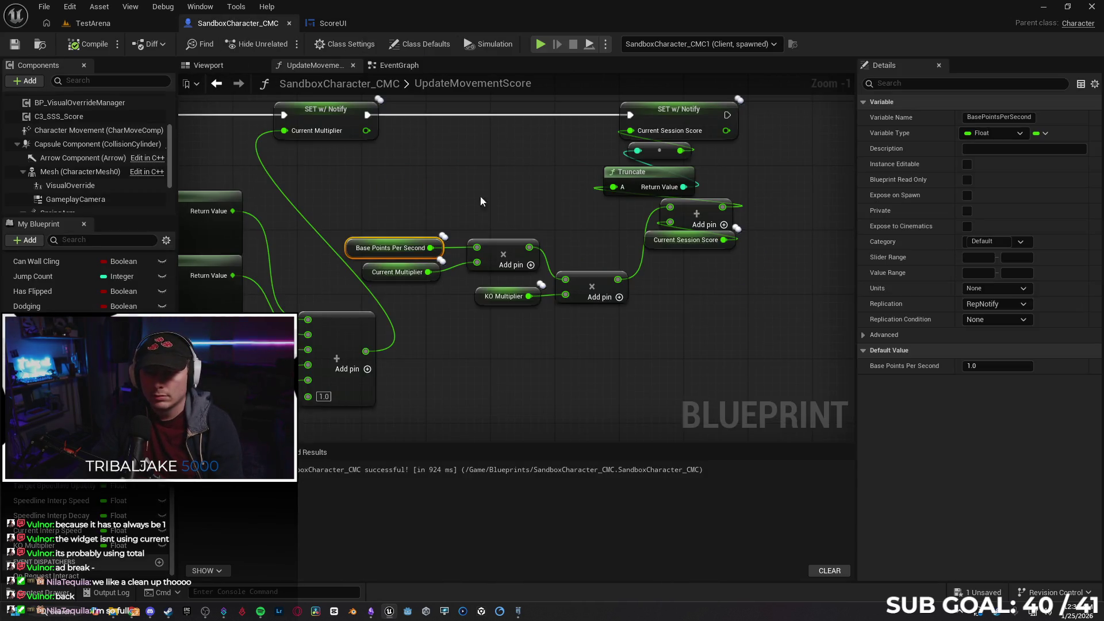
pyautogui.click(339, 24)
pyautogui.doubleClick(122, 192)
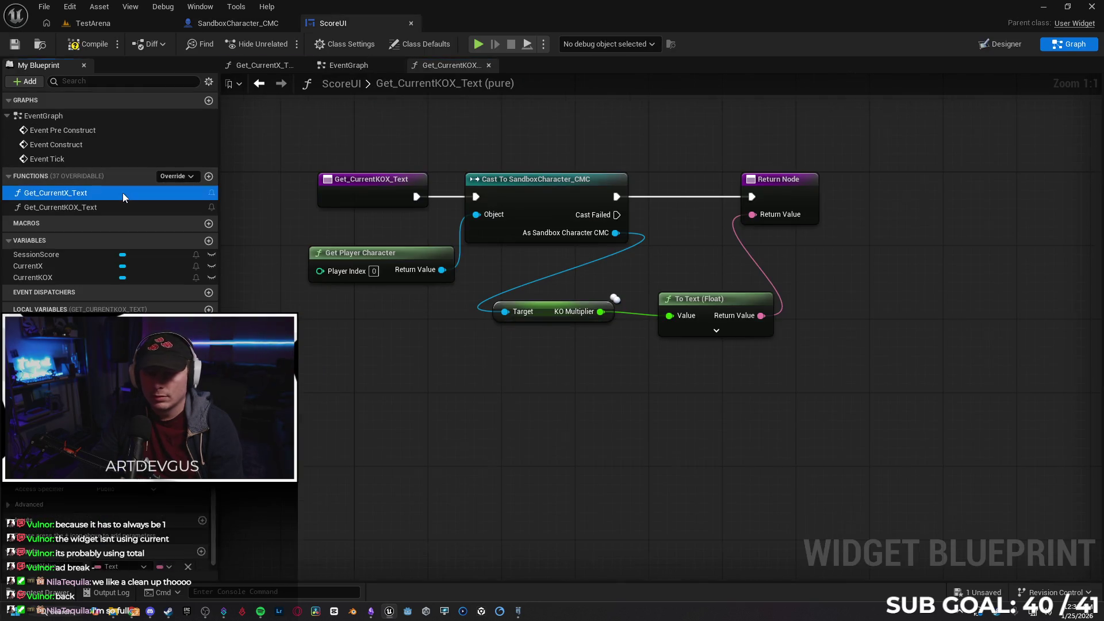
pyautogui.click(445, 68)
pyautogui.moveTo(445, 68)
pyautogui.mouseDown()
pyautogui.moveTo(347, 74)
pyautogui.moveTo(367, 80)
pyautogui.mouseUp()
# - Undo the last node move, then redo it from the Edit menu
pyautogui.click(466, 119)
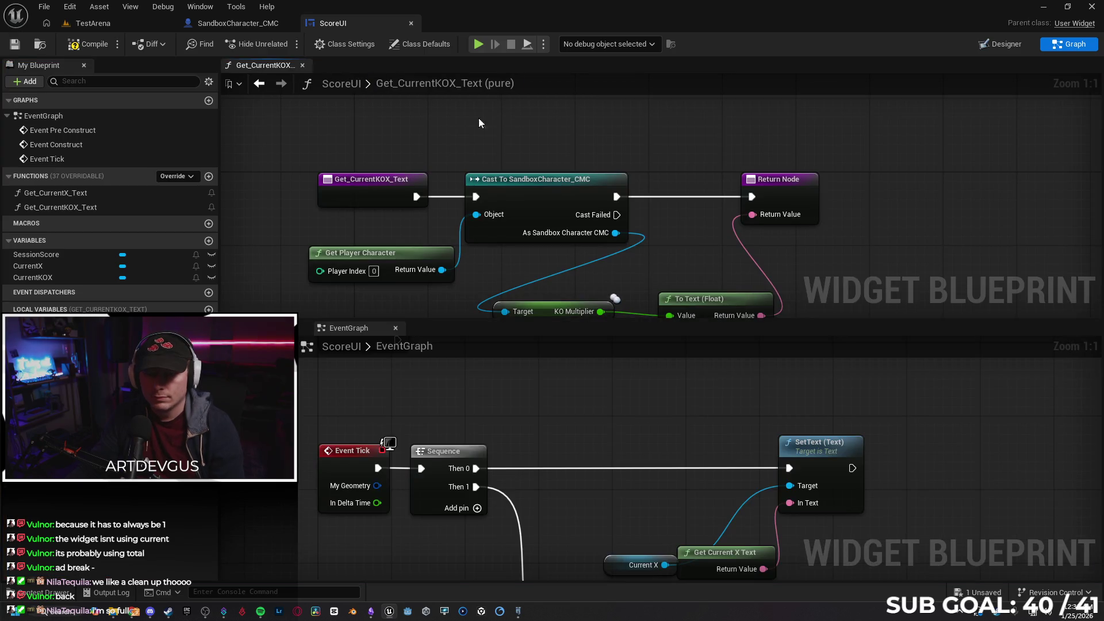
pyautogui.hotkey('ctrl', 'z')
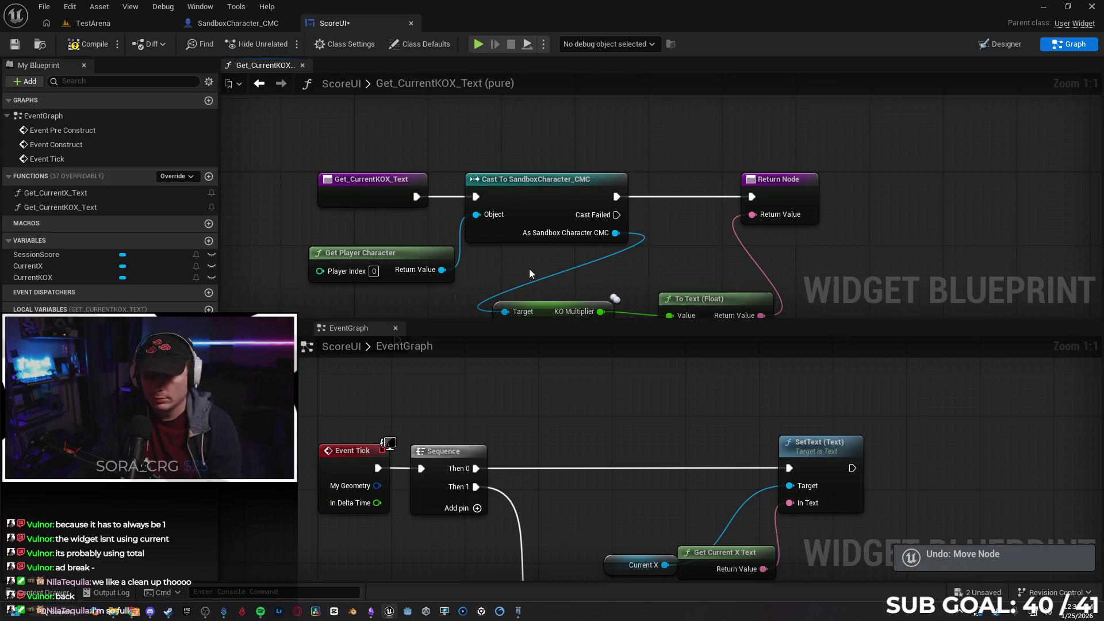
pyautogui.click(70, 7)
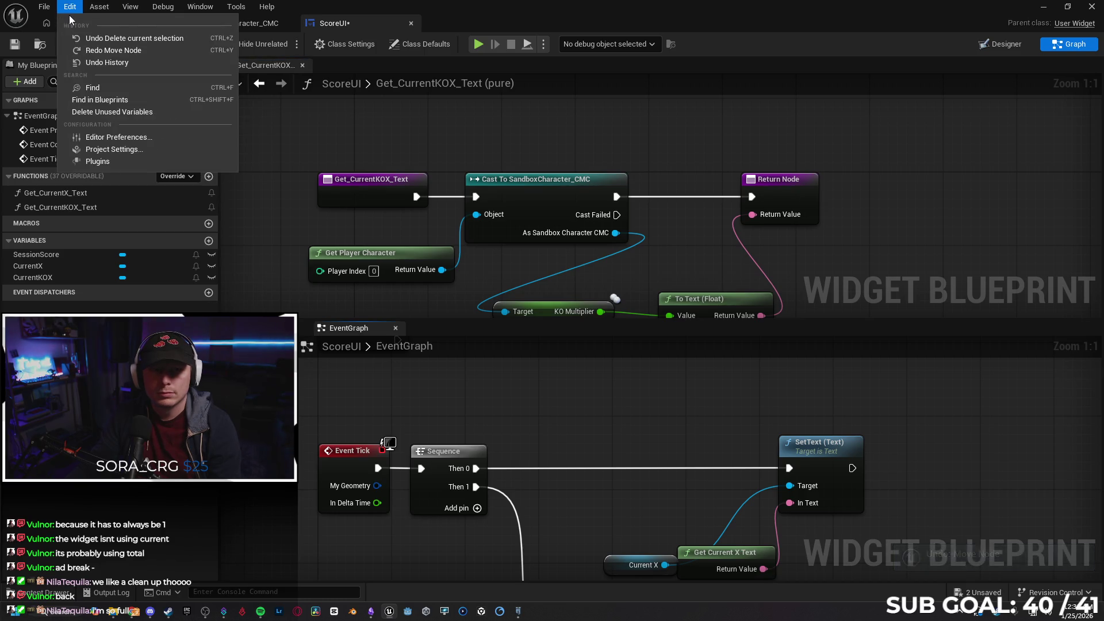
pyautogui.click(101, 51)
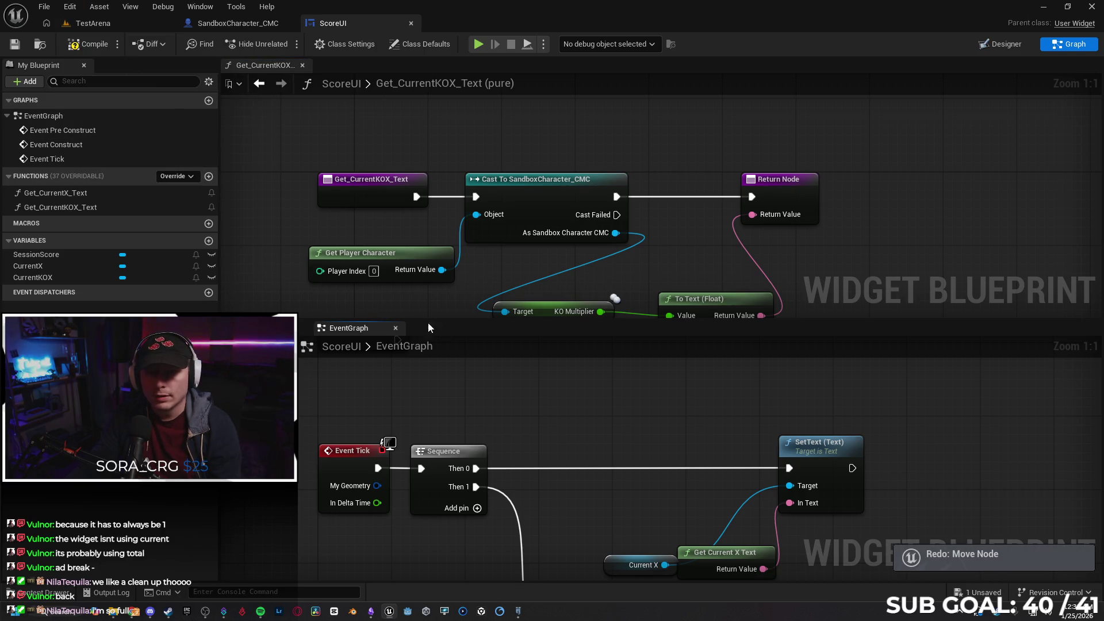
# - Review the Get_CurrentX_Text, Get_CurrentKOX_Text and ScoreUI event graphs, then return to SandboxCharacter_CMC
pyautogui.click(303, 64)
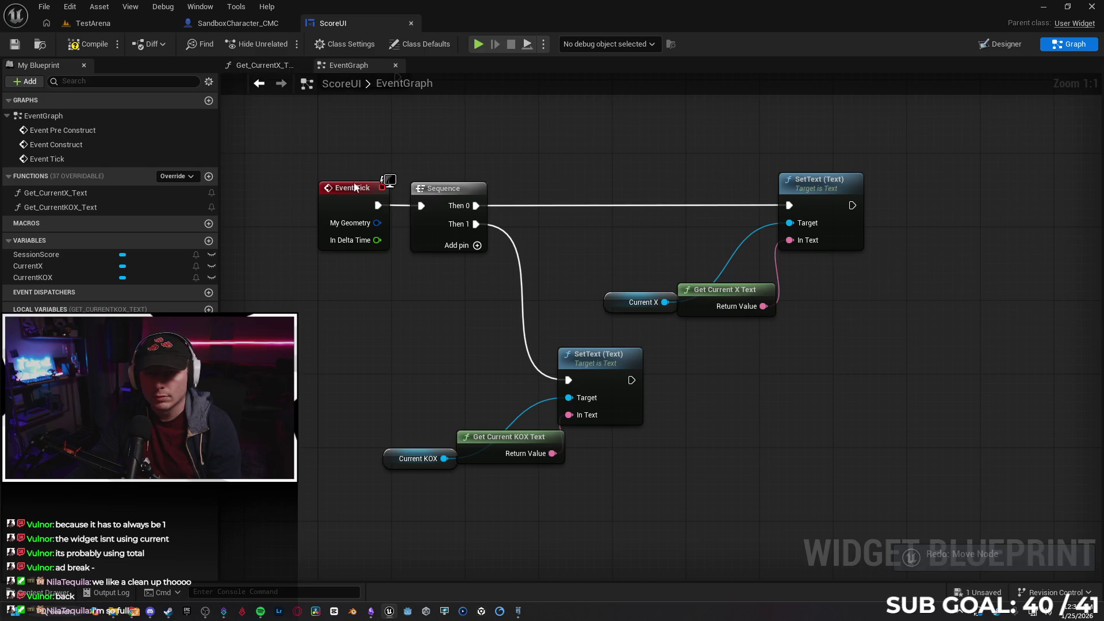
pyautogui.click(272, 65)
pyautogui.moveTo(650, 350); pyautogui.dragTo(567, 343)
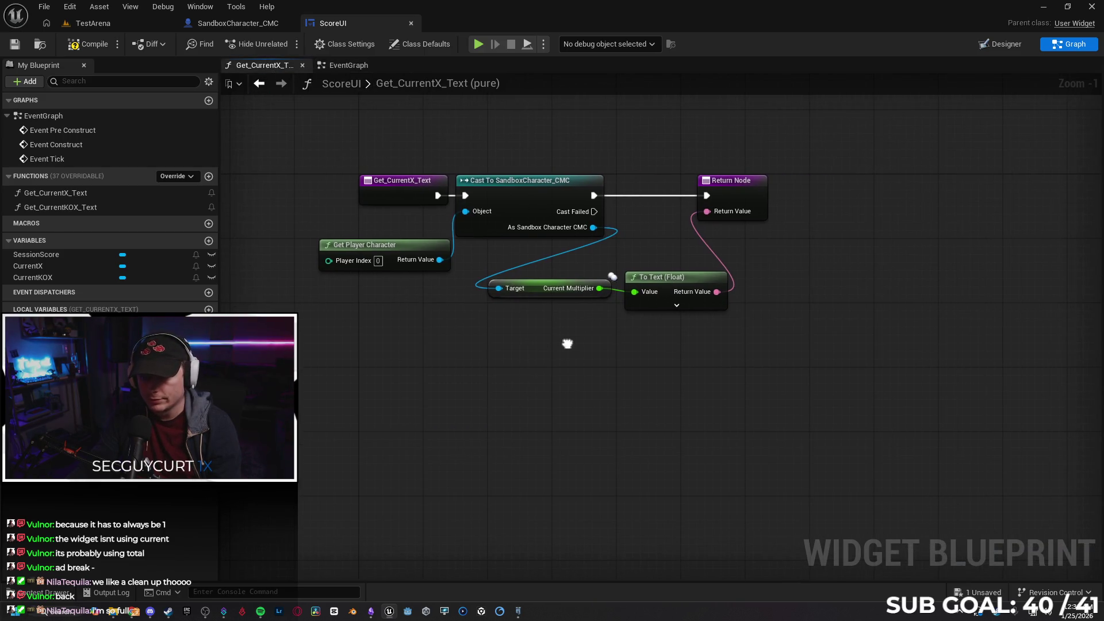
pyautogui.doubleClick(132, 209)
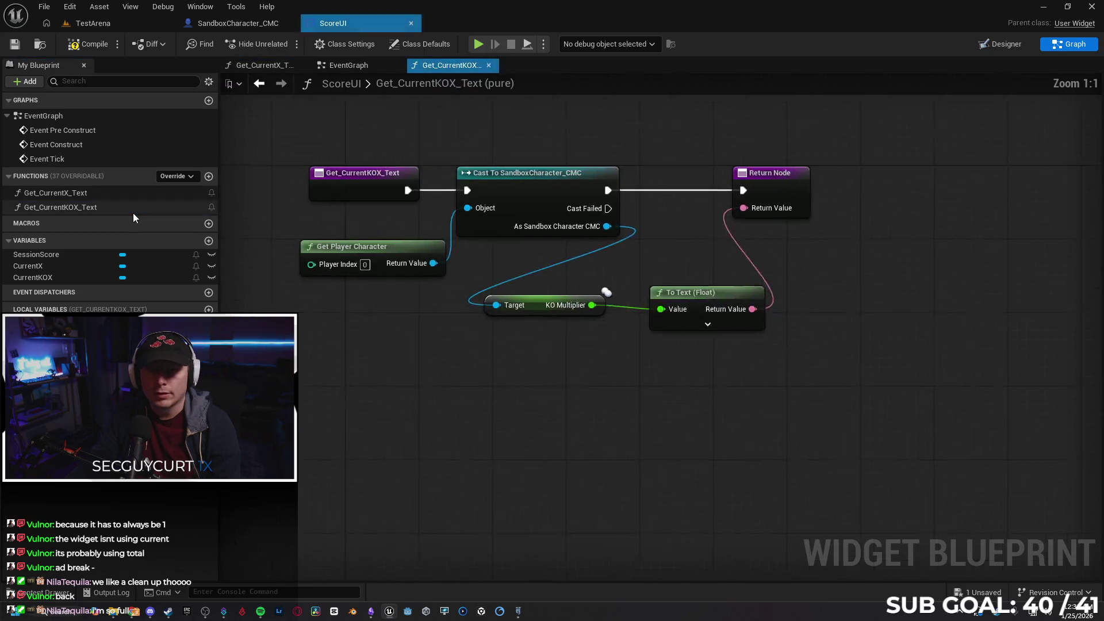
pyautogui.moveTo(610, 386); pyautogui.dragTo(606, 386)
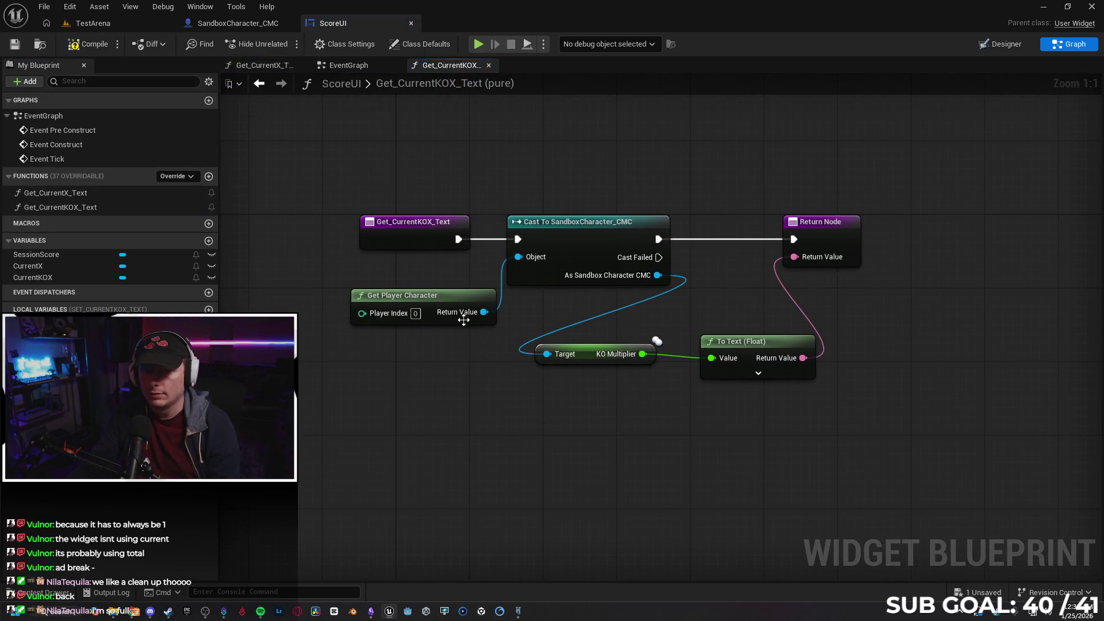
pyautogui.click(281, 69)
pyautogui.click(355, 68)
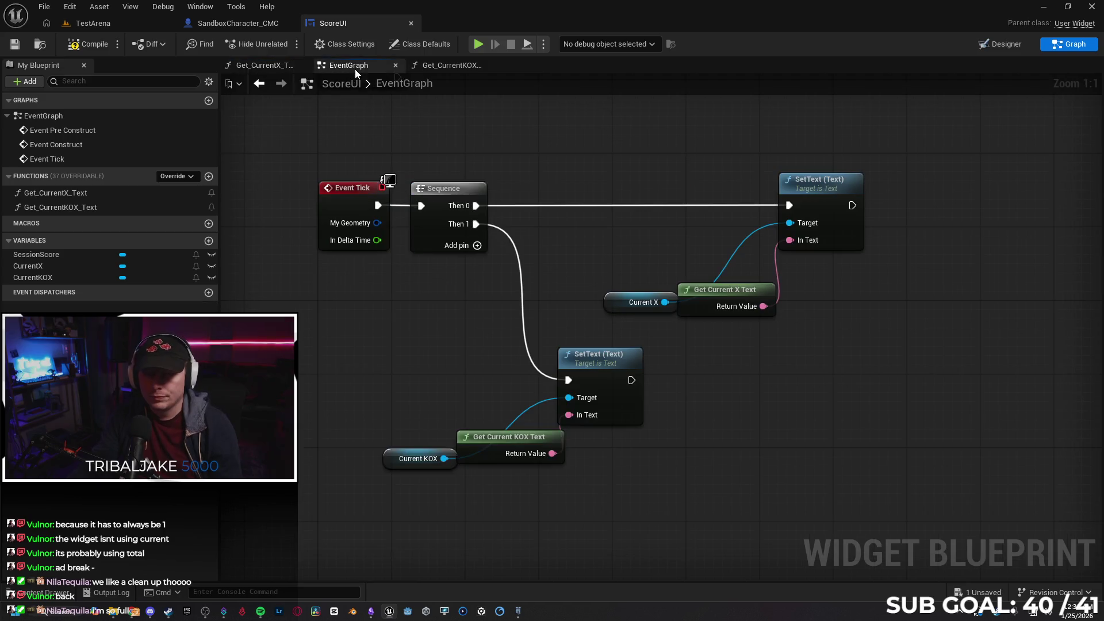
pyautogui.moveTo(473, 294); pyautogui.dragTo(419, 280)
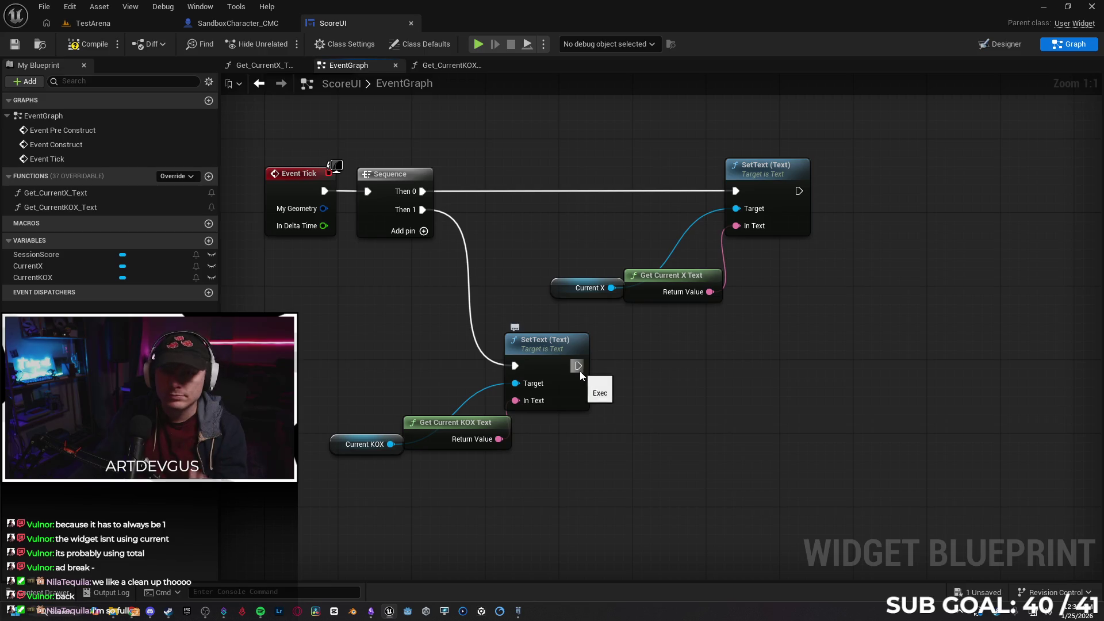
pyautogui.click(234, 25)
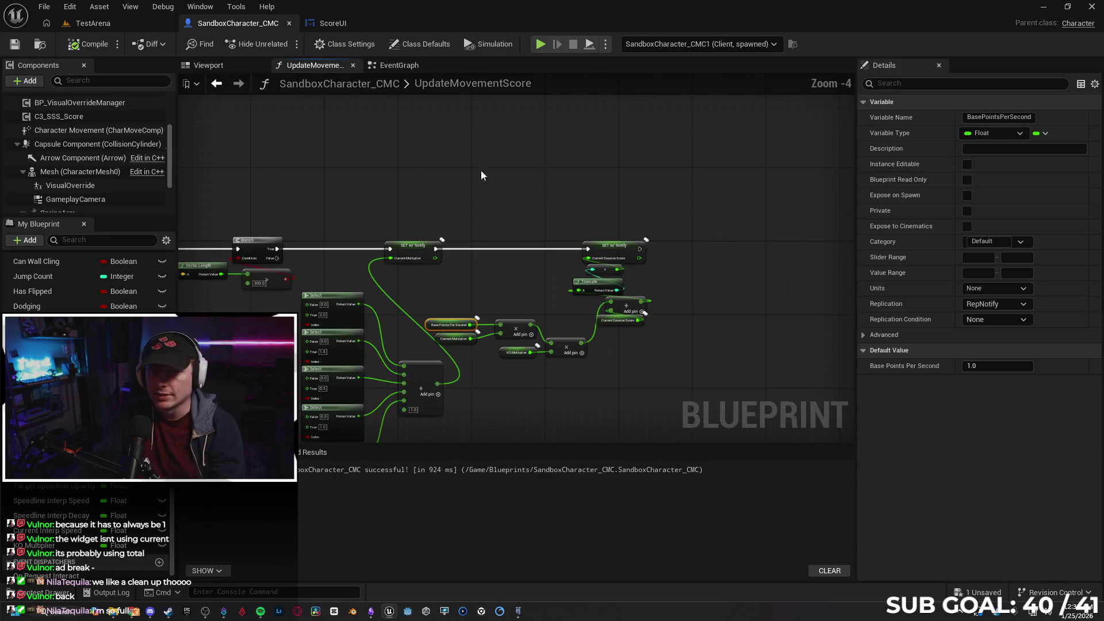
# - Delete the Print String, reroute and KO Multiplier debug nodes from SandboxCharacter_CMC's event graph
pyautogui.hotkey('ctrl', 'Tab')
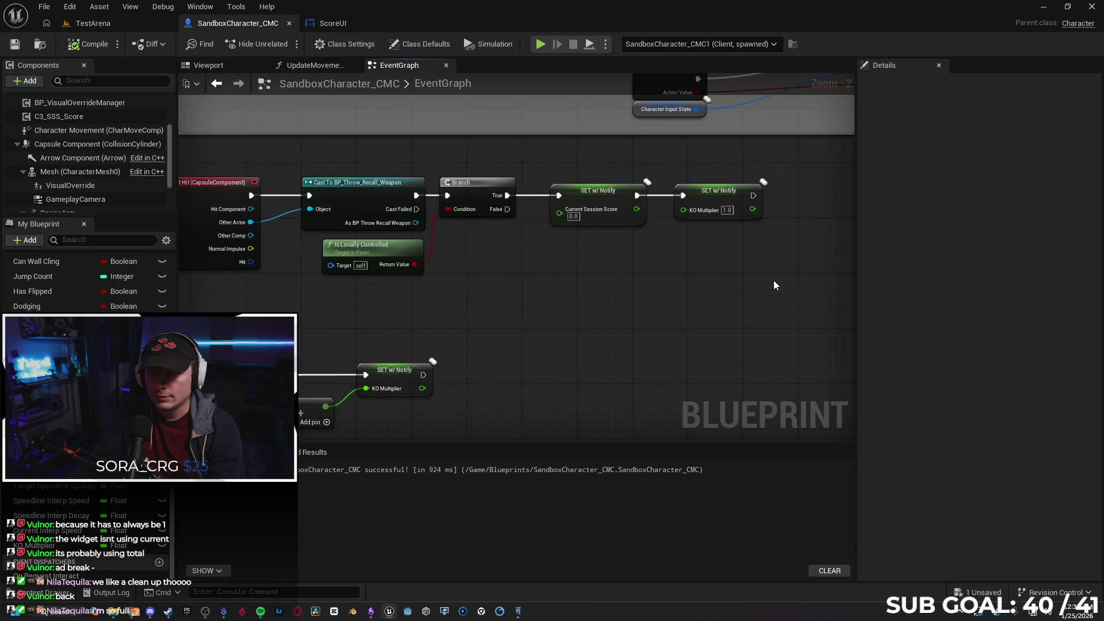
pyautogui.scroll(-4, 775, 279)
pyautogui.moveTo(551, 317)
pyautogui.mouseDown()
pyautogui.moveTo(757, 226)
pyautogui.moveTo(385, 161)
pyautogui.moveTo(482, 246)
pyautogui.mouseUp()
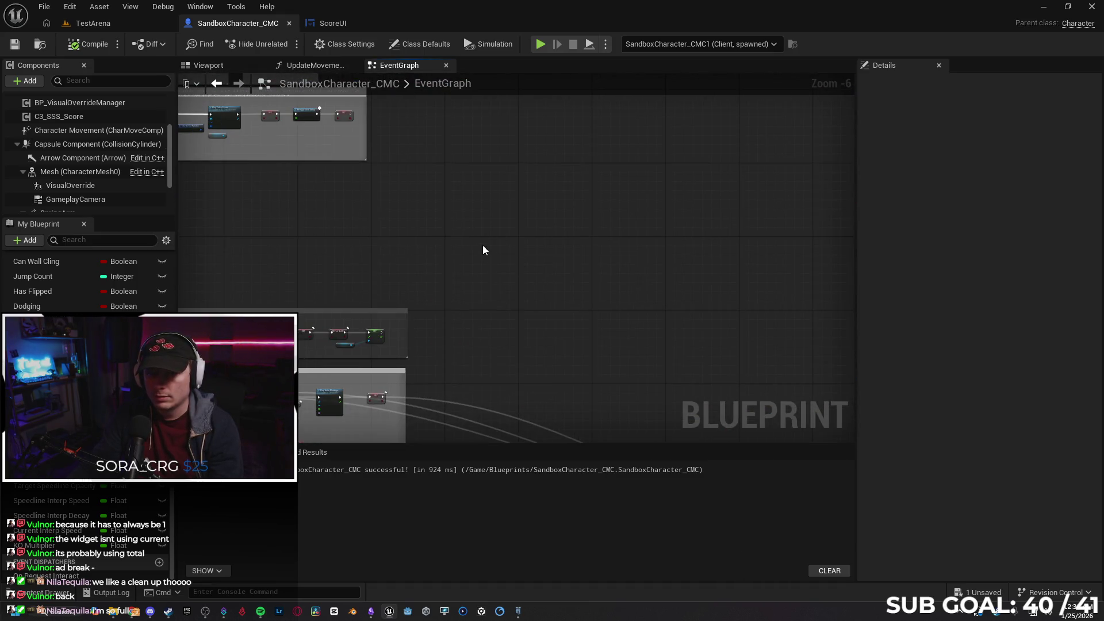
pyautogui.scroll(3, 632, 327)
pyautogui.moveTo(554, 151); pyautogui.dragTo(476, 323)
pyautogui.moveTo(470, 406); pyautogui.dragTo(475, 403)
pyautogui.press('Delete')
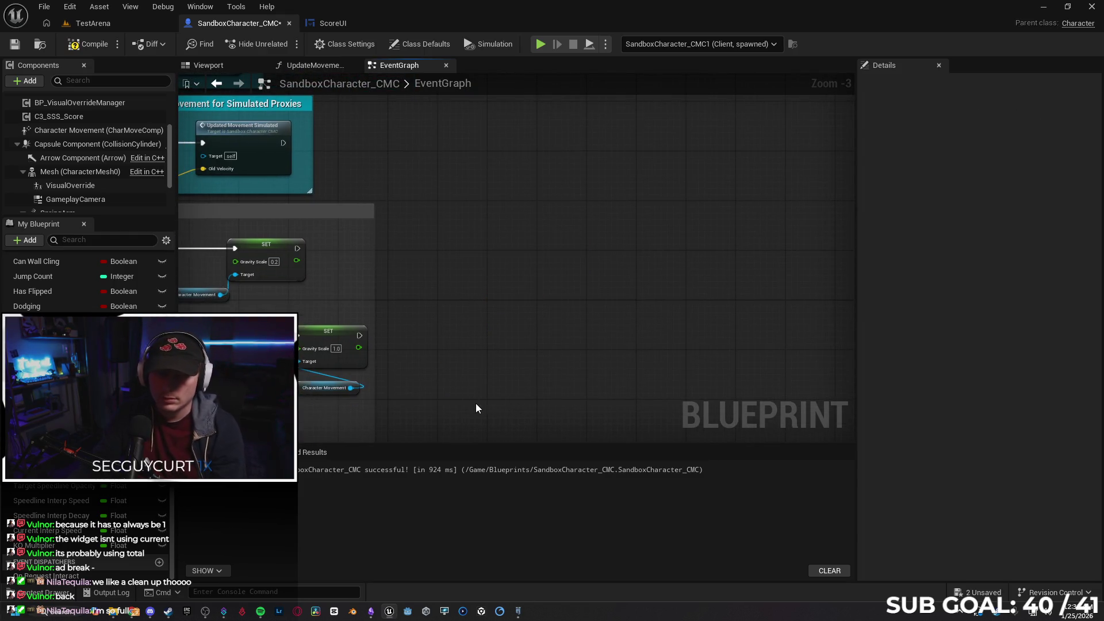
# - Add a Print String of Get Current KOX Text after the KOX SetText, then launch a two-client test
pyautogui.click(328, 26)
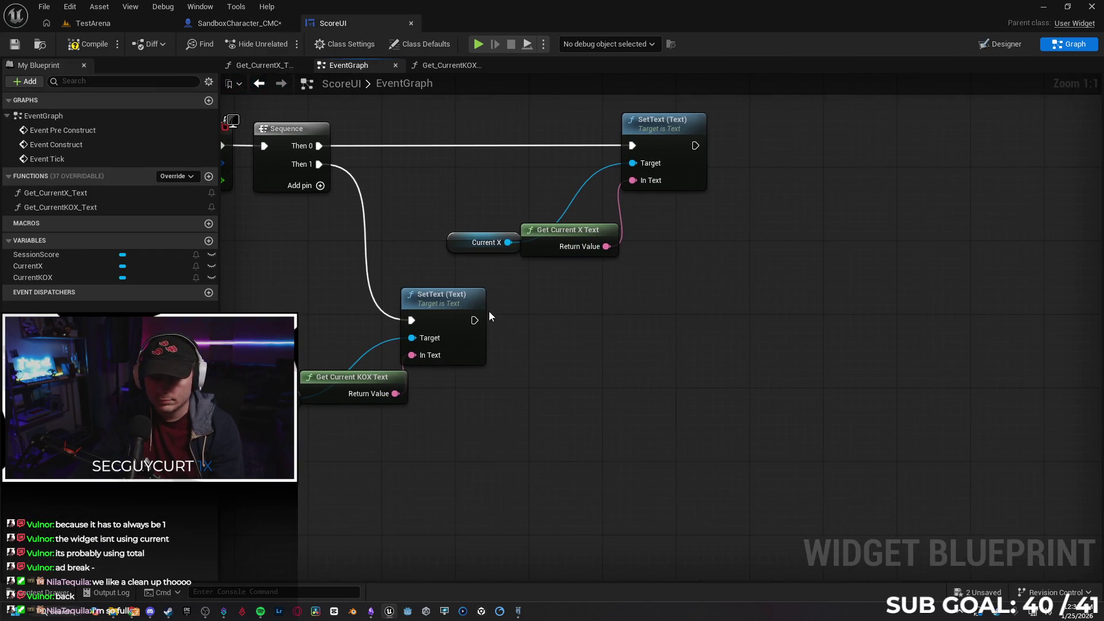
pyautogui.moveTo(475, 316); pyautogui.dragTo(552, 330)
pyautogui.write('print')
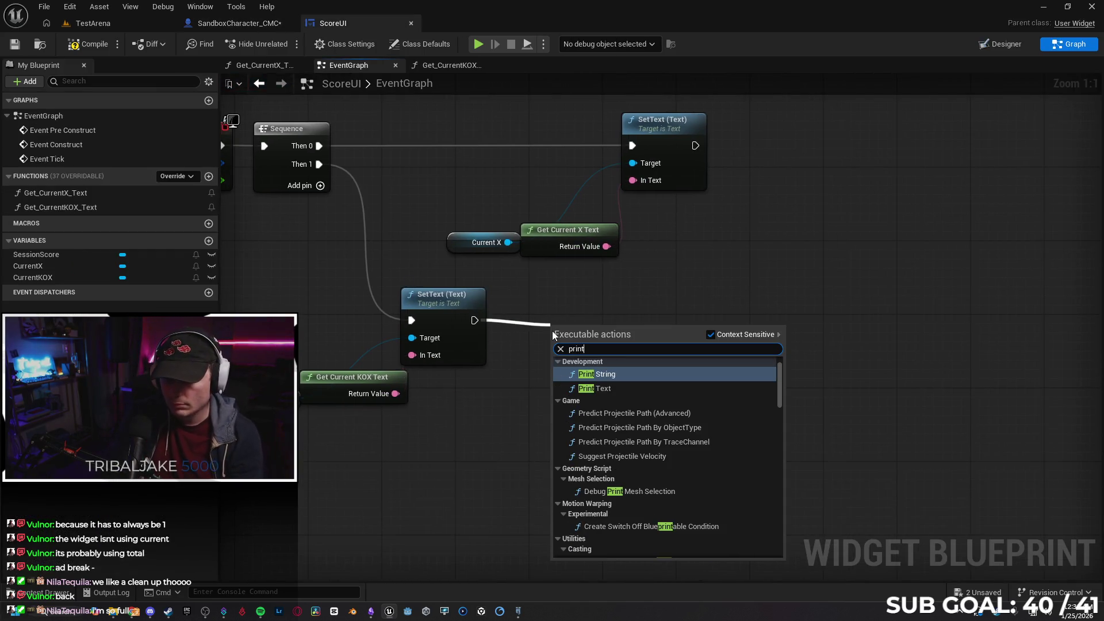
pyautogui.press('Return')
pyautogui.moveTo(620, 342); pyautogui.dragTo(667, 343)
pyautogui.moveTo(394, 393)
pyautogui.mouseDown()
pyautogui.moveTo(578, 380)
pyautogui.moveTo(605, 367)
pyautogui.mouseUp()
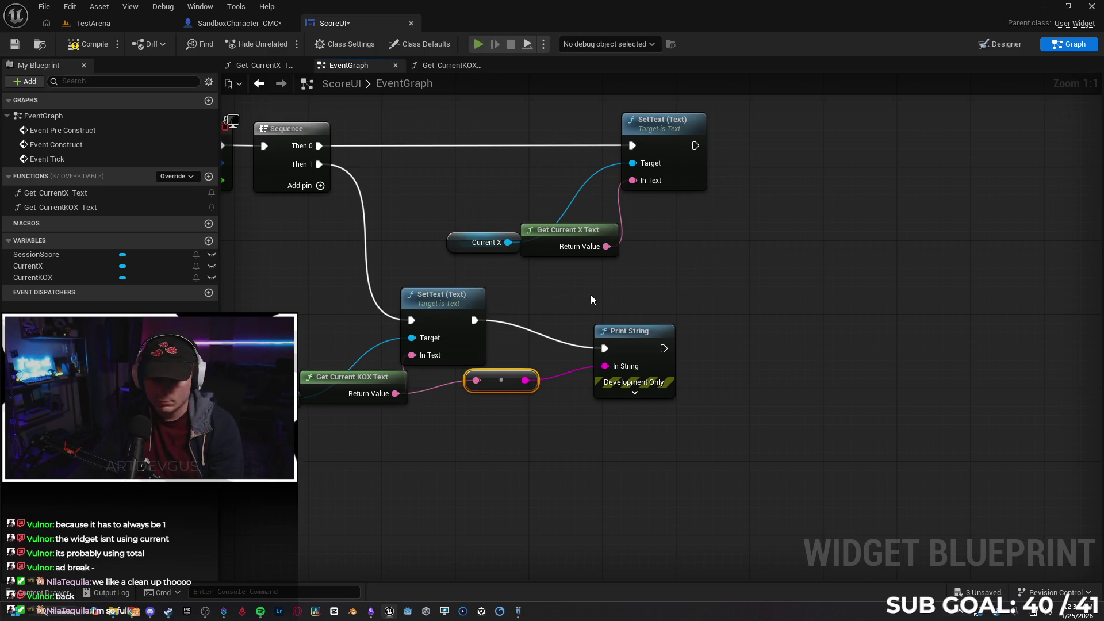
pyautogui.hotkey('alt', 'p')
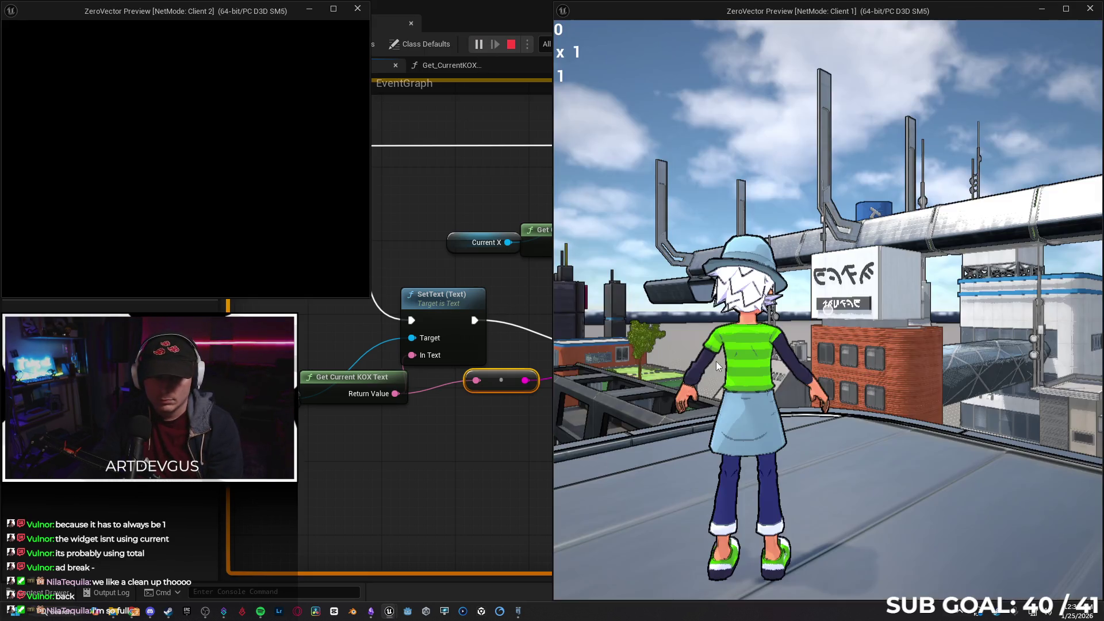
# - Throw the orb at the other player from Client 1, then stop and dismiss the message log
pyautogui.click(716, 366)
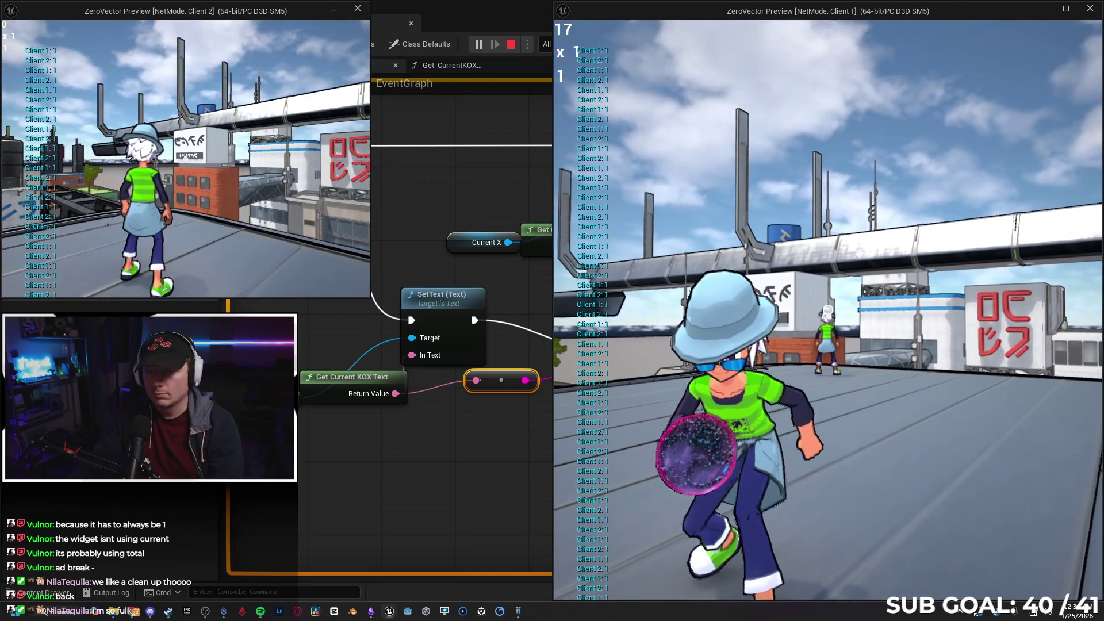
pyautogui.click(828, 310)
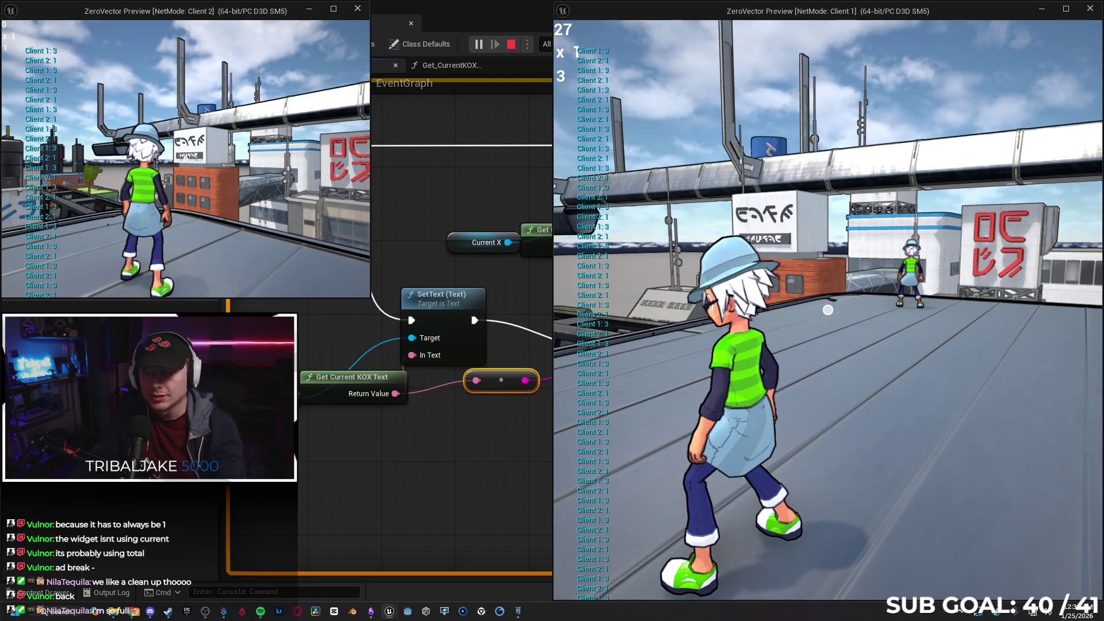
pyautogui.press('Escape')
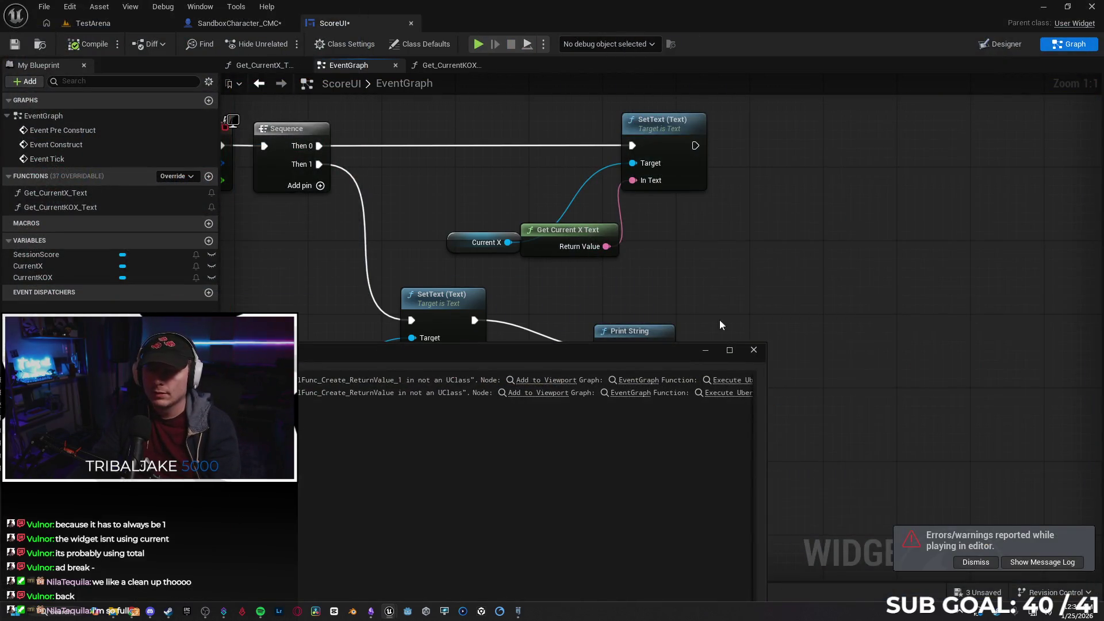
pyautogui.click(754, 349)
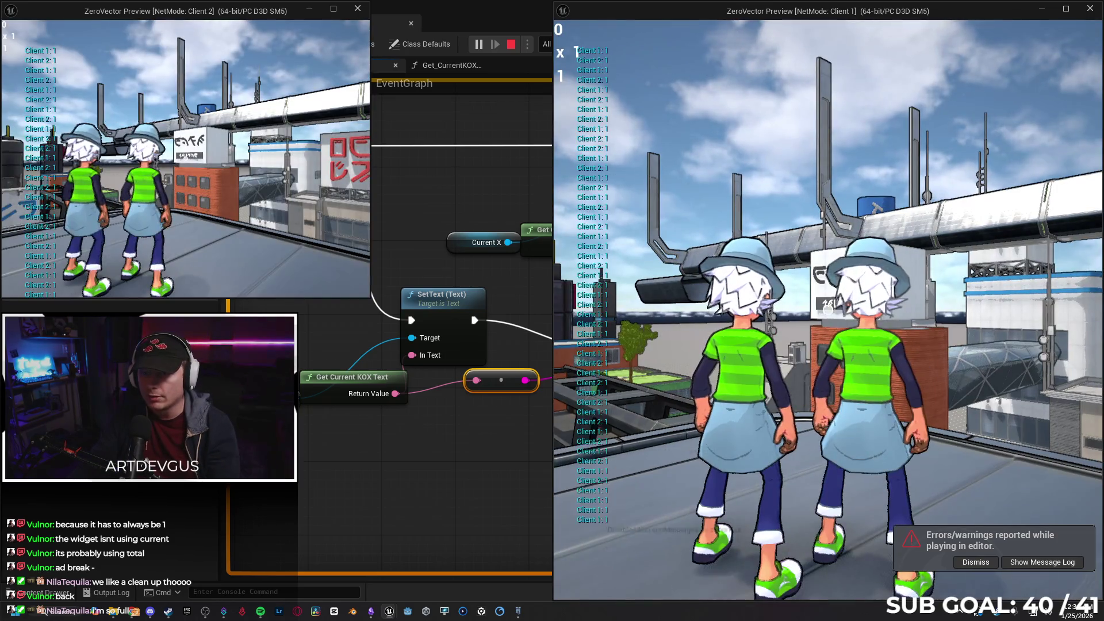
# - Move around, throw the orb at the other player again, and stop the session
pyautogui.press('s')
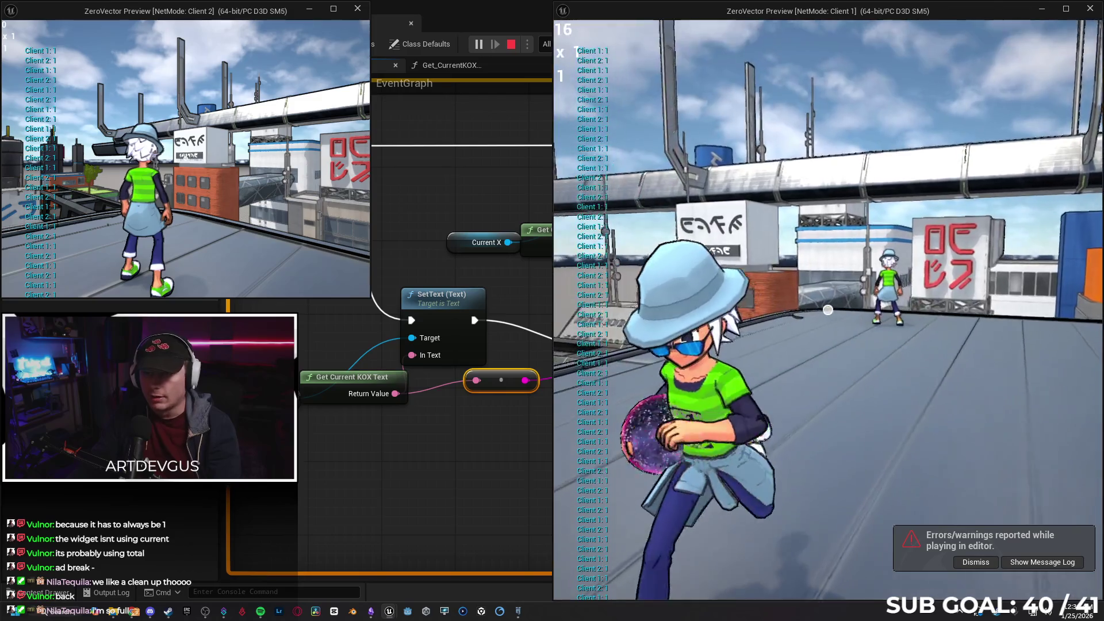
pyautogui.press('d')
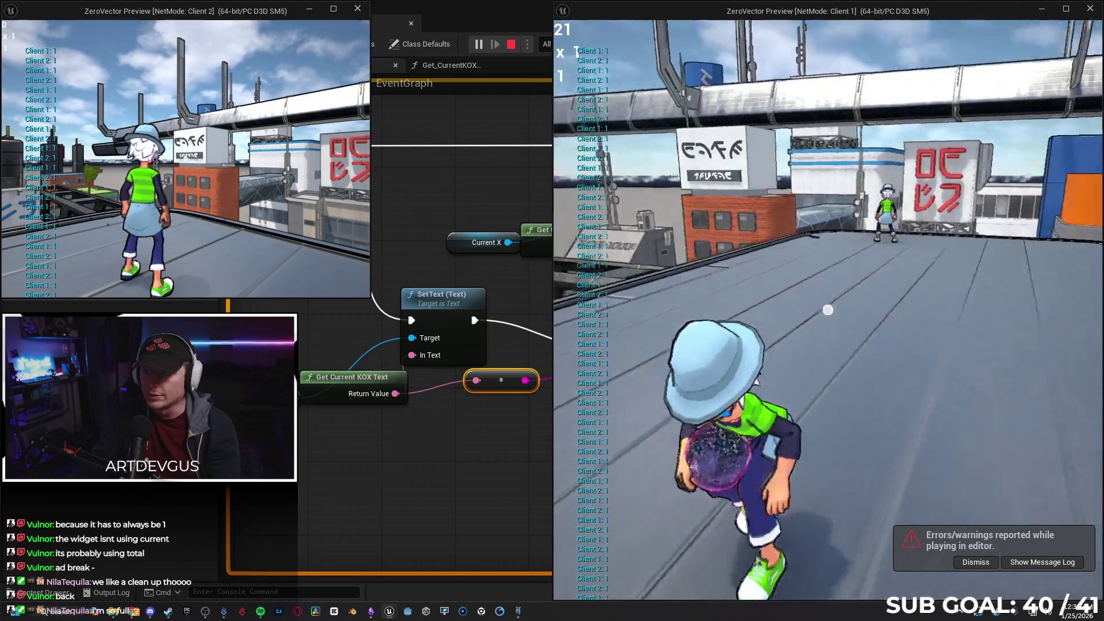
pyautogui.press('s')
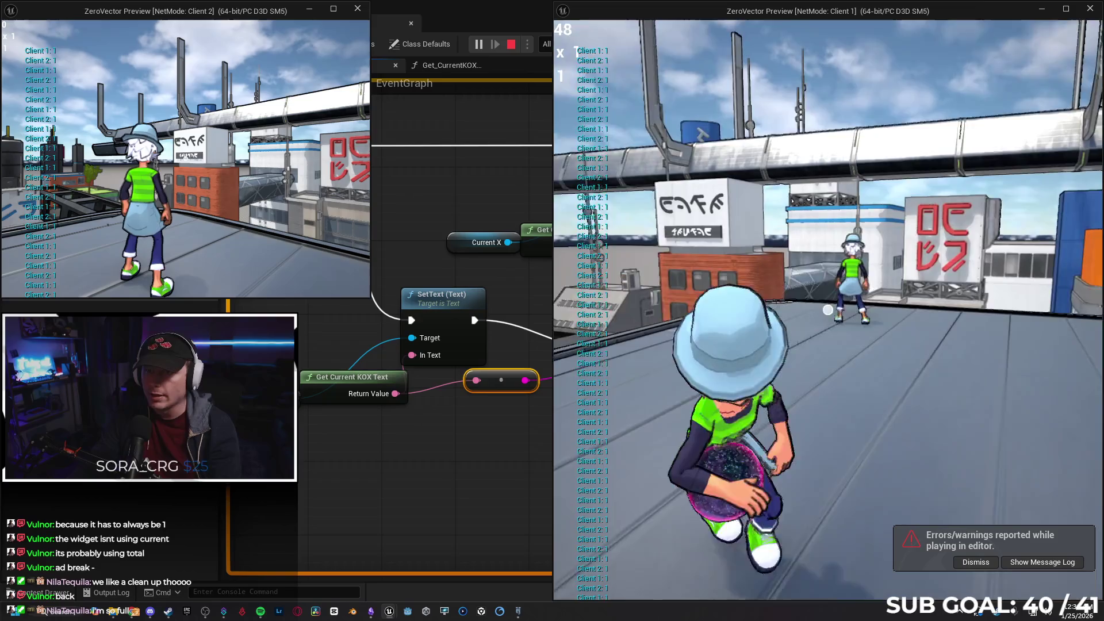
pyautogui.press('w')
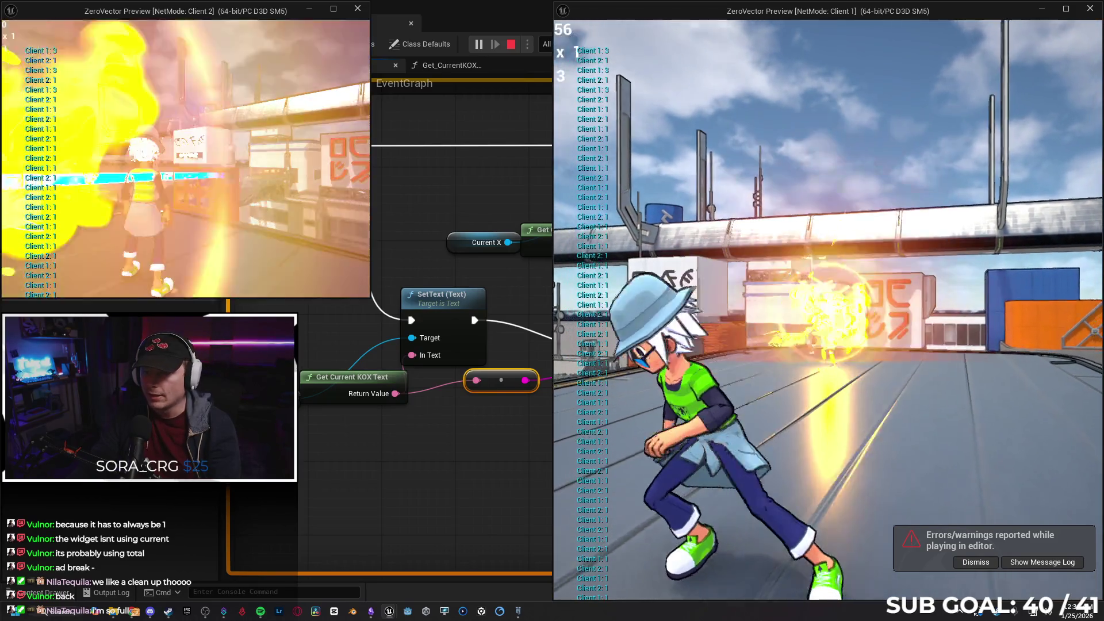
pyautogui.press('w')
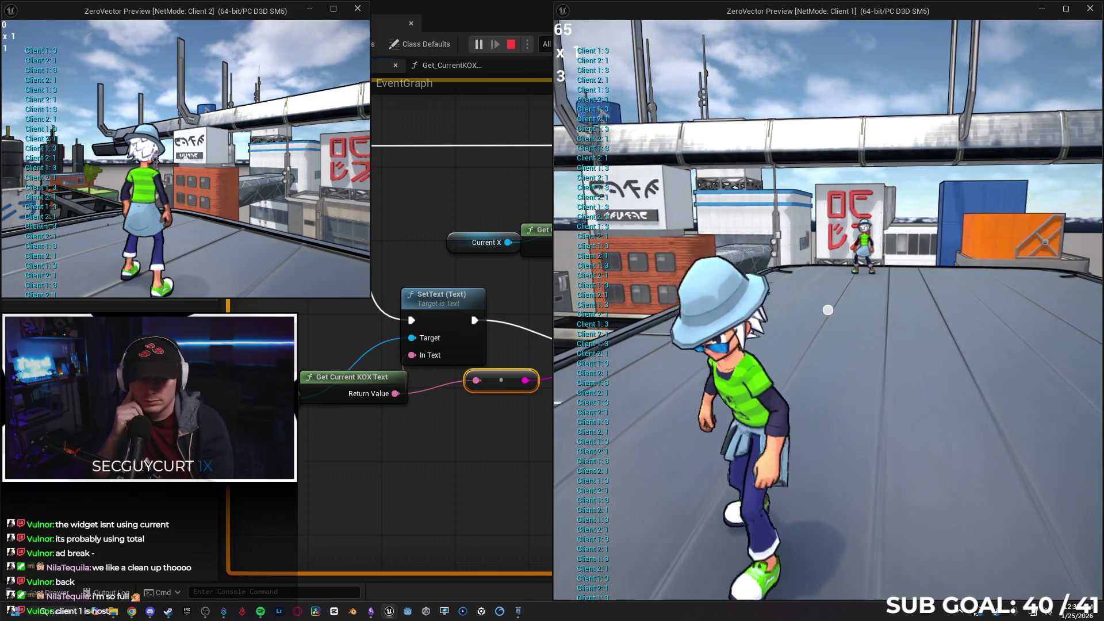
pyautogui.press('Escape')
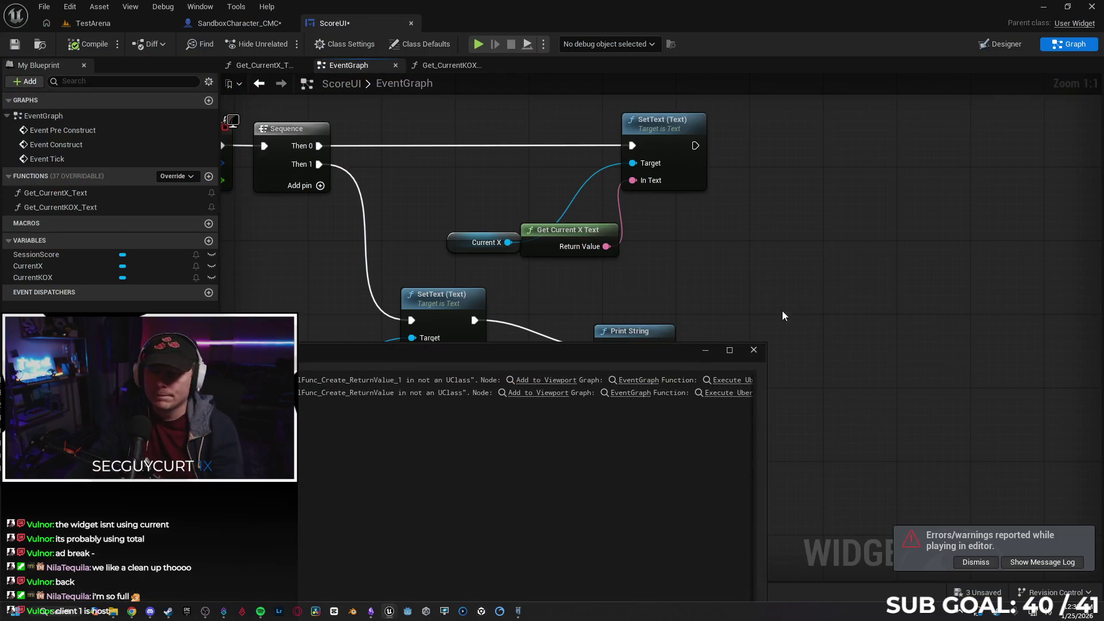
# - Close the message log and bring up the SandboxCharacter_CMC event graph
pyautogui.click(754, 351)
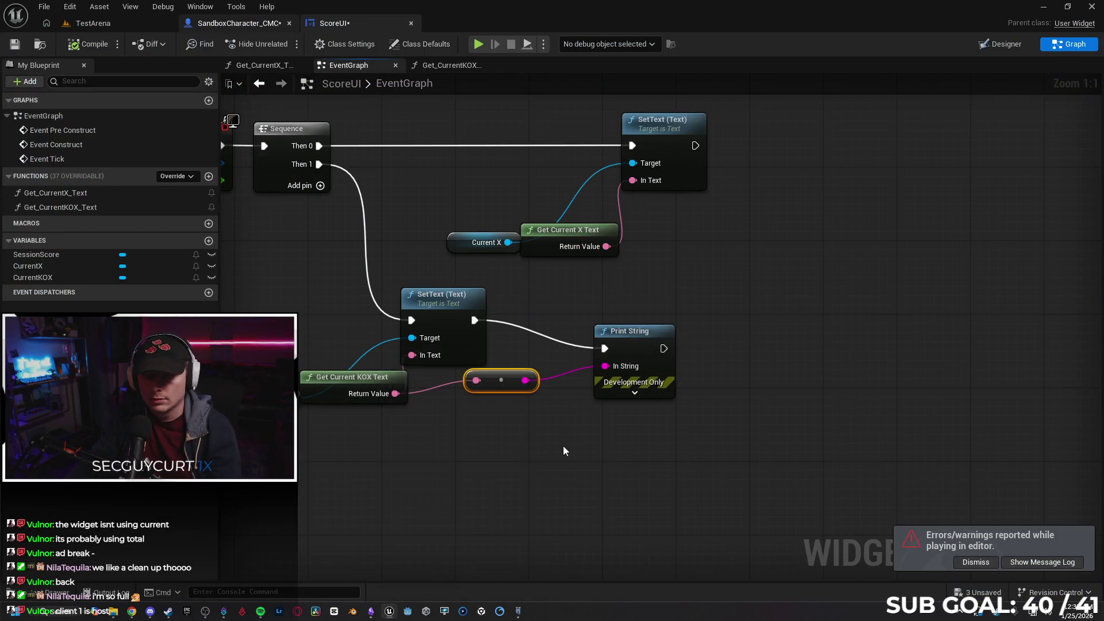
pyautogui.hotkey('ctrl', 'Tab')
pyautogui.scroll(-3, 531, 362)
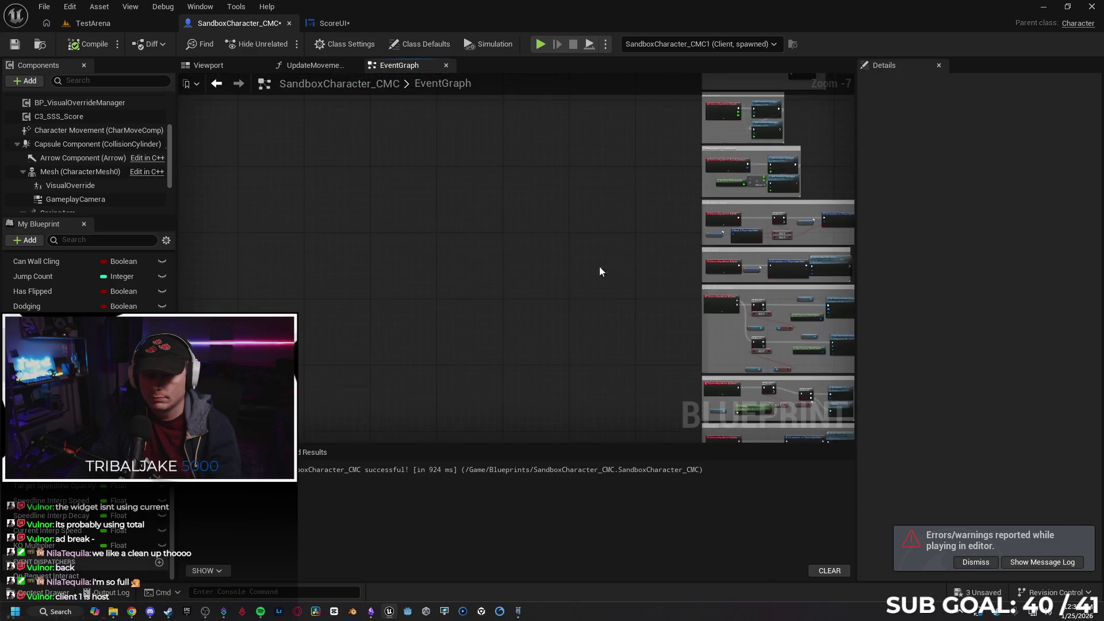
pyautogui.scroll(3, 628, 414)
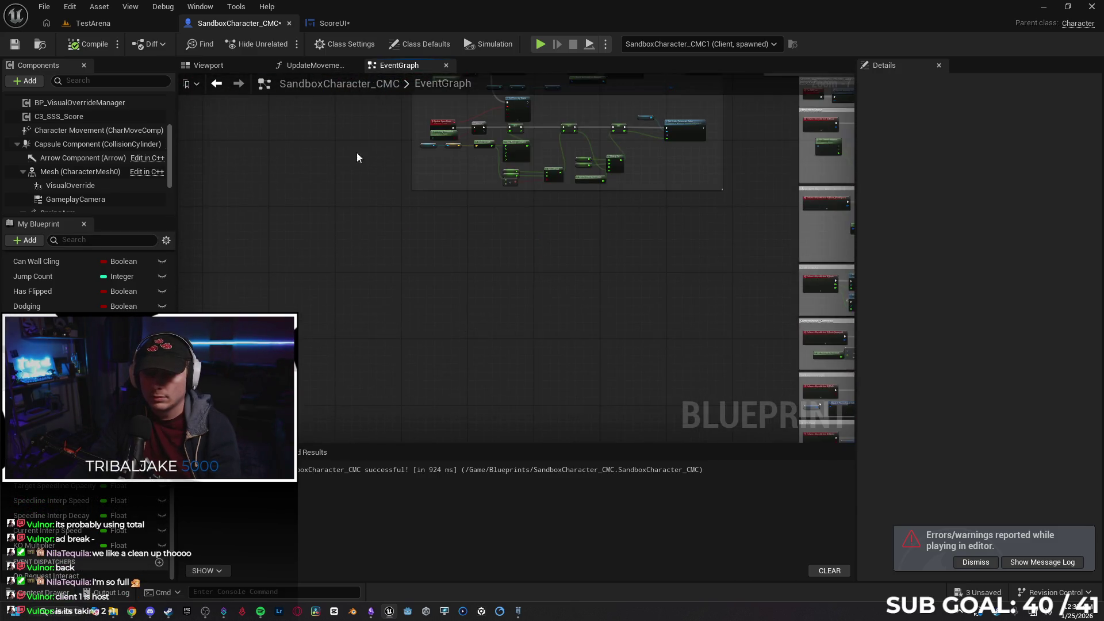
pyautogui.scroll(3, 569, 323)
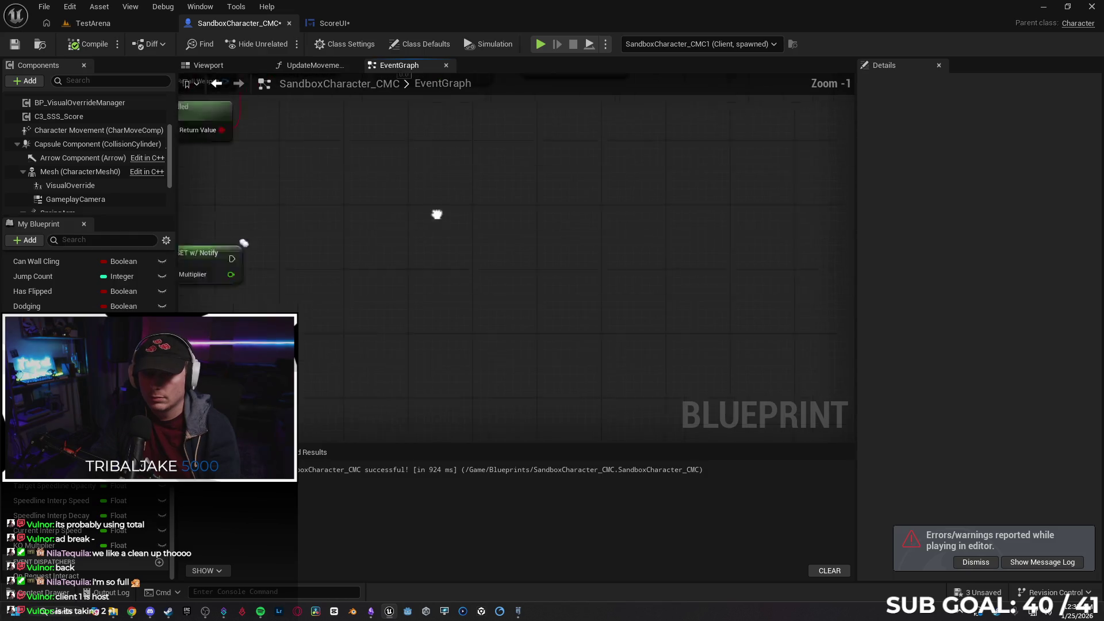
pyautogui.scroll(3, 664, 313)
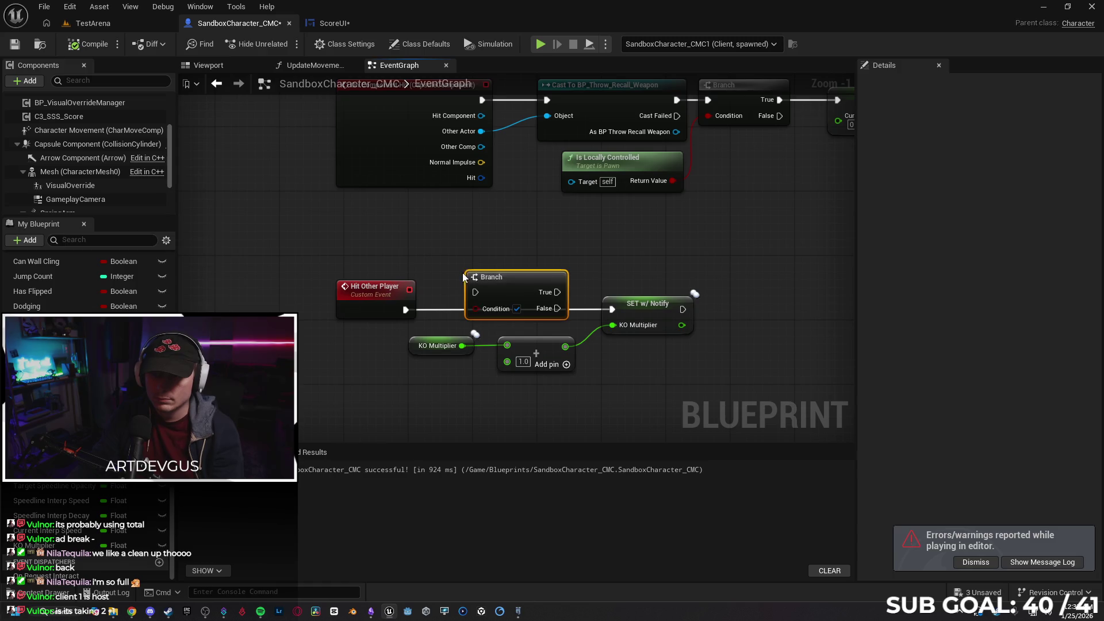
# - Place the Branch between Hit Other Player and SET w/ Notify, gated by Is Locally Controlled
pyautogui.moveTo(519, 280); pyautogui.dragTo(406, 394)
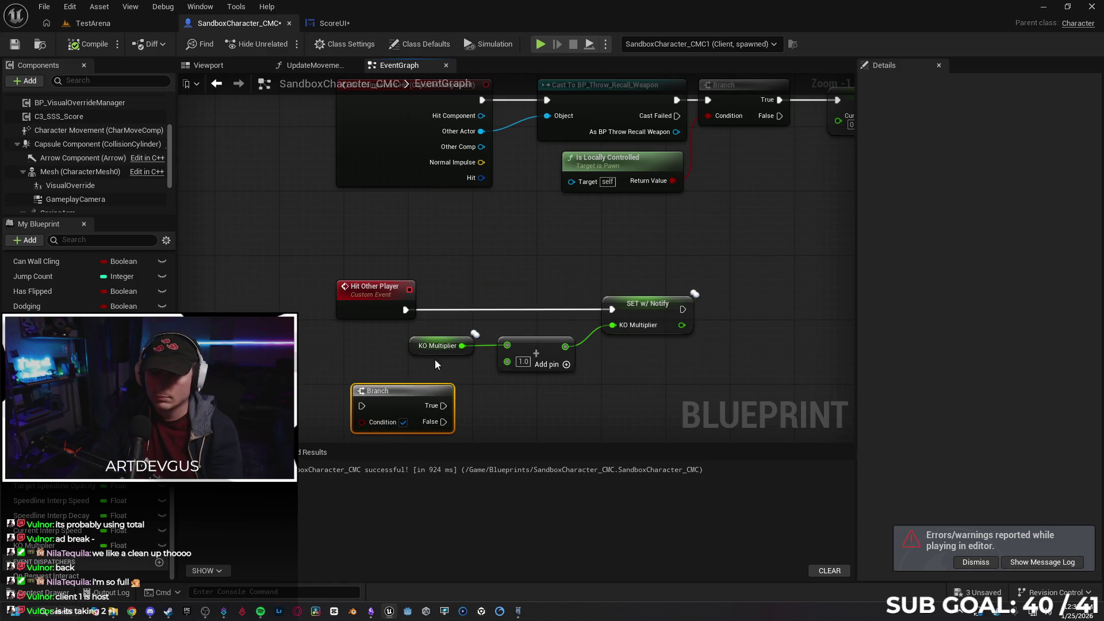
pyautogui.click(645, 163)
pyautogui.moveTo(654, 381); pyautogui.dragTo(772, 261)
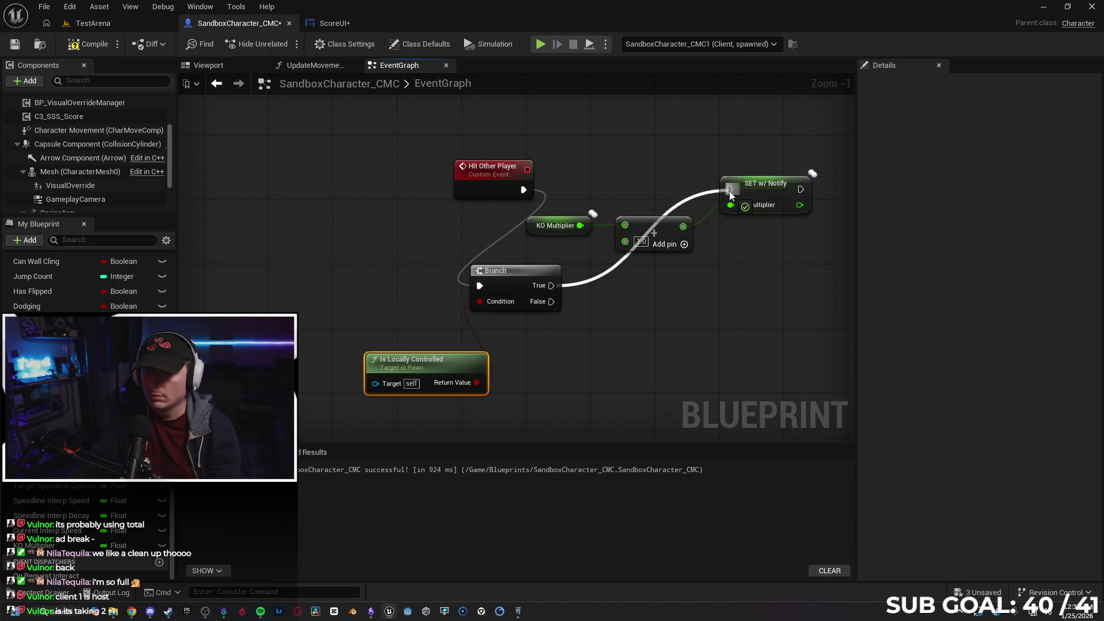
pyautogui.moveTo(535, 274)
pyautogui.mouseDown()
pyautogui.moveTo(613, 152)
pyautogui.moveTo(632, 179)
pyautogui.mouseUp()
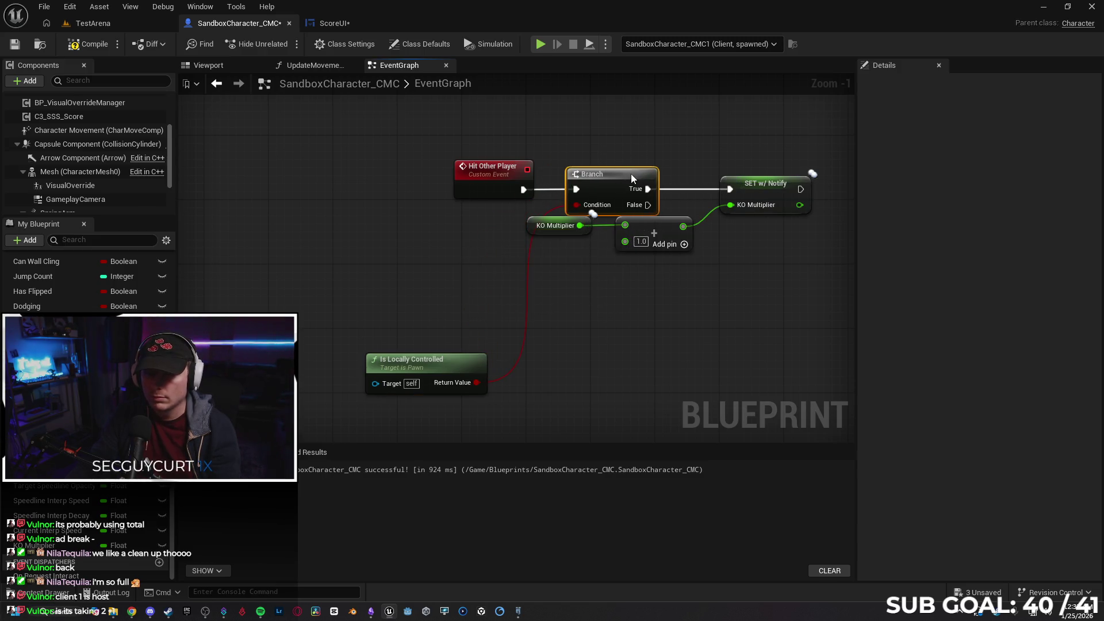
pyautogui.moveTo(431, 370)
pyautogui.mouseDown()
pyautogui.moveTo(476, 259)
pyautogui.moveTo(512, 233)
pyautogui.moveTo(391, 233)
pyautogui.mouseUp()
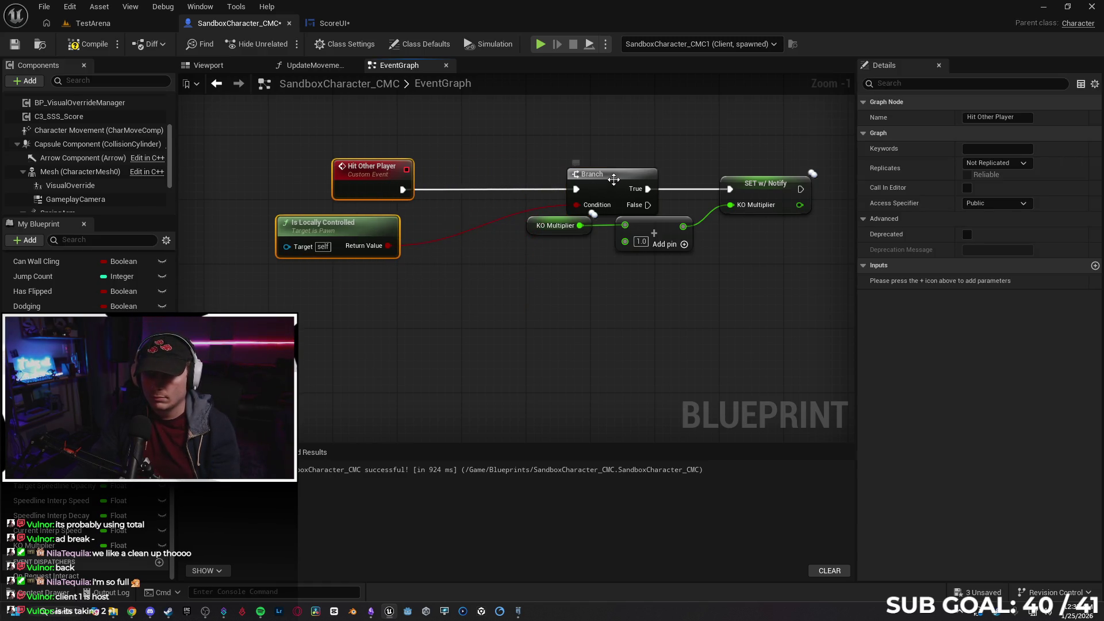
pyautogui.moveTo(614, 179); pyautogui.dragTo(493, 181)
pyautogui.click(516, 308)
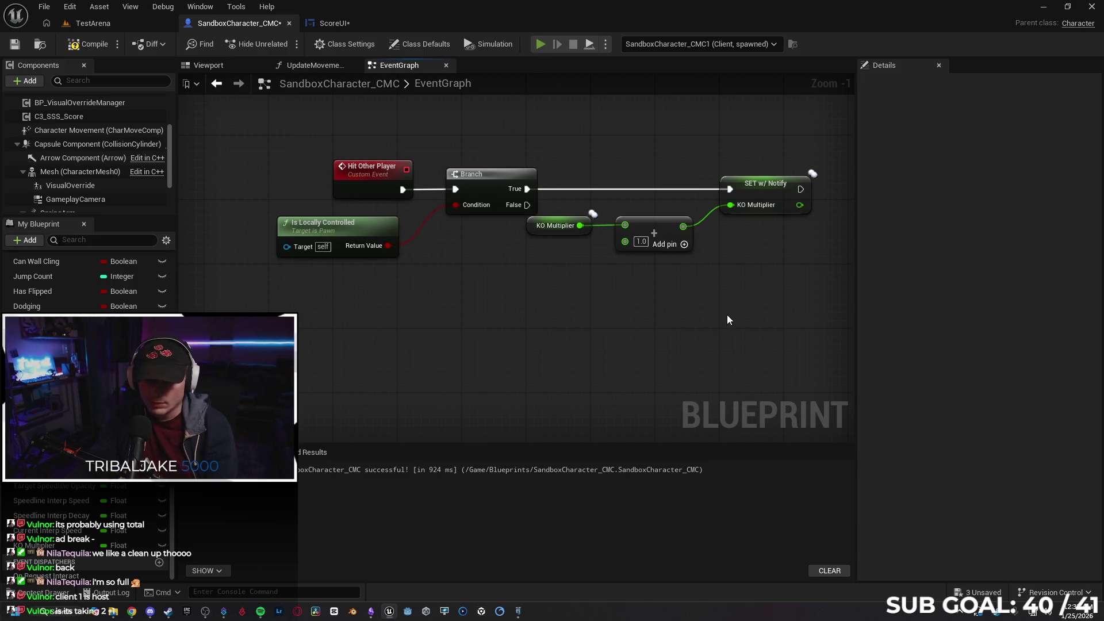
# - Start a two-client test and move and attack in Client 1 to build score and multiplier
pyautogui.hotkey('alt', 'p')
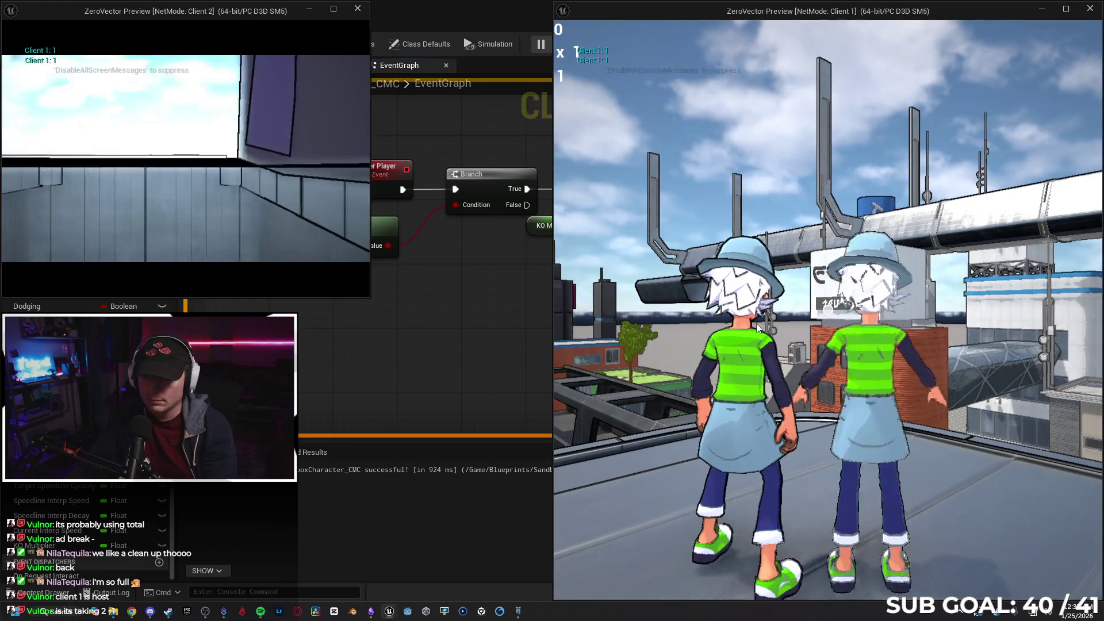
pyautogui.click(757, 328)
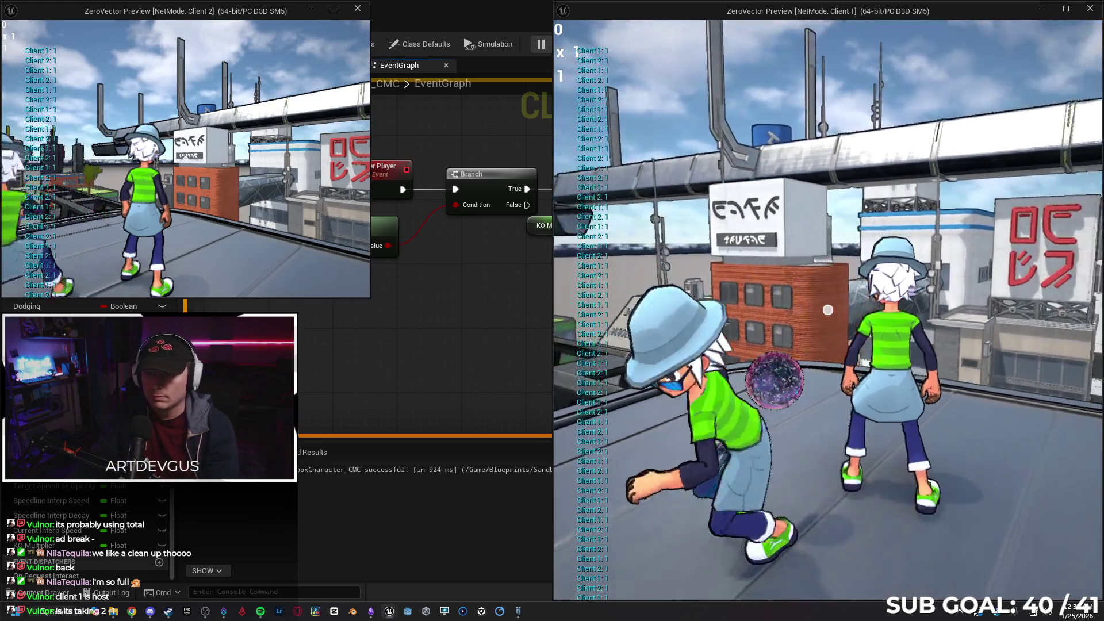
pyautogui.press('shift')
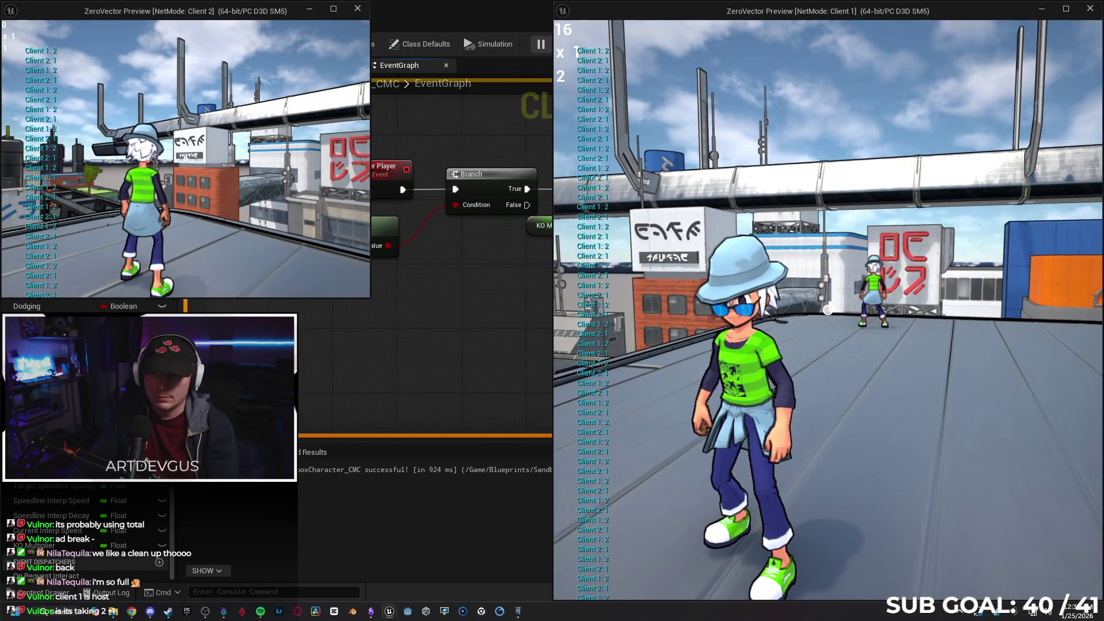
pyautogui.press('space')
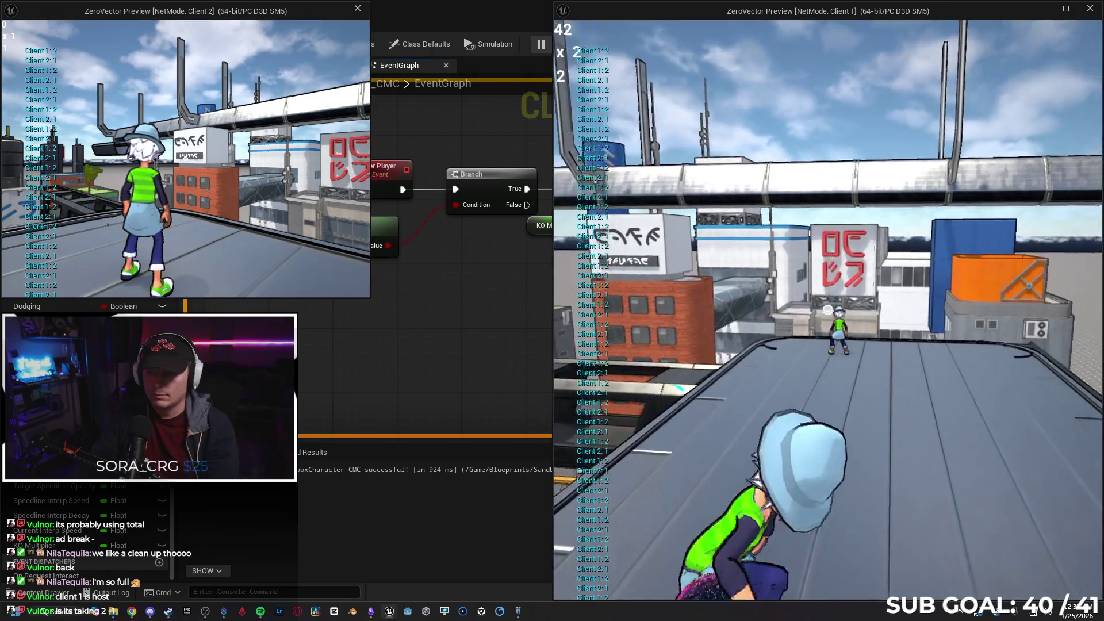
pyautogui.press('shift')
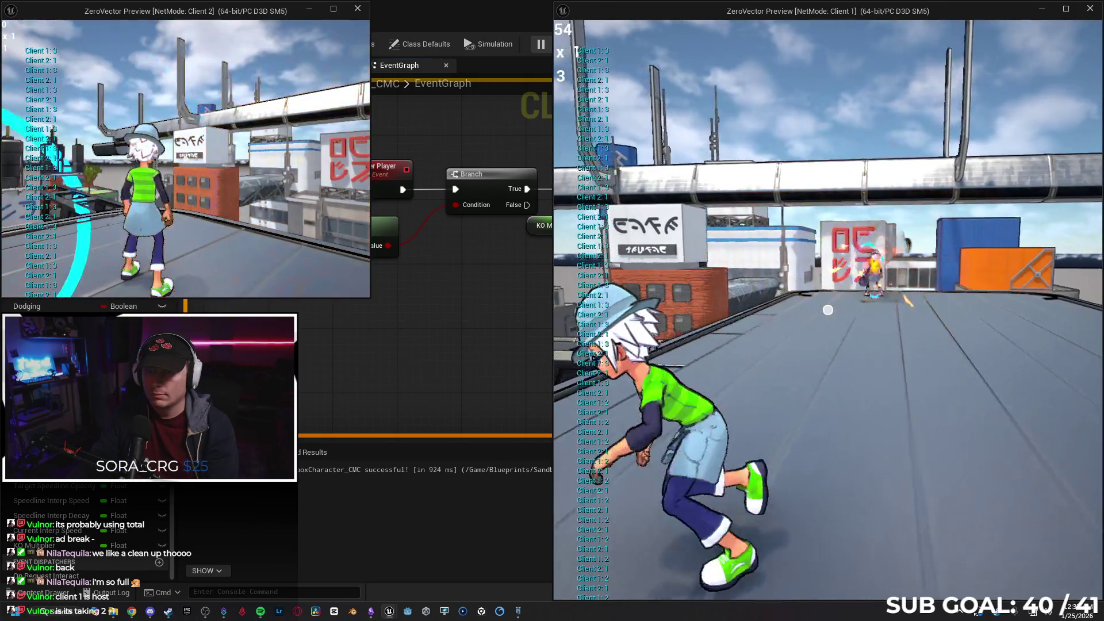
pyautogui.press('w')
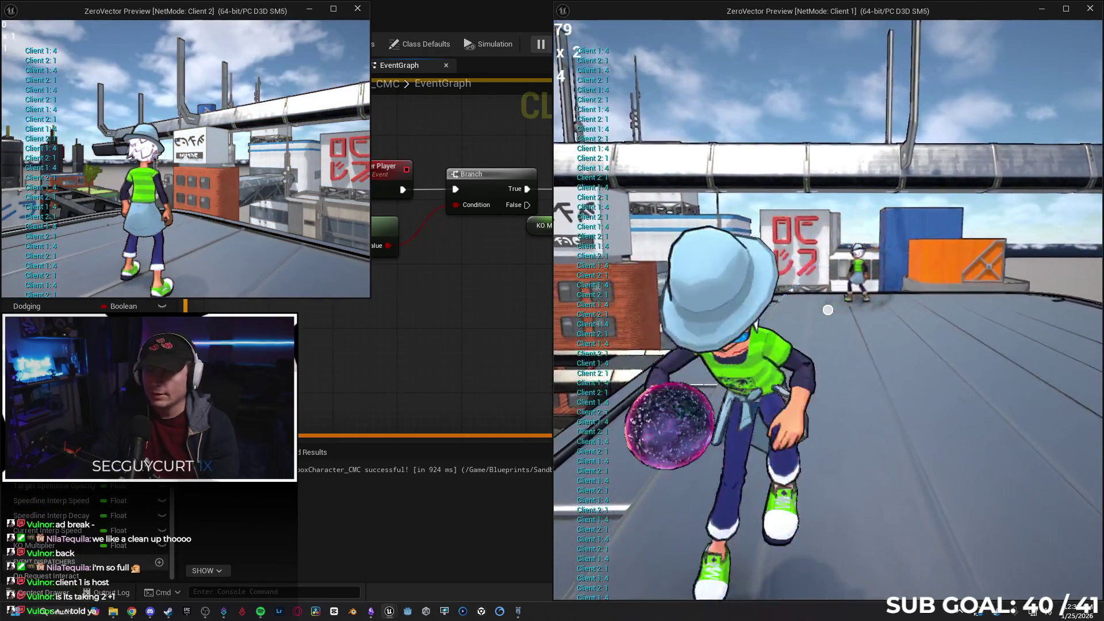
pyautogui.press('space')
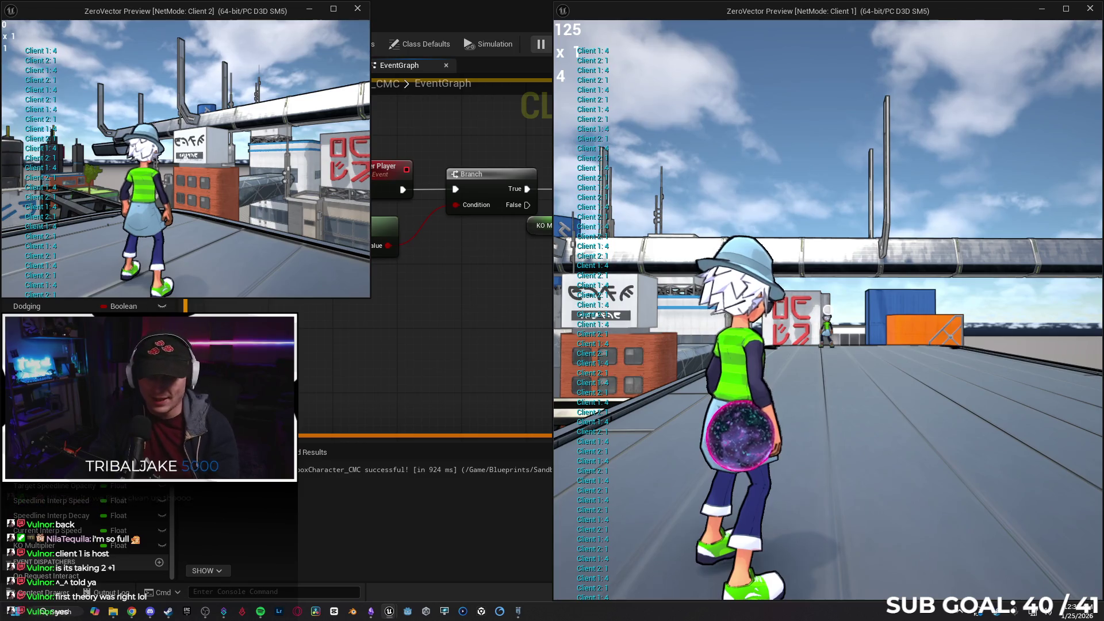
# - Run, jump and tumble across the rooftop to keep scoring, then stop the session
pyautogui.press('w')
pyautogui.press('space')
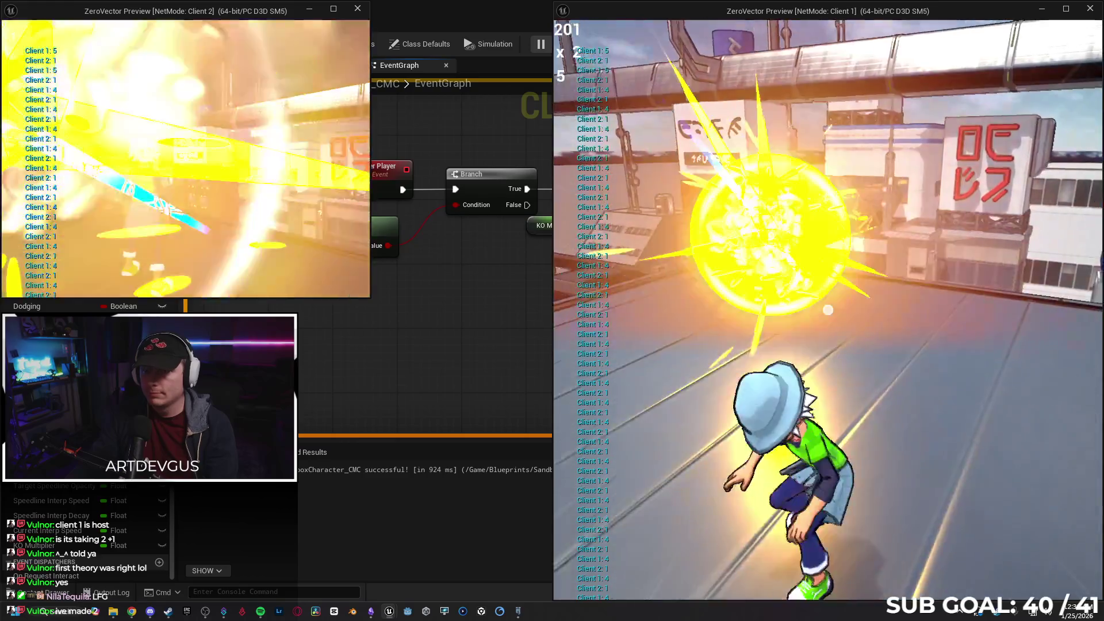
pyautogui.press('space')
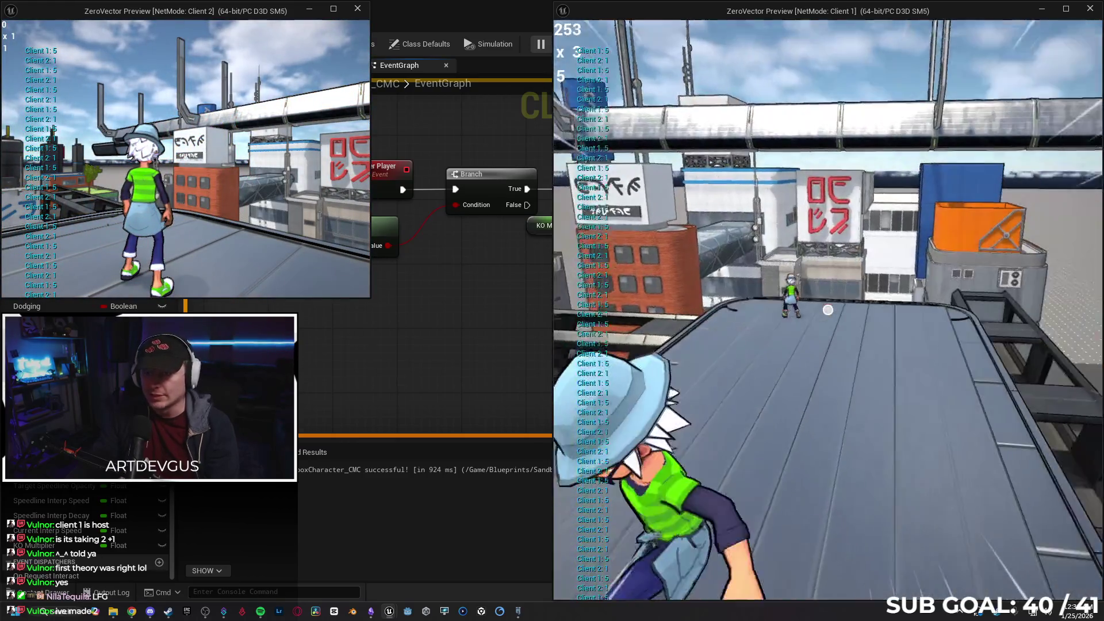
pyautogui.press('space')
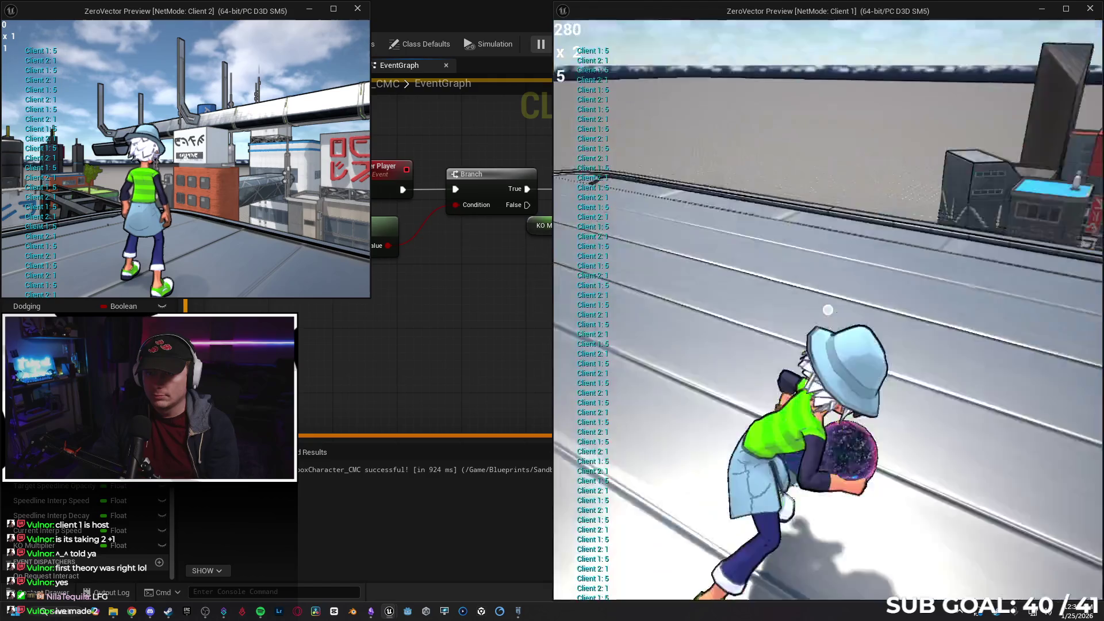
pyautogui.press('w')
pyautogui.press('w')
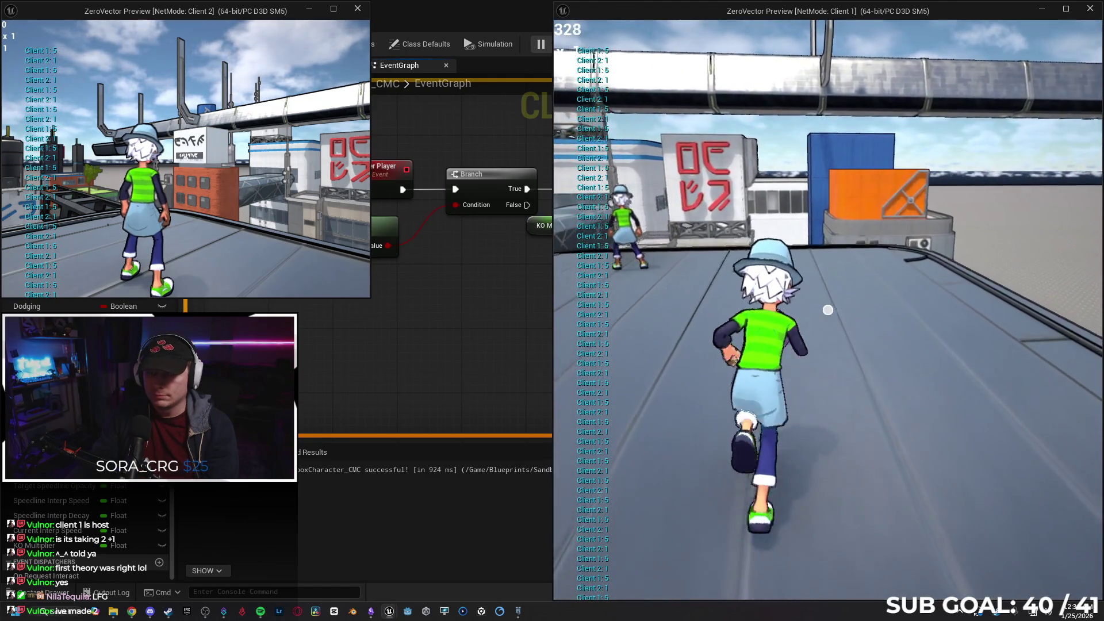
pyautogui.hotkey('alt', 'Tab')
pyautogui.press('Escape')
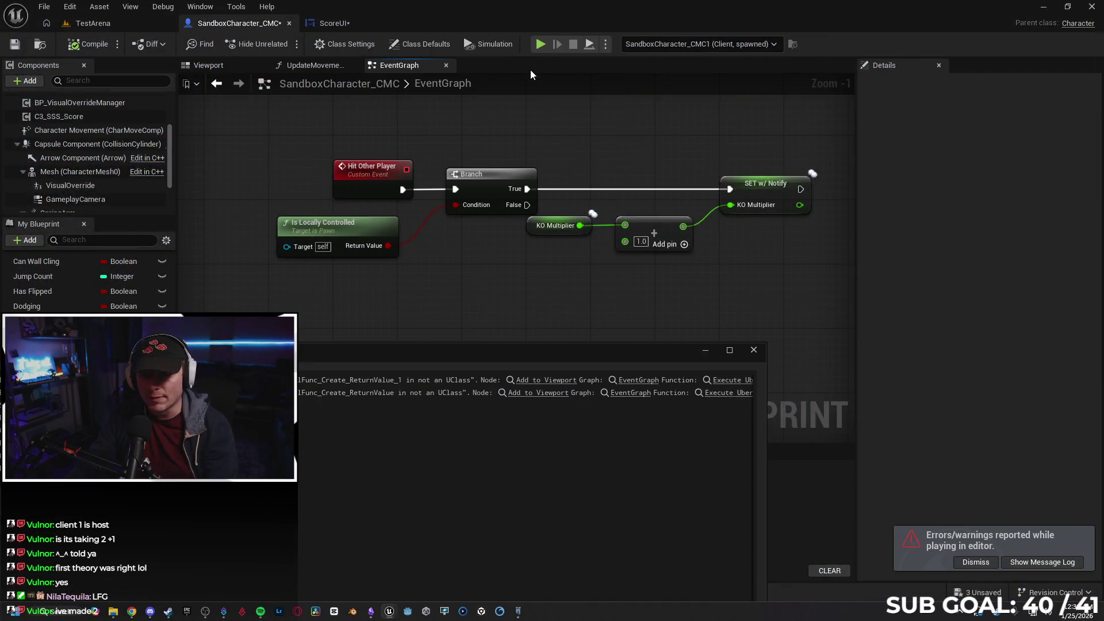
# - Run another two-client test, reaching a score of 83 at ×2 in Client 1, then stop
pyautogui.click(642, 303)
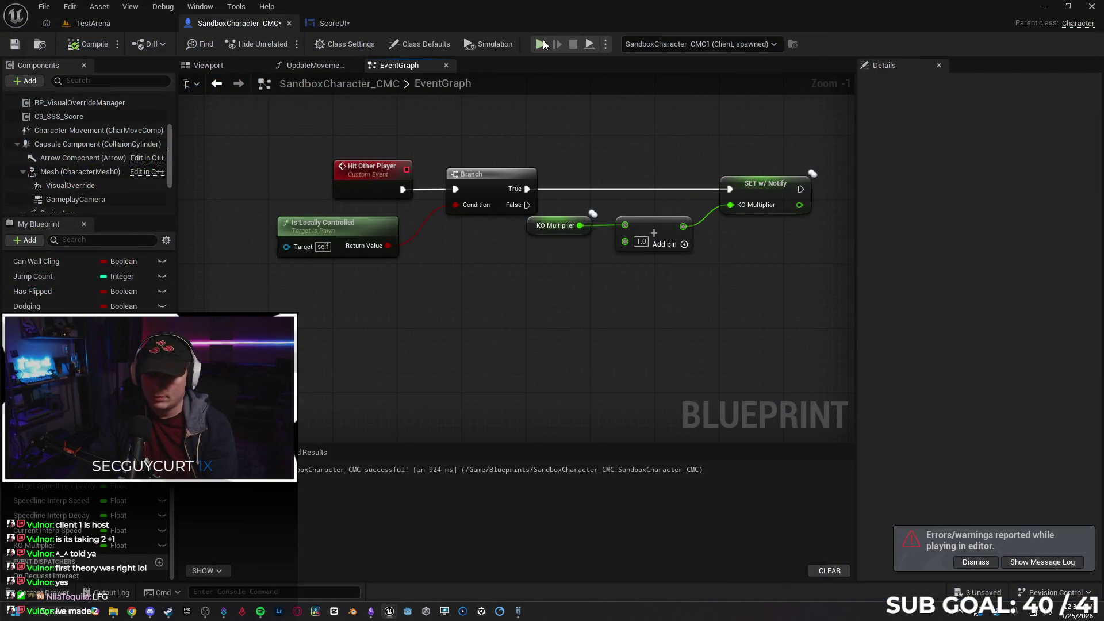
pyautogui.hotkey('alt', 'p')
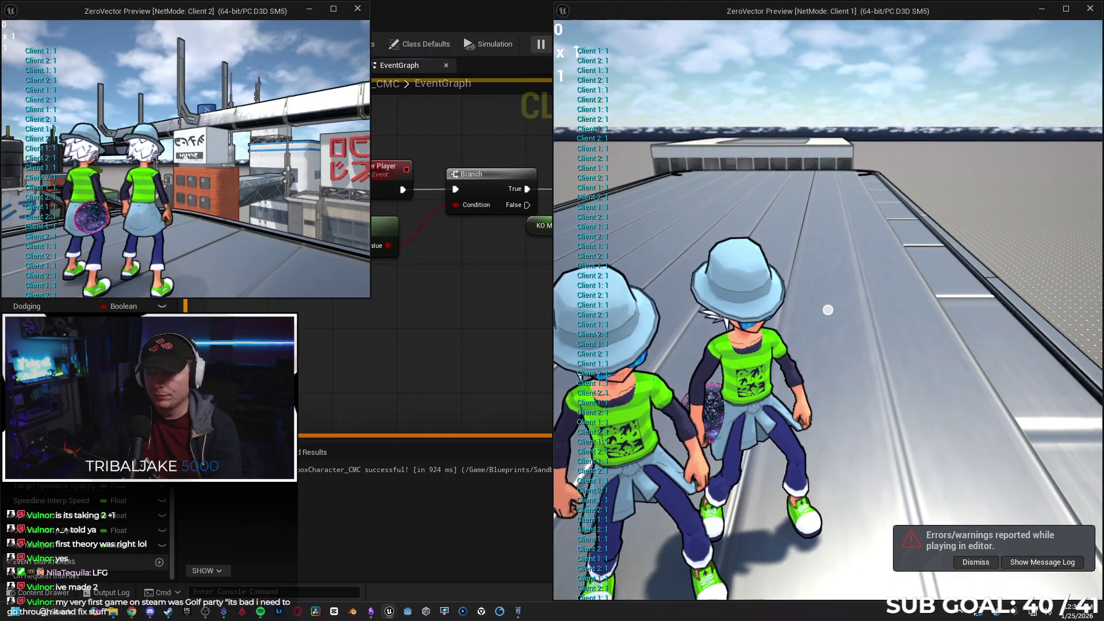
pyautogui.press('w')
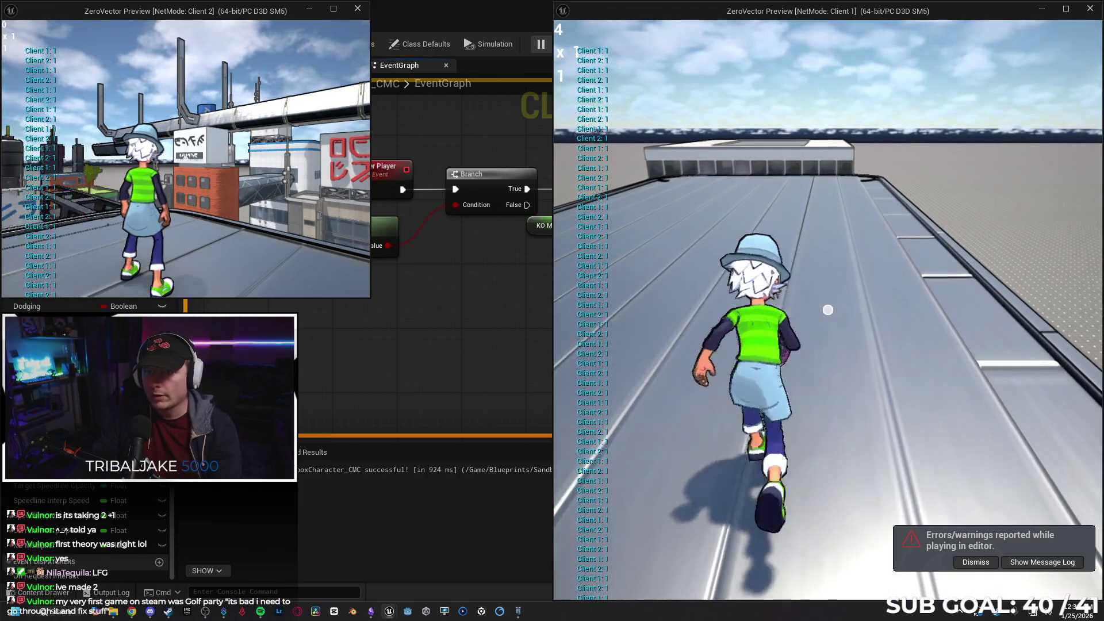
pyautogui.press('w')
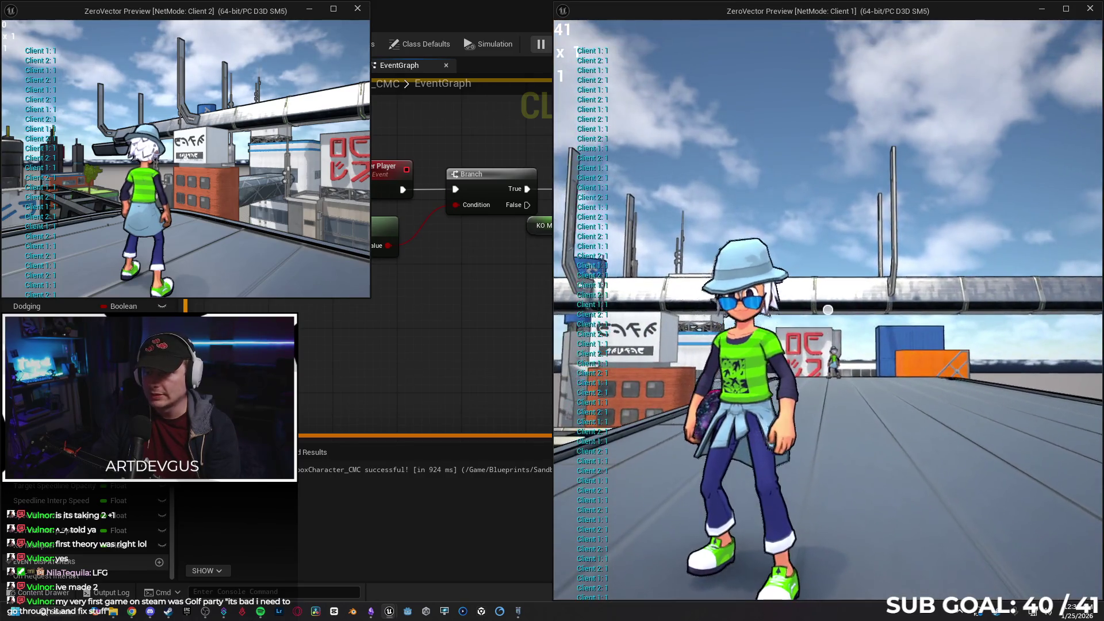
pyautogui.press('e')
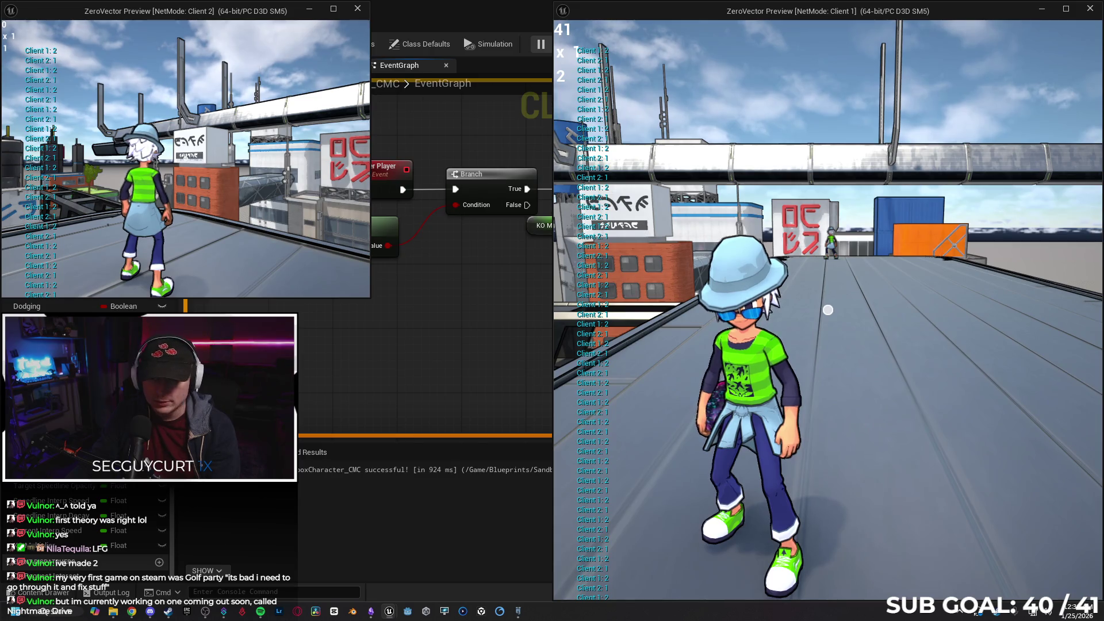
pyautogui.press('w')
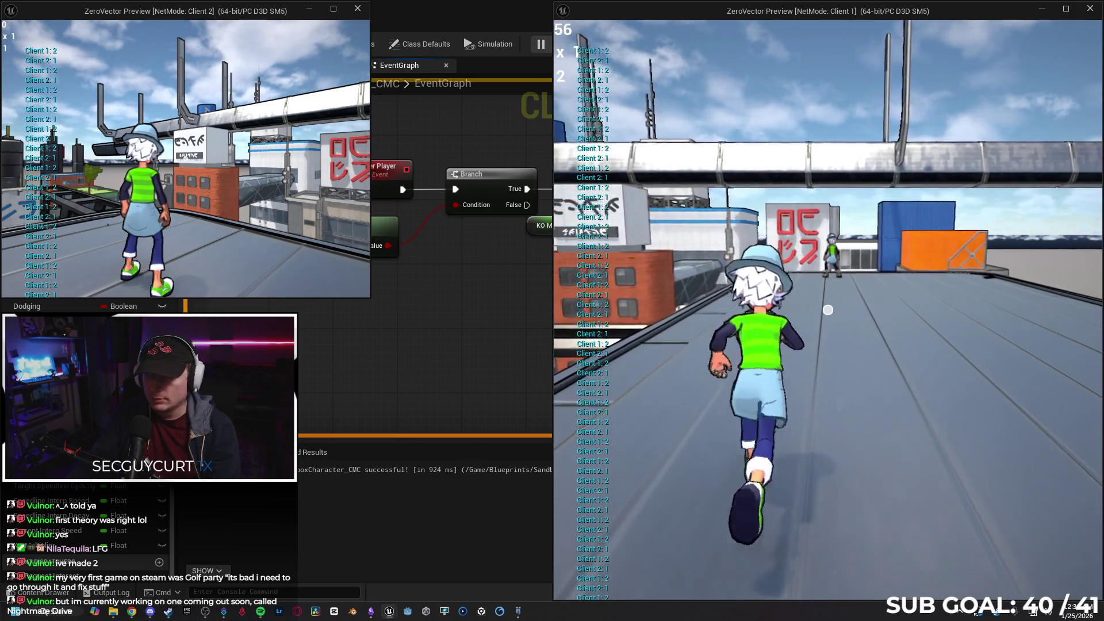
pyautogui.click(828, 309)
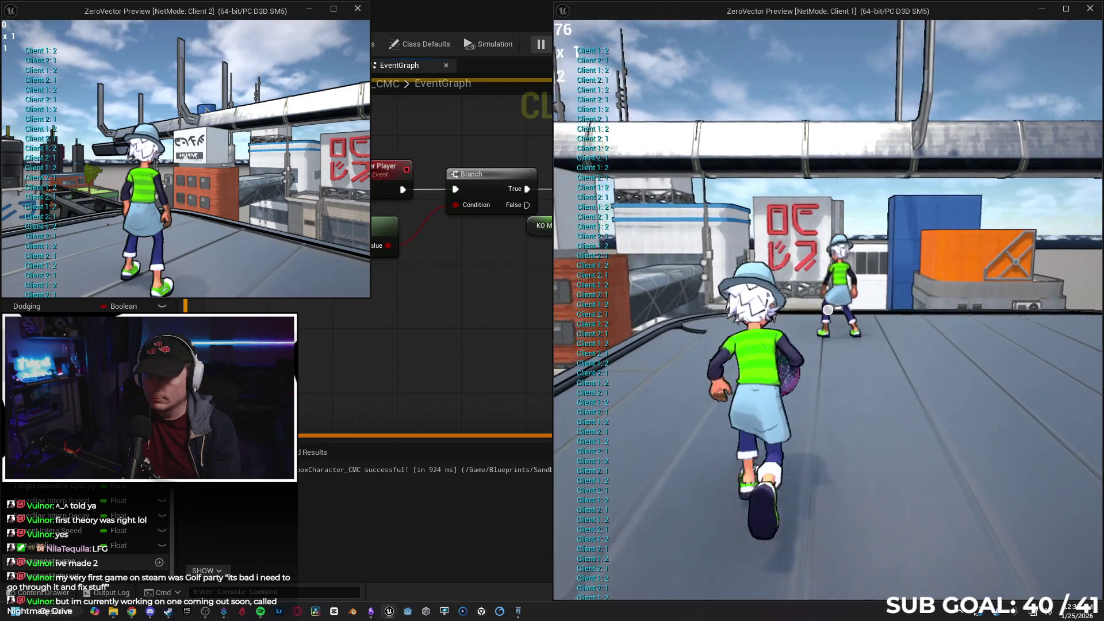
pyautogui.press('w')
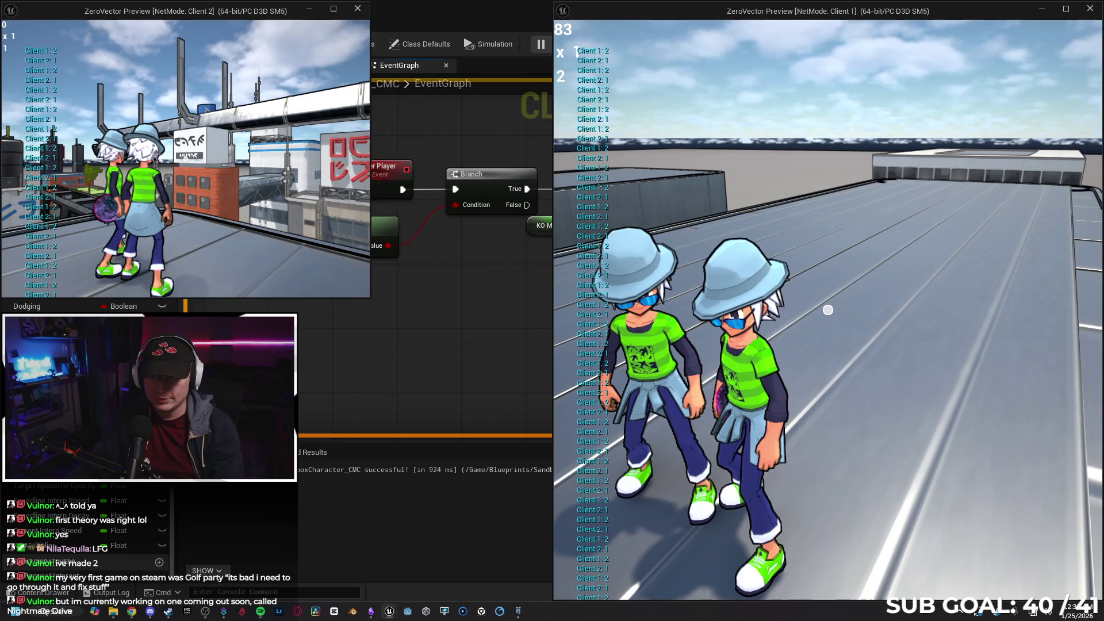
pyautogui.press('Escape')
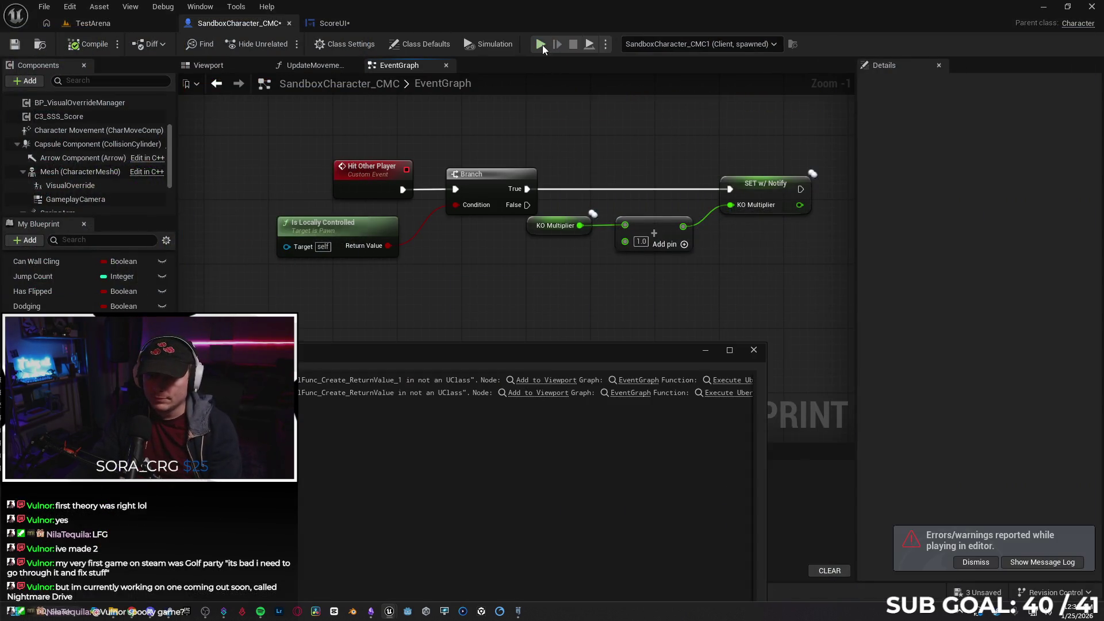
# - Run a new two-client test, shoot the other player to reach ×3 and score 81, then stop
pyautogui.hotkey('alt', 'p')
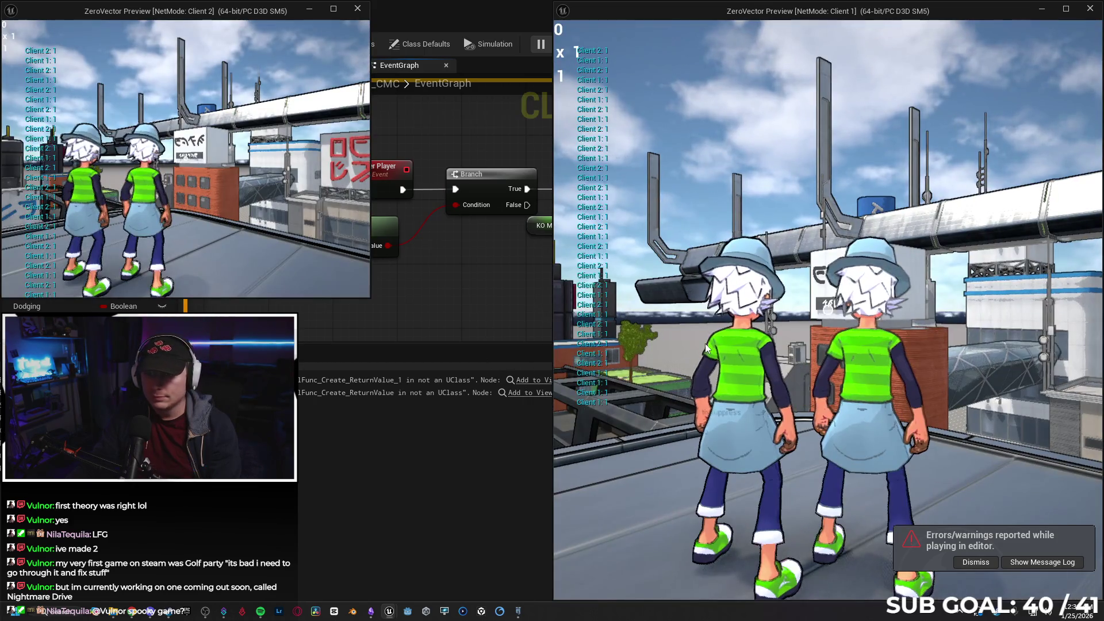
pyautogui.click(705, 343)
pyautogui.press('w')
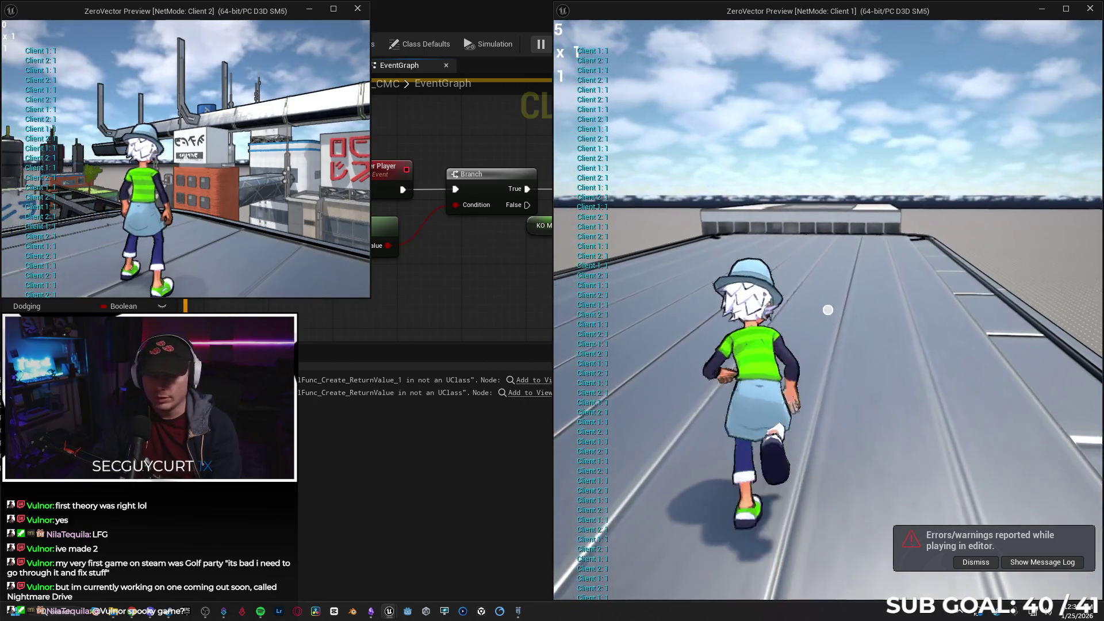
pyautogui.press('w')
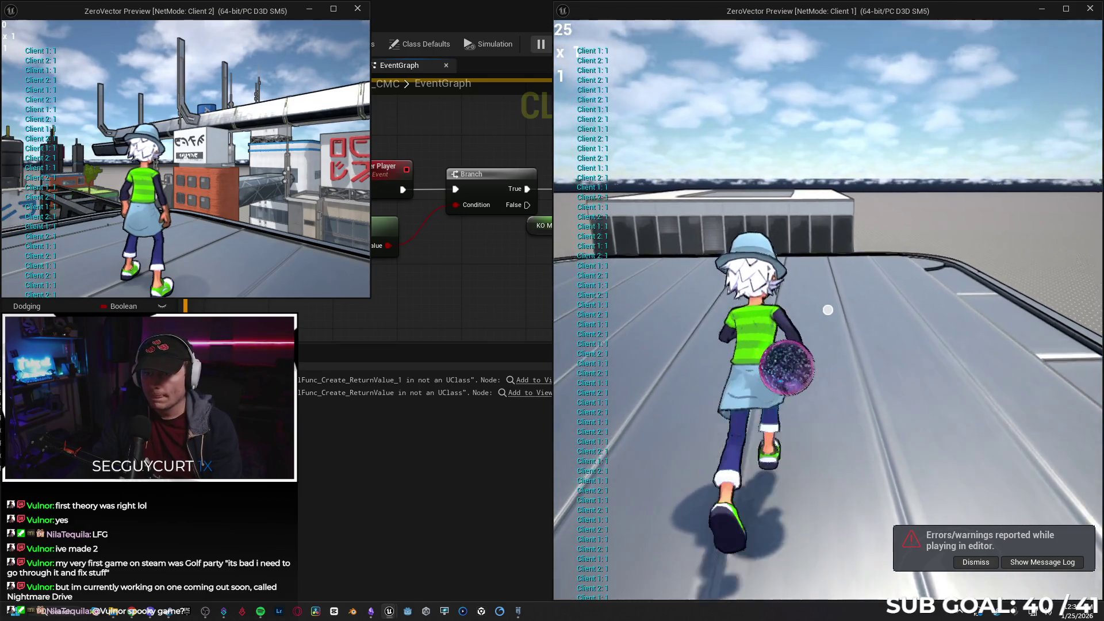
pyautogui.moveTo(828, 309)
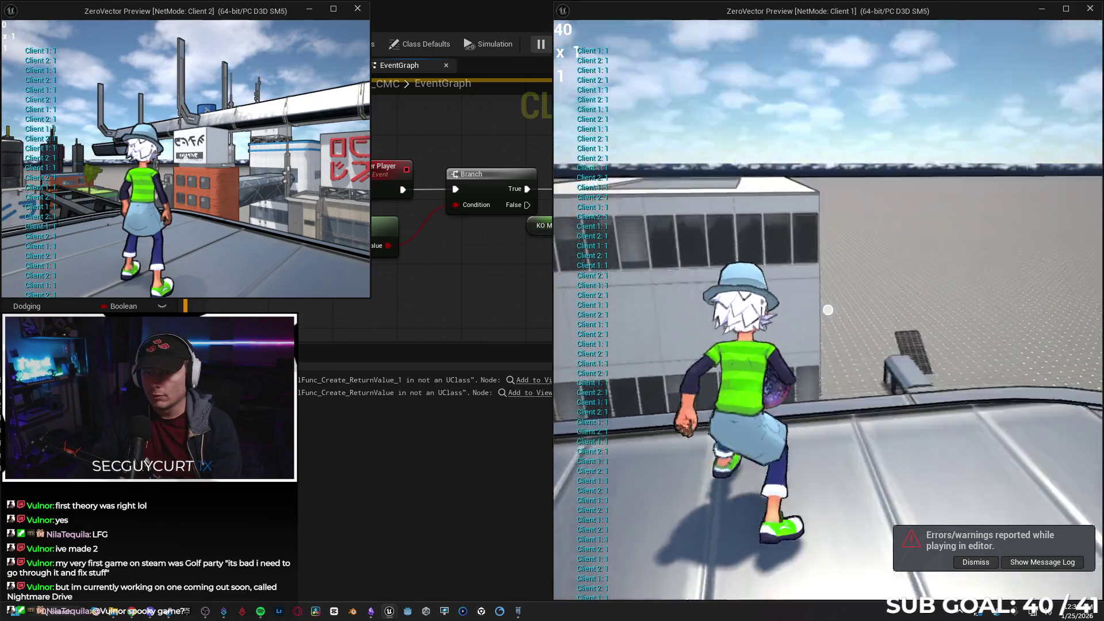
pyautogui.click(827, 310)
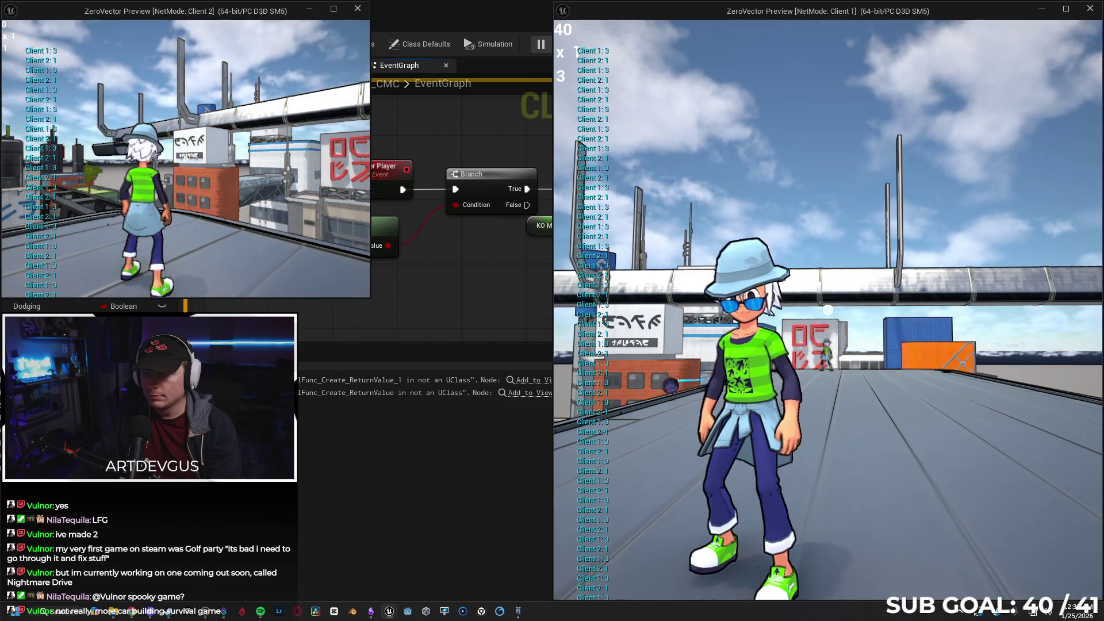
pyautogui.press('w')
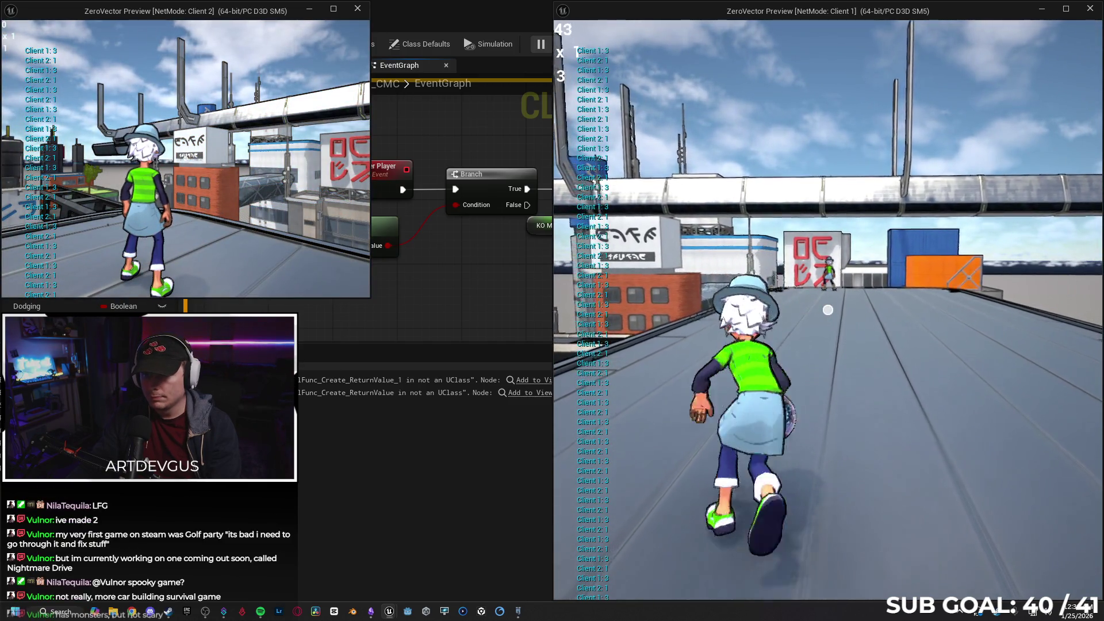
pyautogui.press('w')
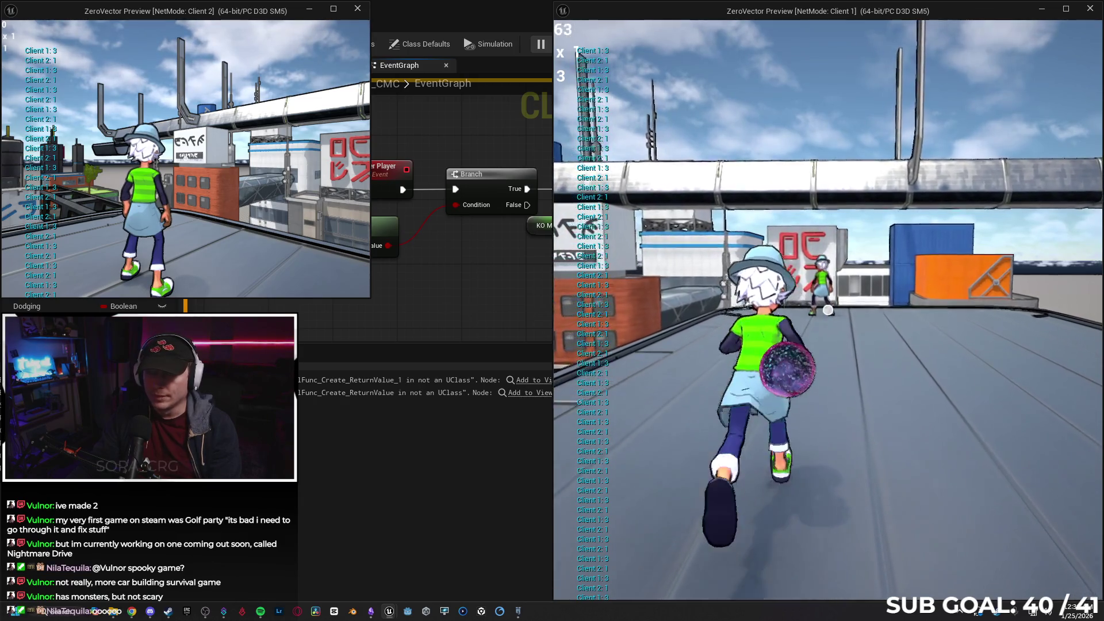
pyautogui.press('w')
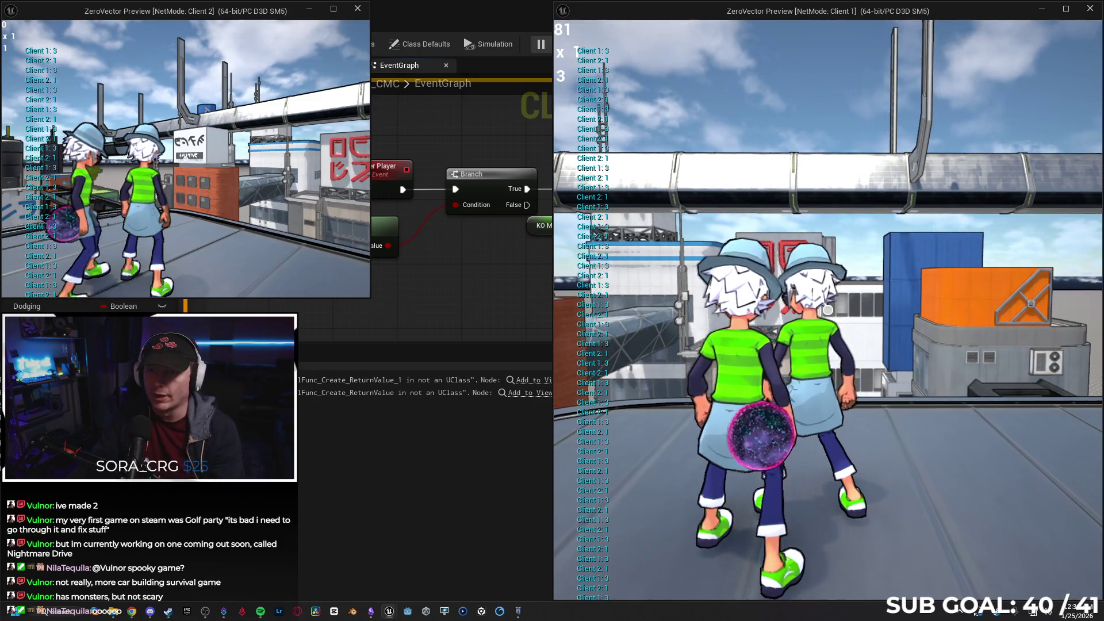
pyautogui.hotkey('alt', 'Tab')
pyautogui.press('Escape')
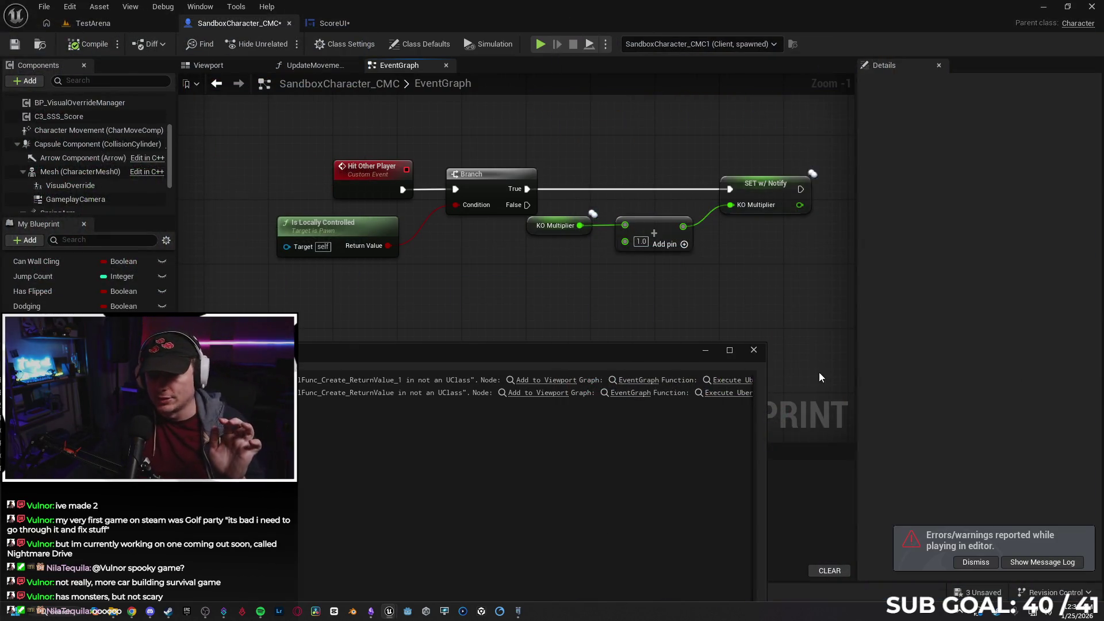
# - Close the Message Log, minimize Chrome and bring the Steam store window forward
pyautogui.click(754, 350)
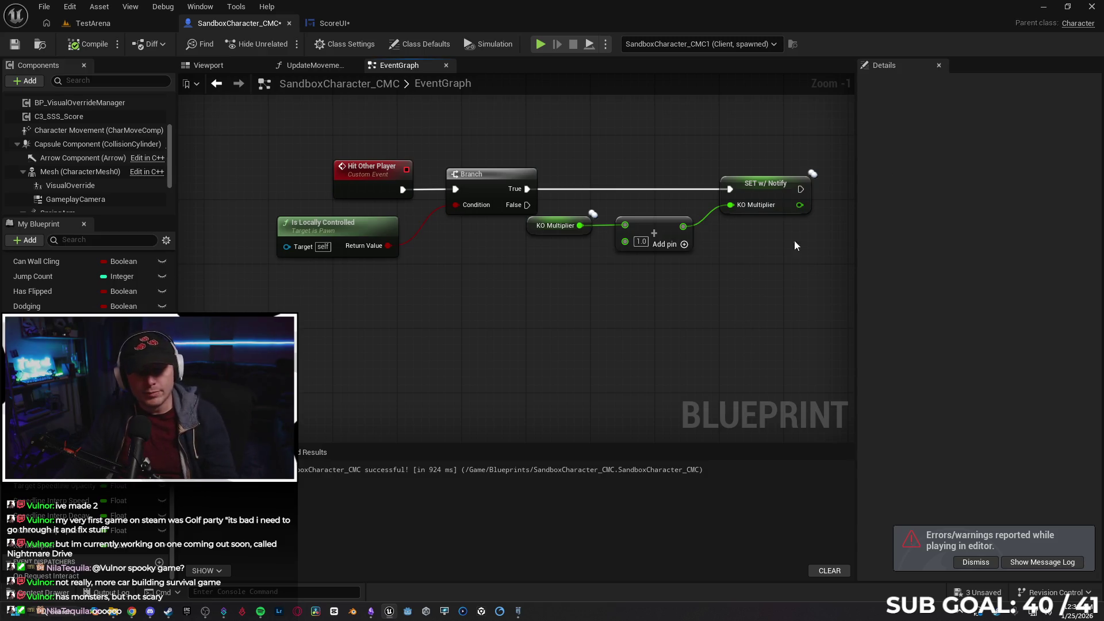
pyautogui.click(131, 611)
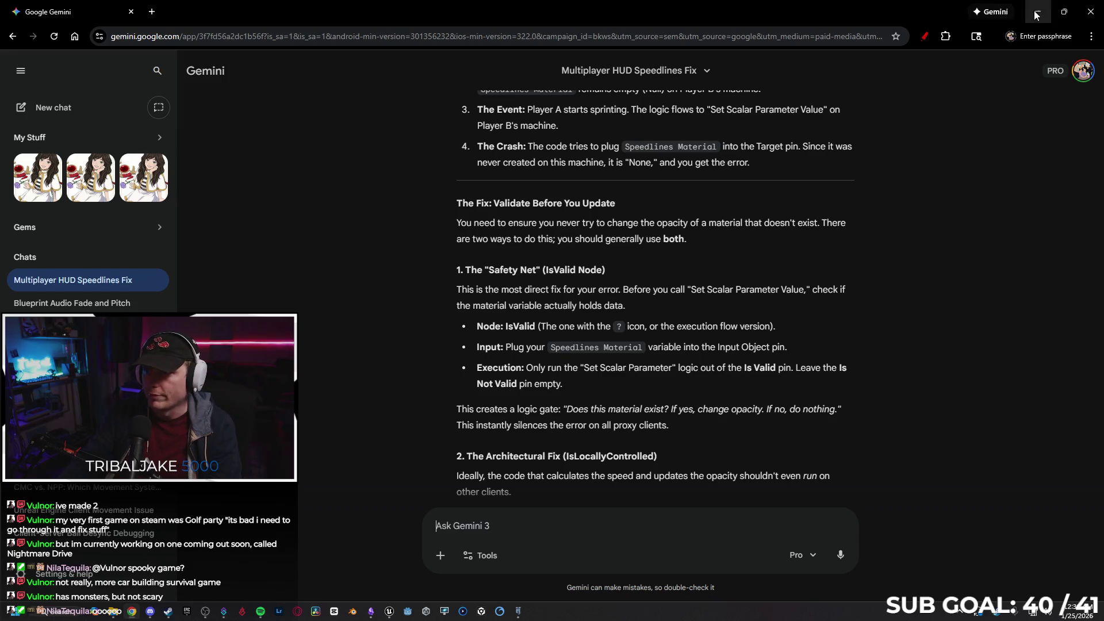
pyautogui.click(1036, 13)
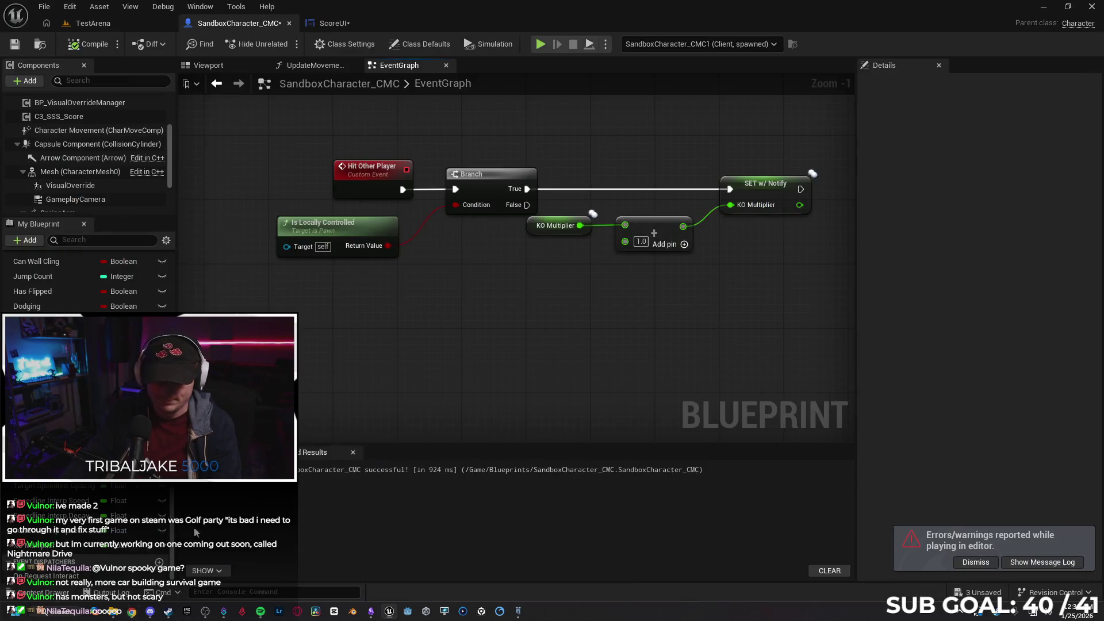
pyautogui.click(168, 612)
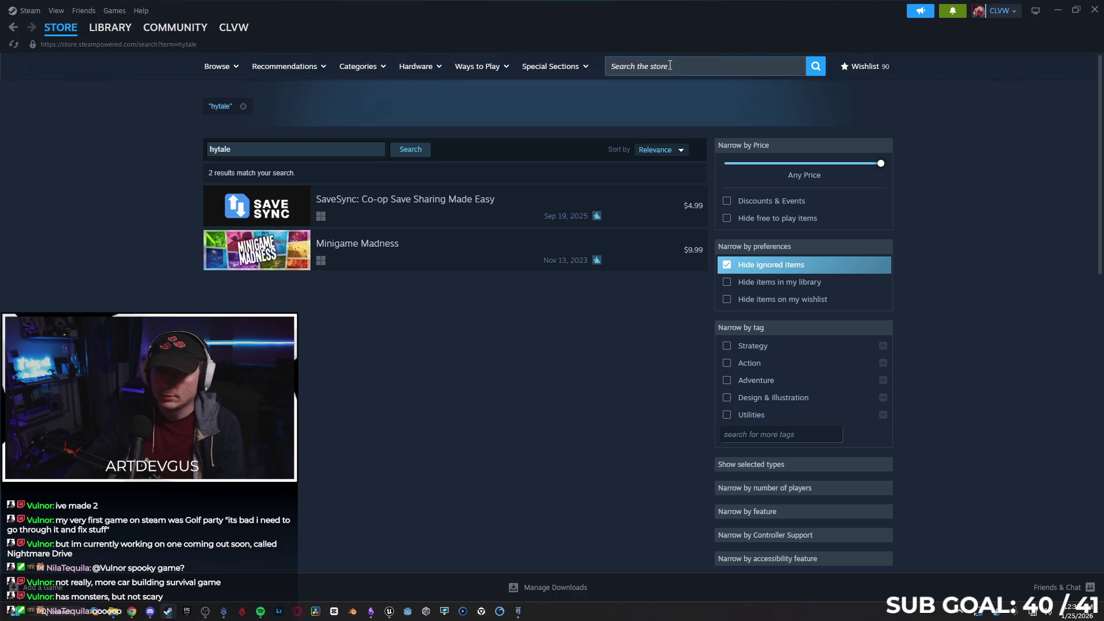
# - Search the Steam store for 'nightmare drive', open its page and add it to the wishlist
pyautogui.click(665, 68)
pyautogui.write('mare')
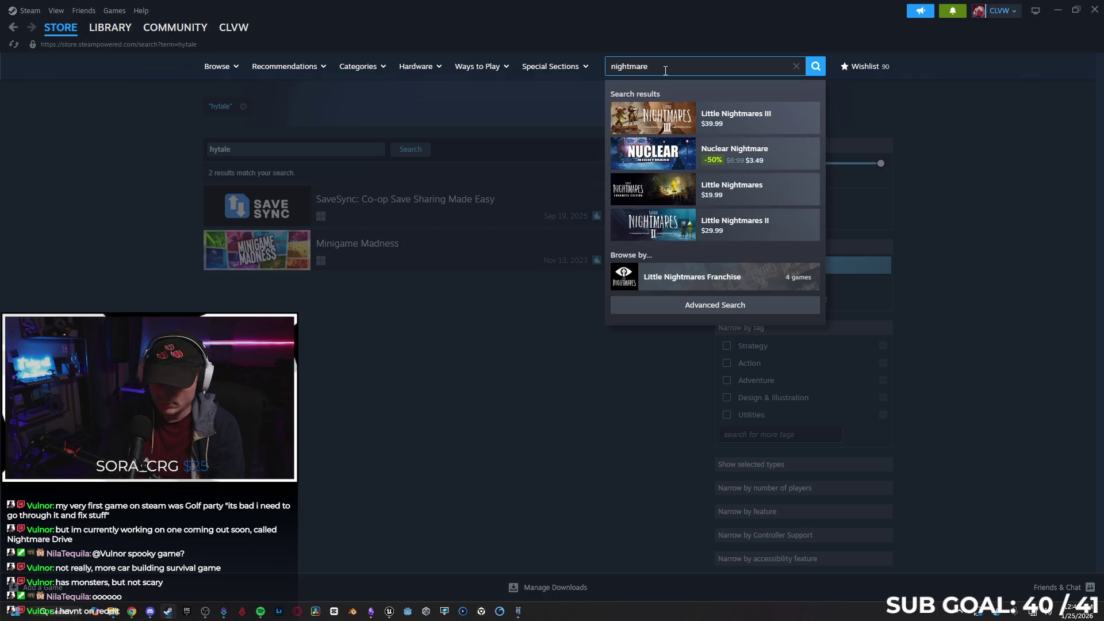
pyautogui.write(' drive')
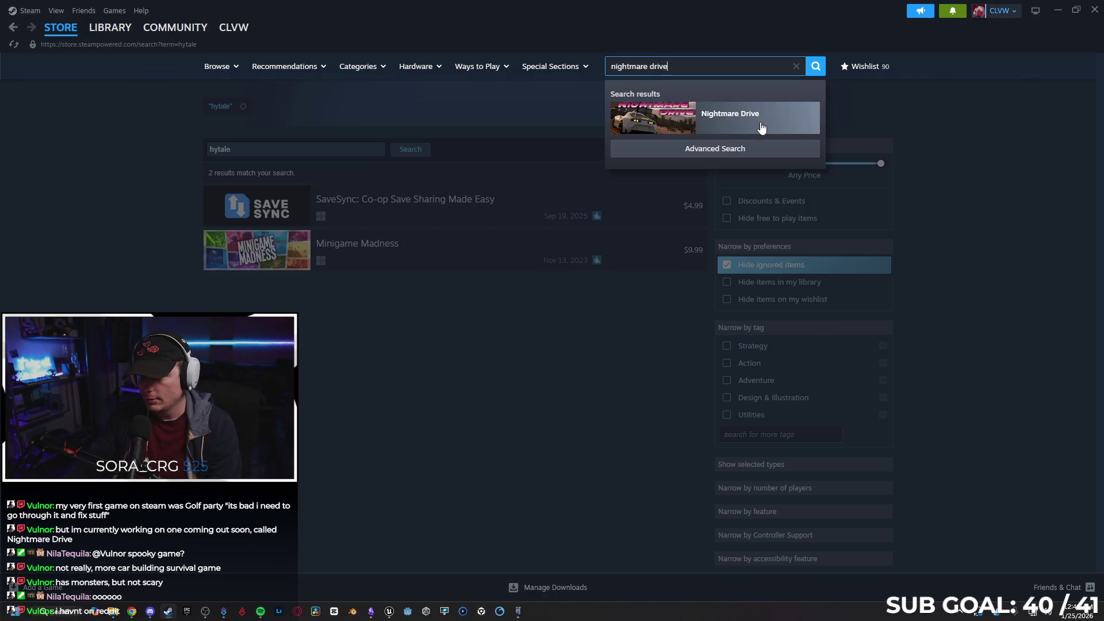
pyautogui.click(762, 128)
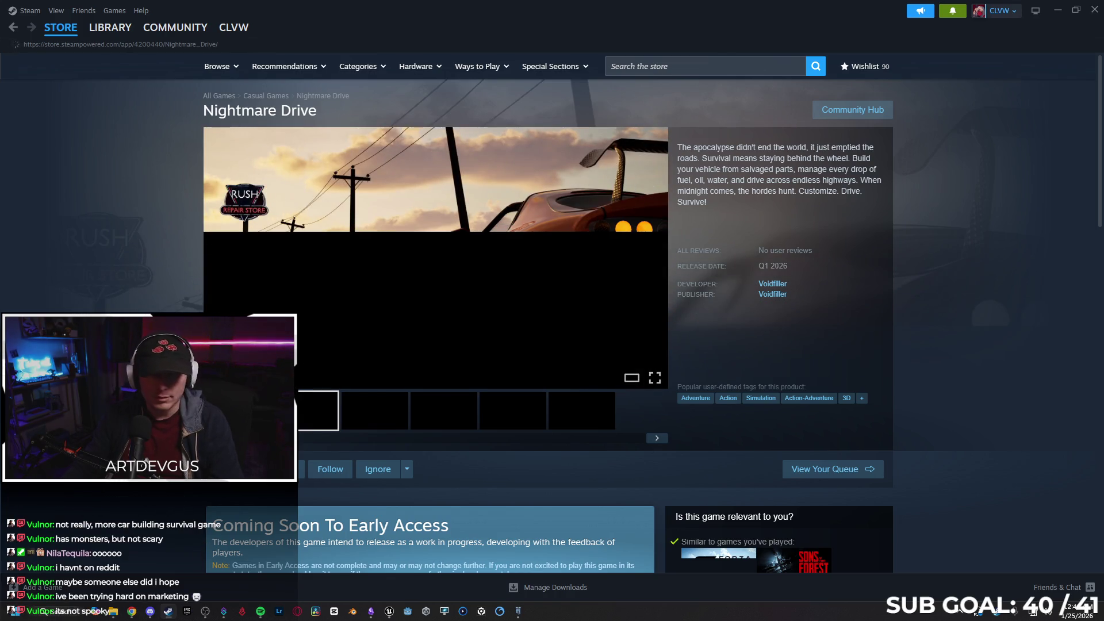
pyautogui.scroll(-3, 552, 316)
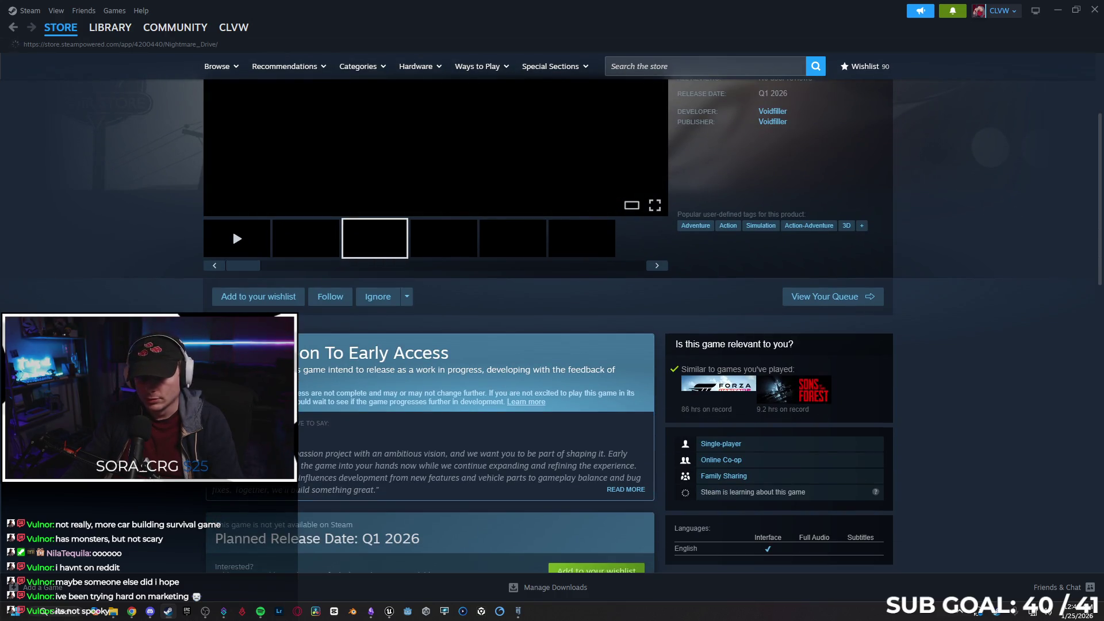
pyautogui.scroll(-3, 105, 311)
pyautogui.click(597, 398)
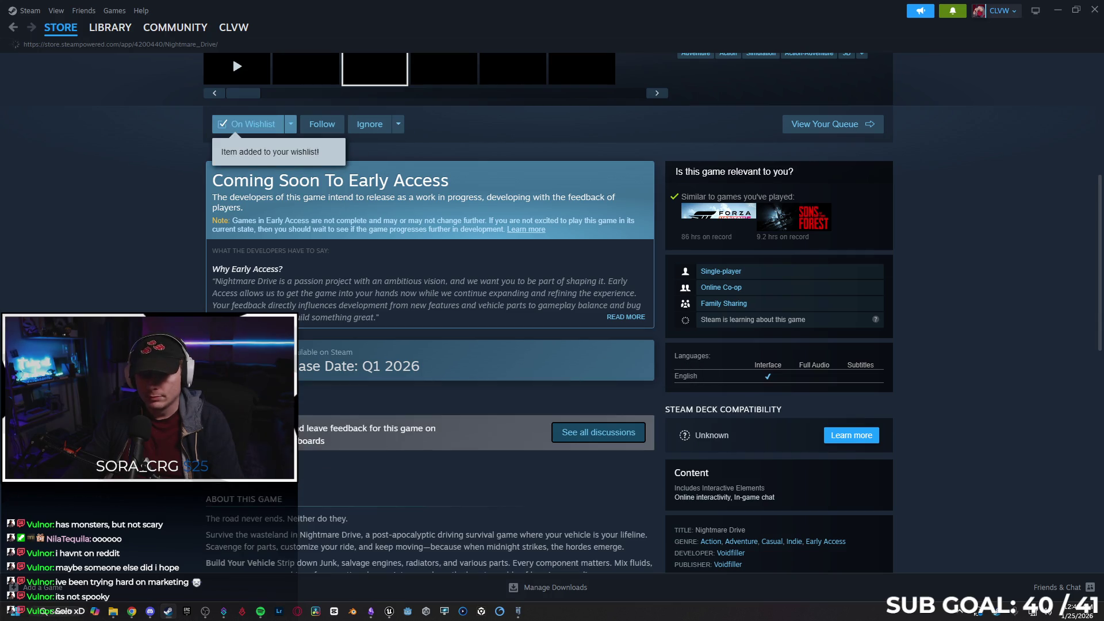
# - Show another Nightmare Drive gallery item, then scroll through the About and System Requirements sections
pyautogui.scroll(6, 232, 56)
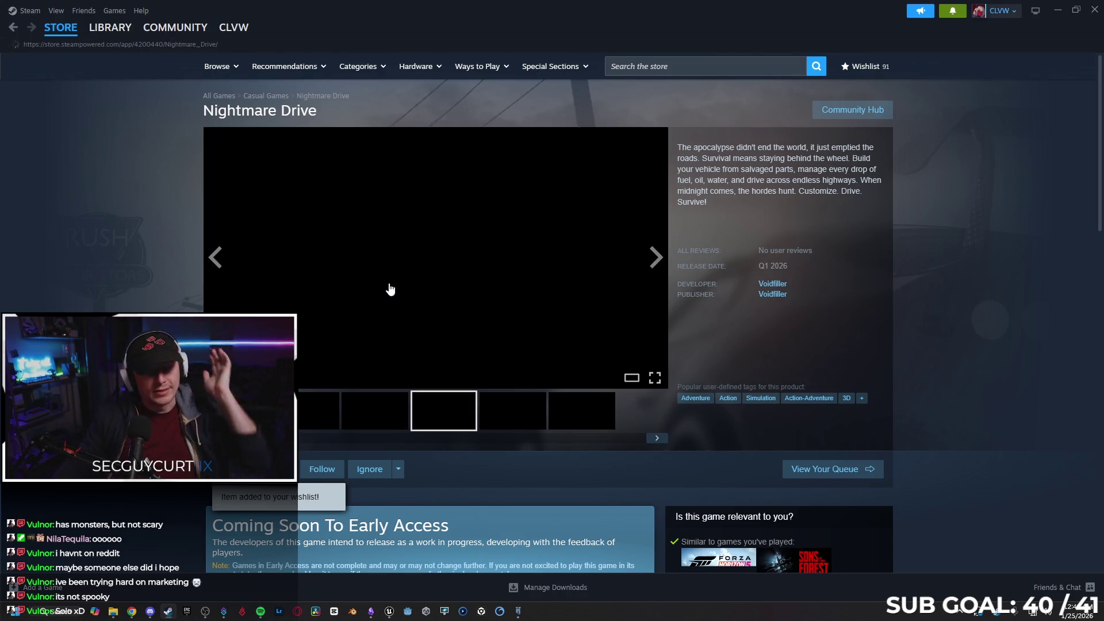
pyautogui.click(393, 419)
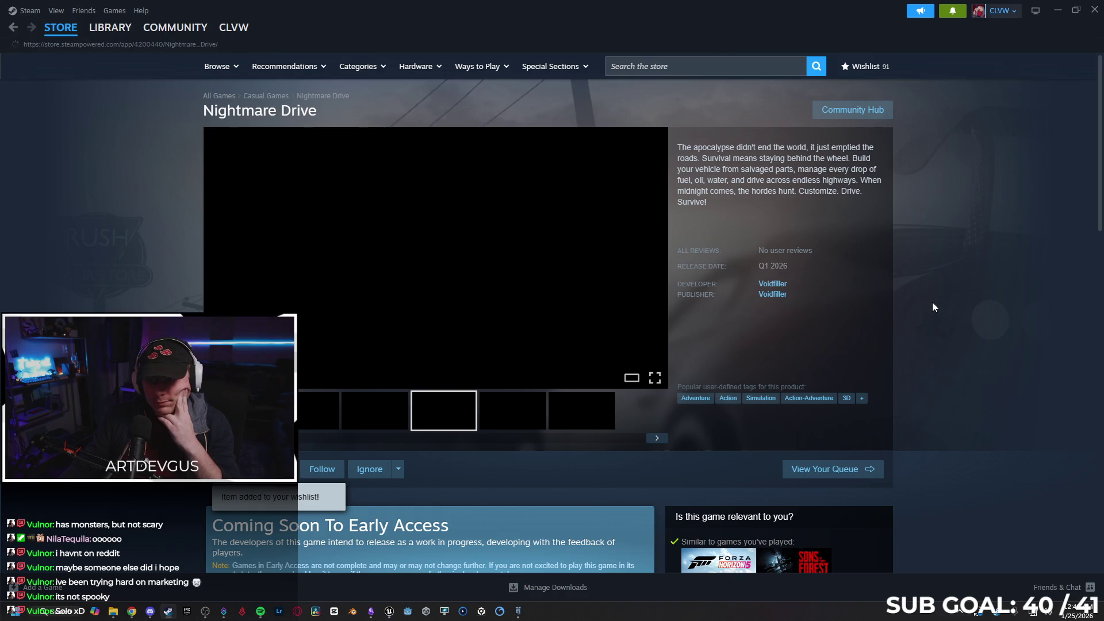
pyautogui.scroll(-4, 940, 307)
pyautogui.scroll(-10, 950, 319)
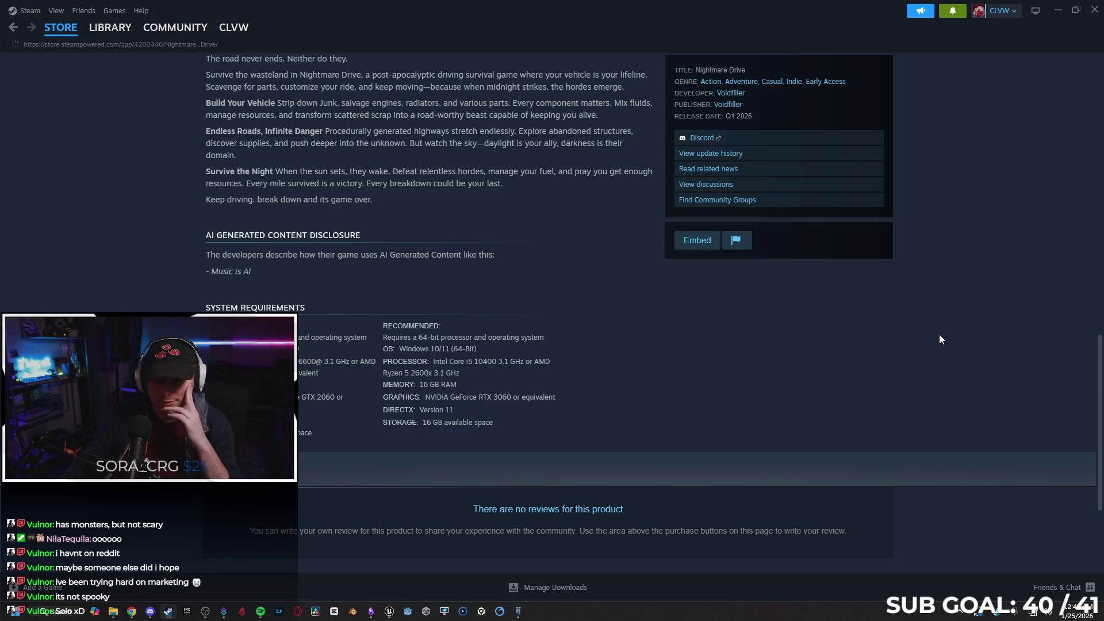
pyautogui.scroll(14, 941, 339)
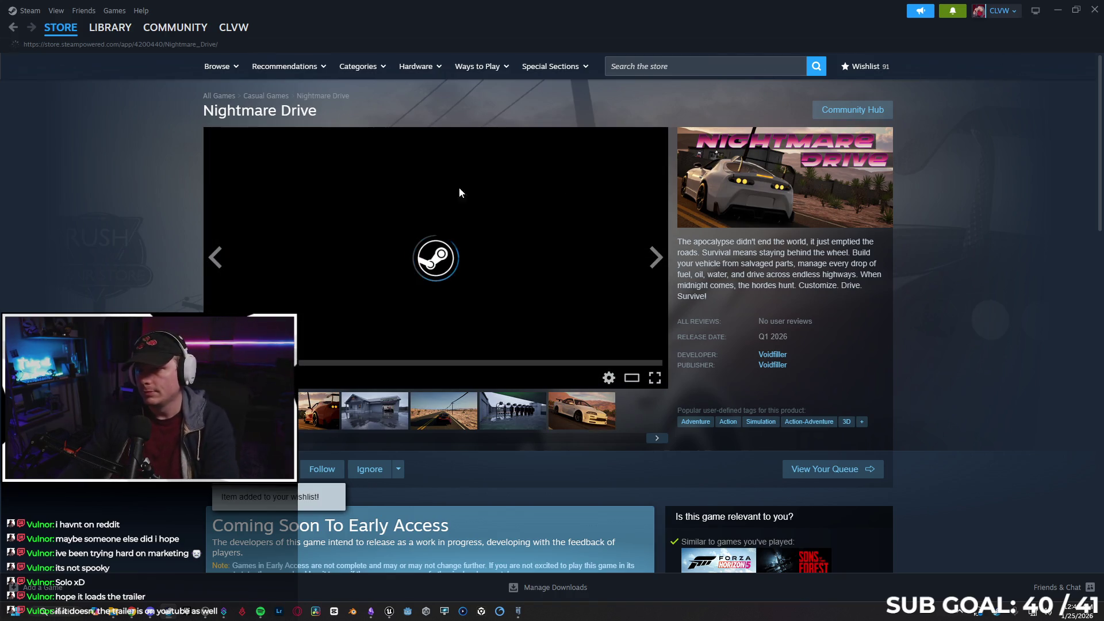
# - Close Steam and load youtube.com in a new Chrome tab
pyautogui.click(1092, 10)
pyautogui.hotkey('alt', 'Tab')
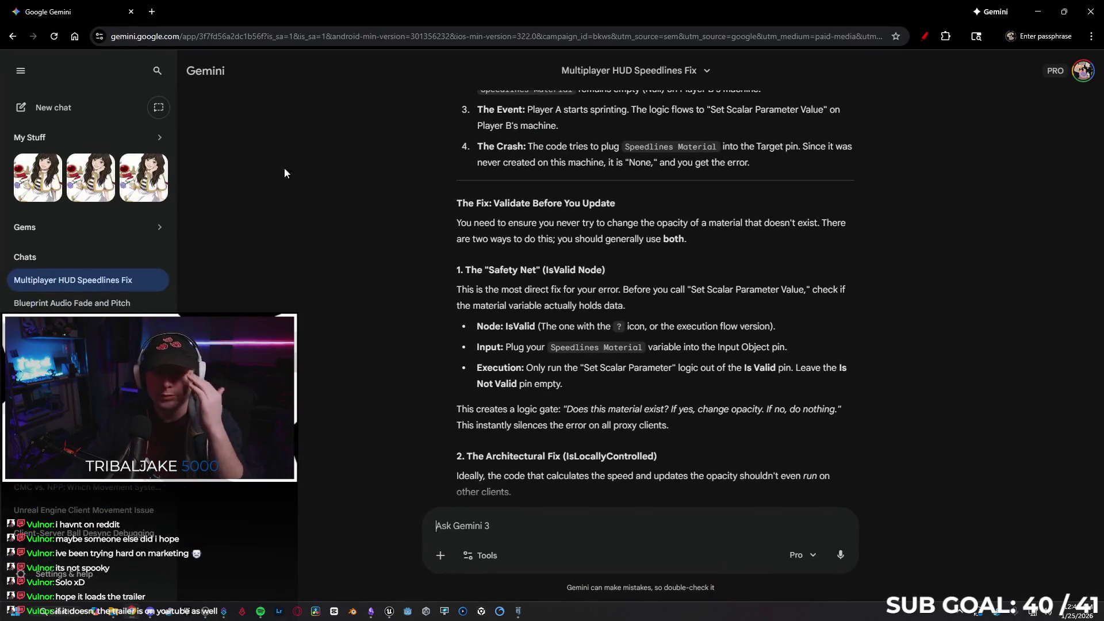
pyautogui.click(157, 14)
pyautogui.write('youtube.com')
pyautogui.press('Return')
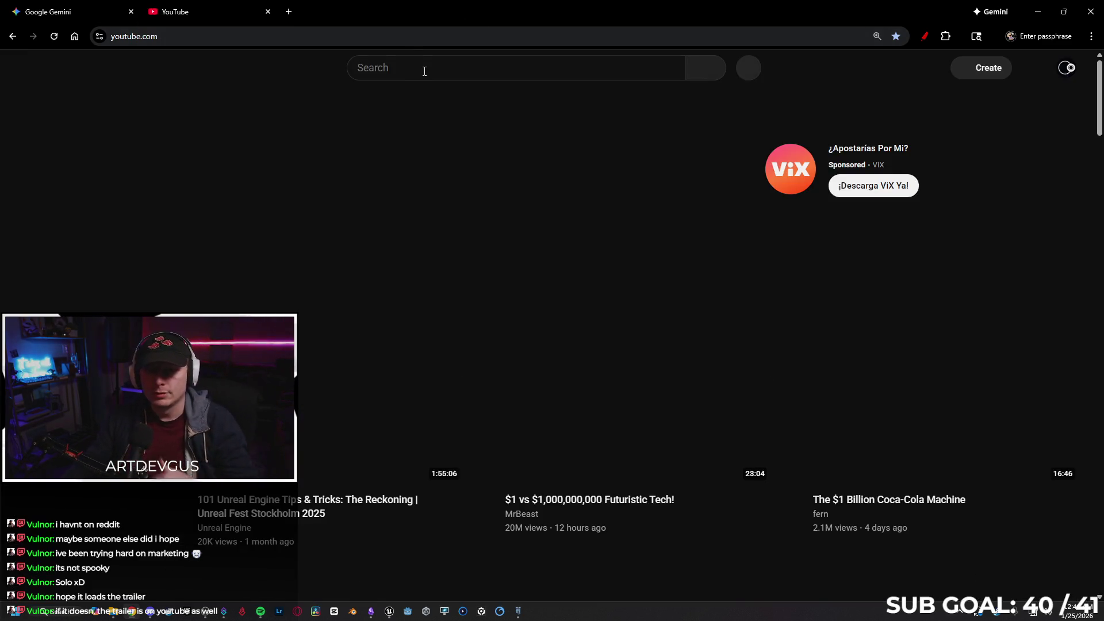
# - Search YouTube for 'nightmare drive' and play the Nightmare Drive Official Trailer
pyautogui.click(438, 71)
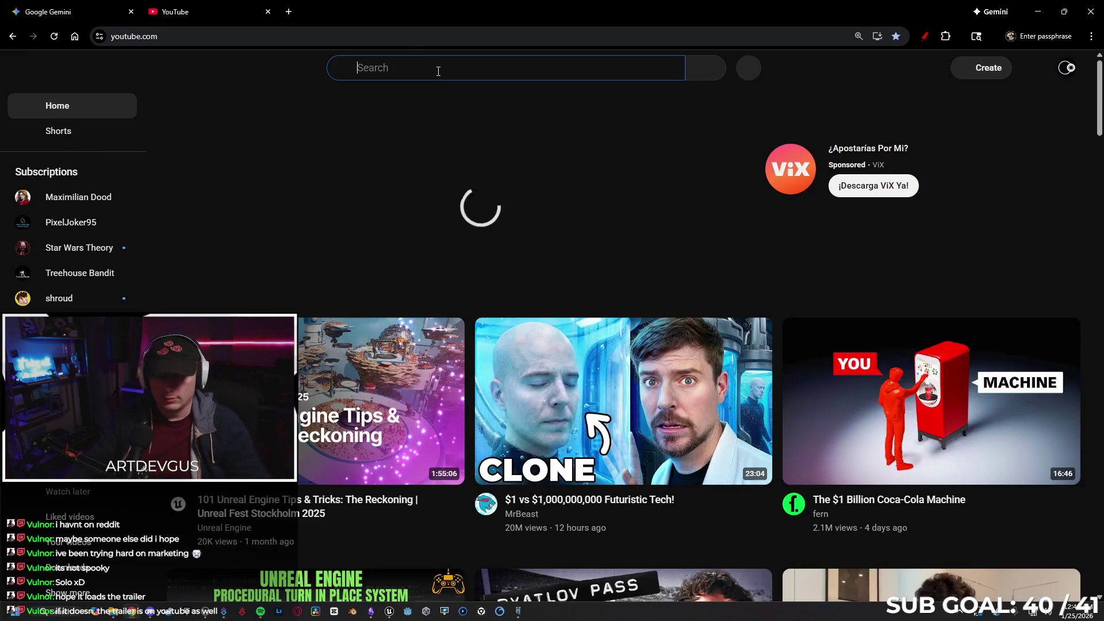
pyautogui.write('nightmare drive')
pyautogui.press('Return')
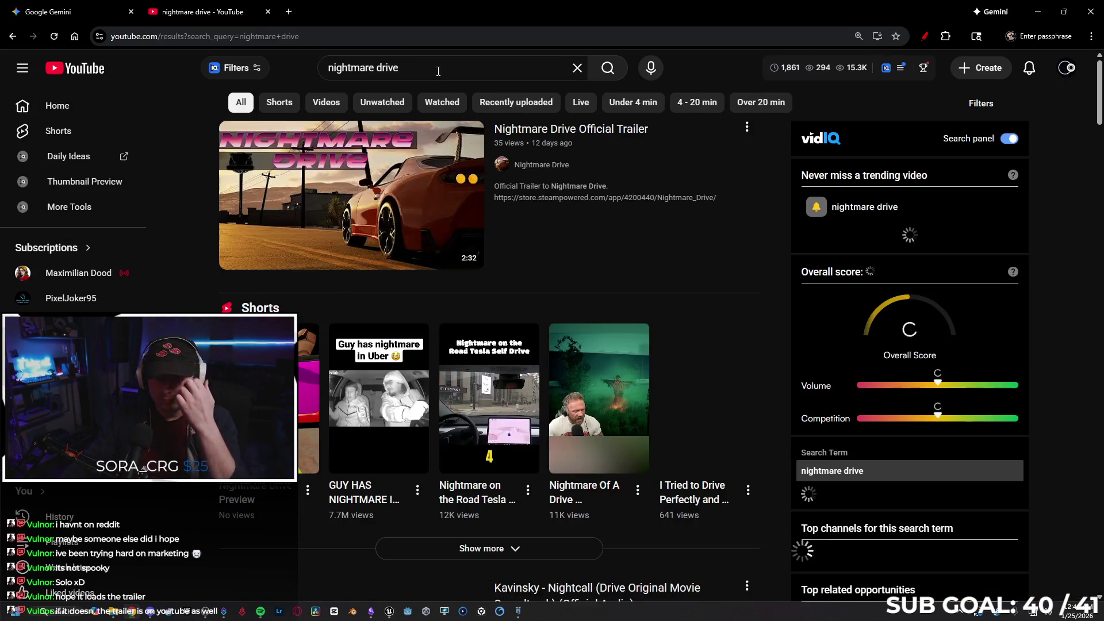
pyautogui.click(361, 191)
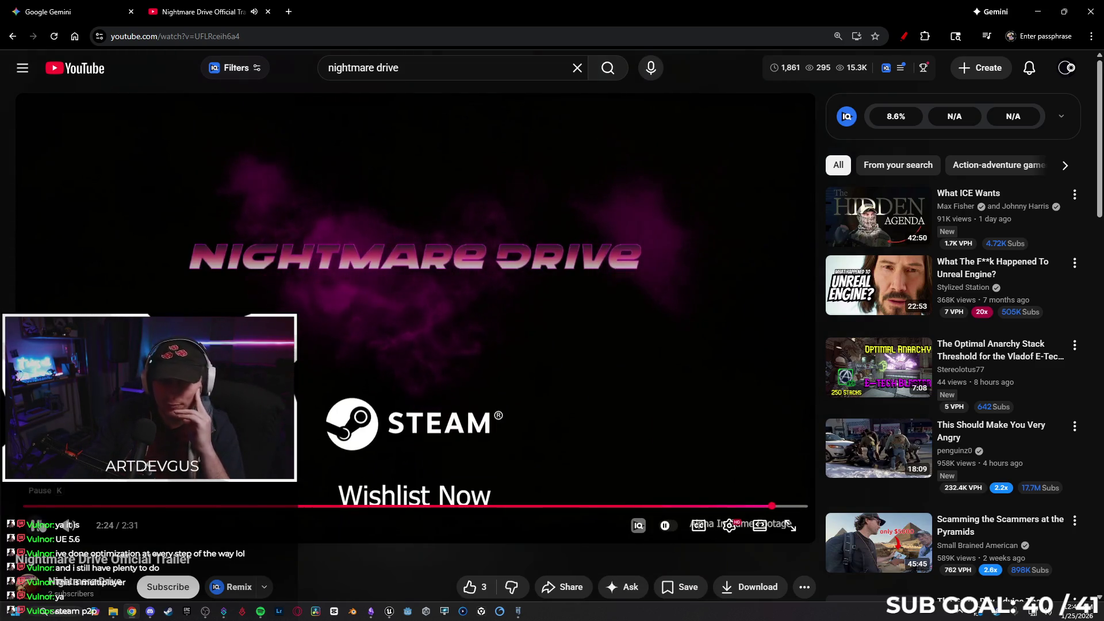
# - Replace the YouTube search with 'scuttle up trailer' and run it
pyautogui.click(343, 64)
pyautogui.write('coute')
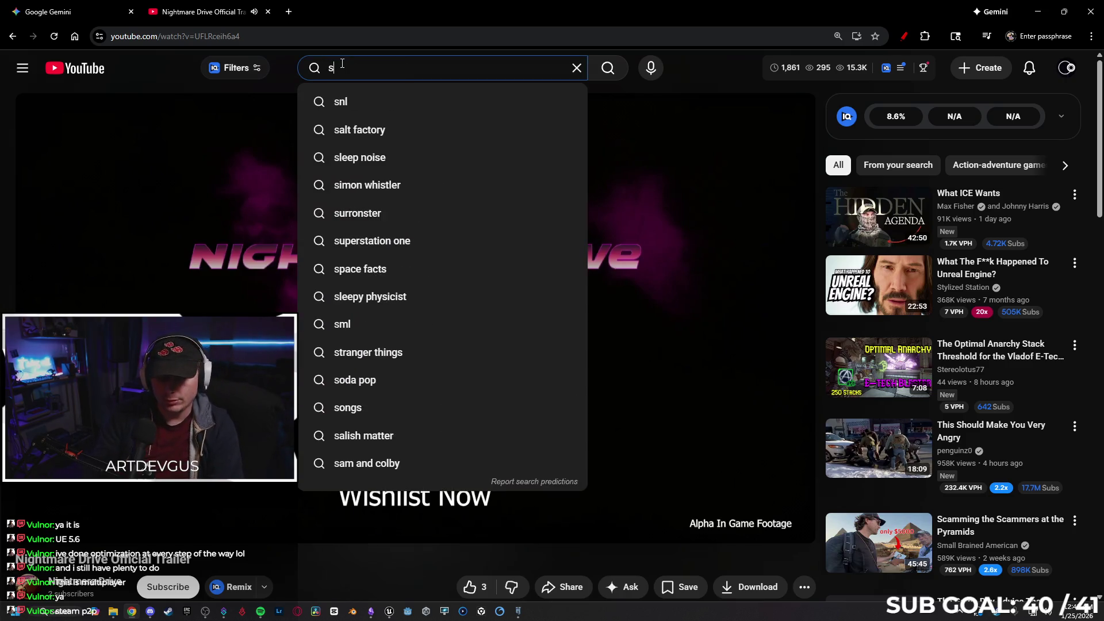
pyautogui.press('BackSpace')
pyautogui.press('BackSpace')
pyautogui.press('BackSpace')
pyautogui.write('uttle up')
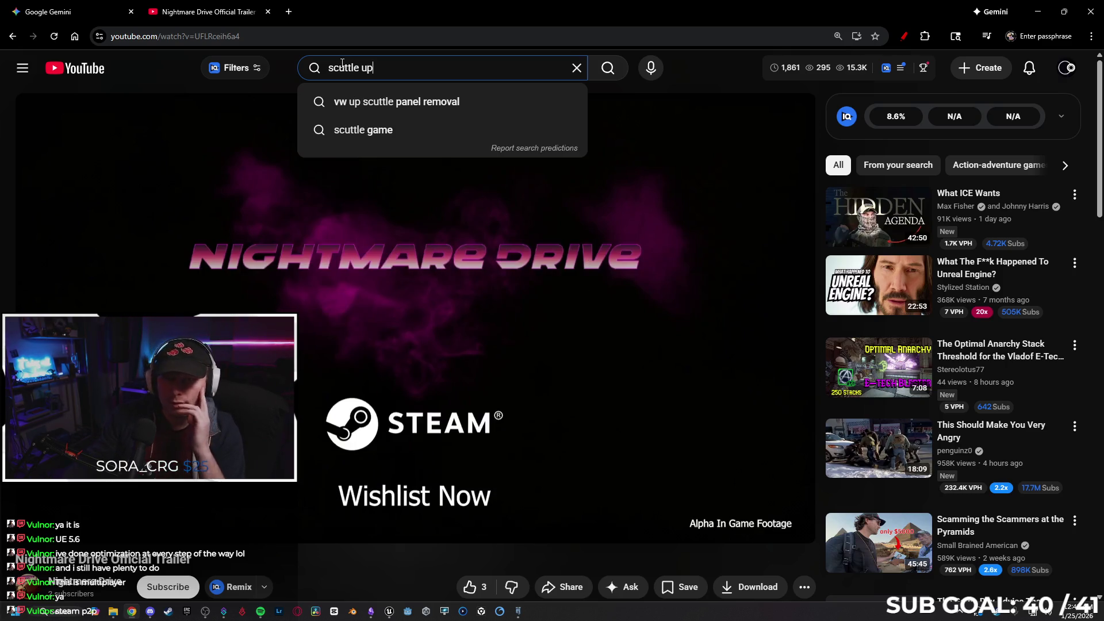
pyautogui.write(' trailer')
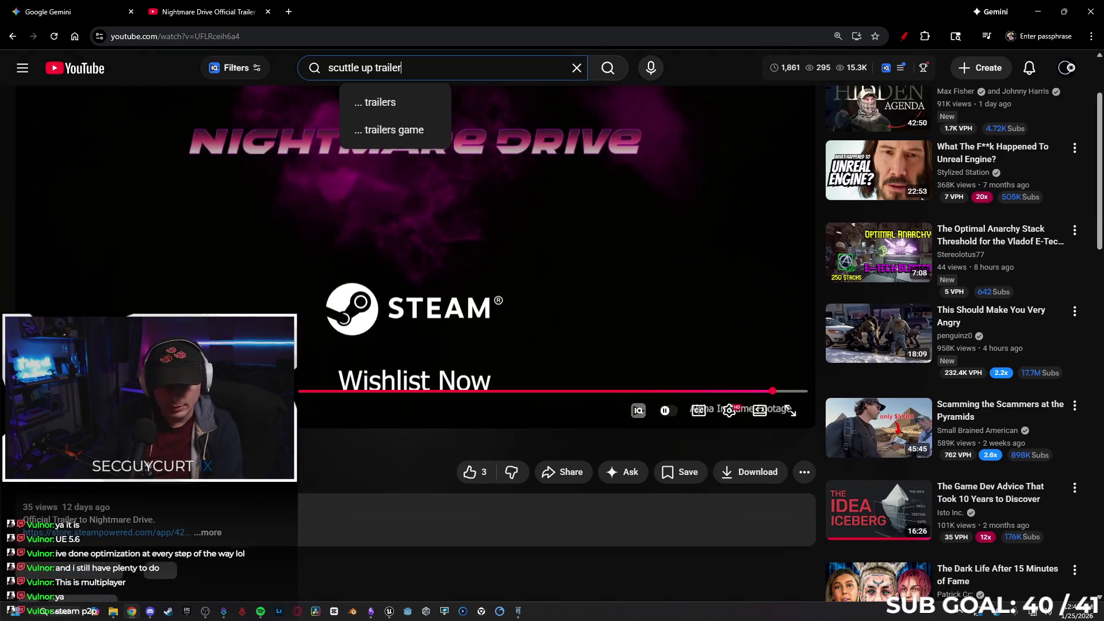
pyautogui.click(168, 586)
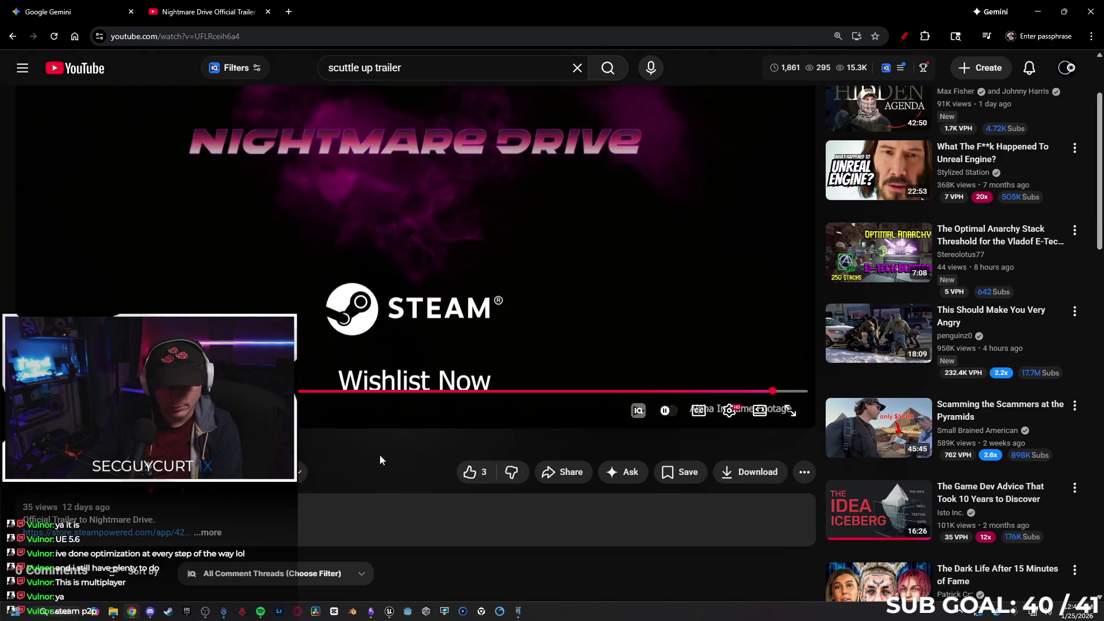
pyautogui.press('Return')
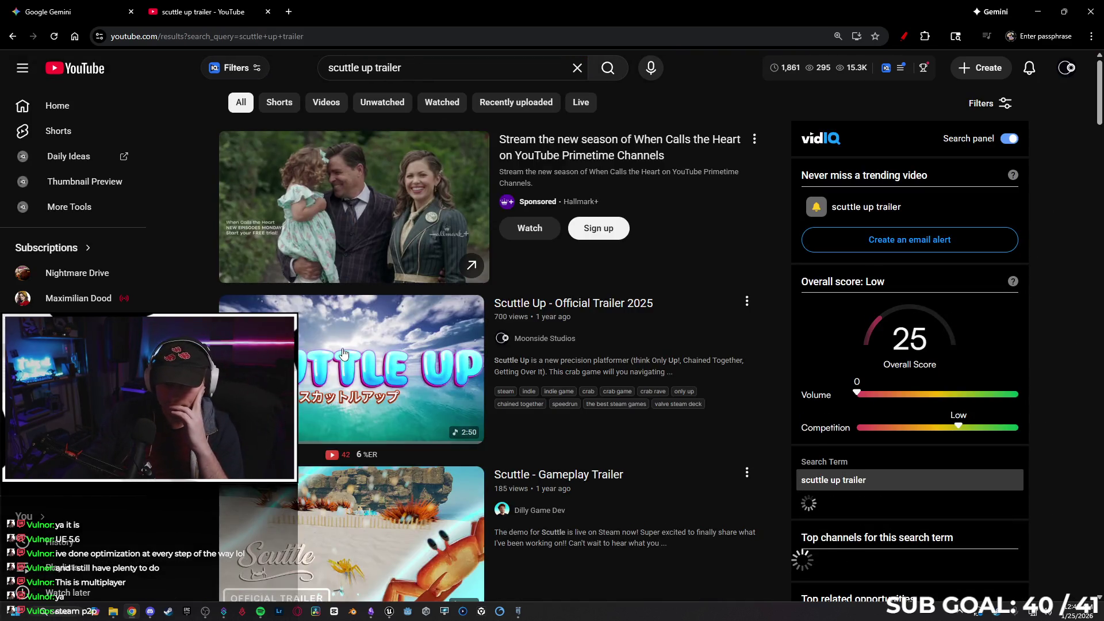
# - Play the Scuttle Up - Official Trailer 2025 in theater view and pause it partway
pyautogui.click(344, 353)
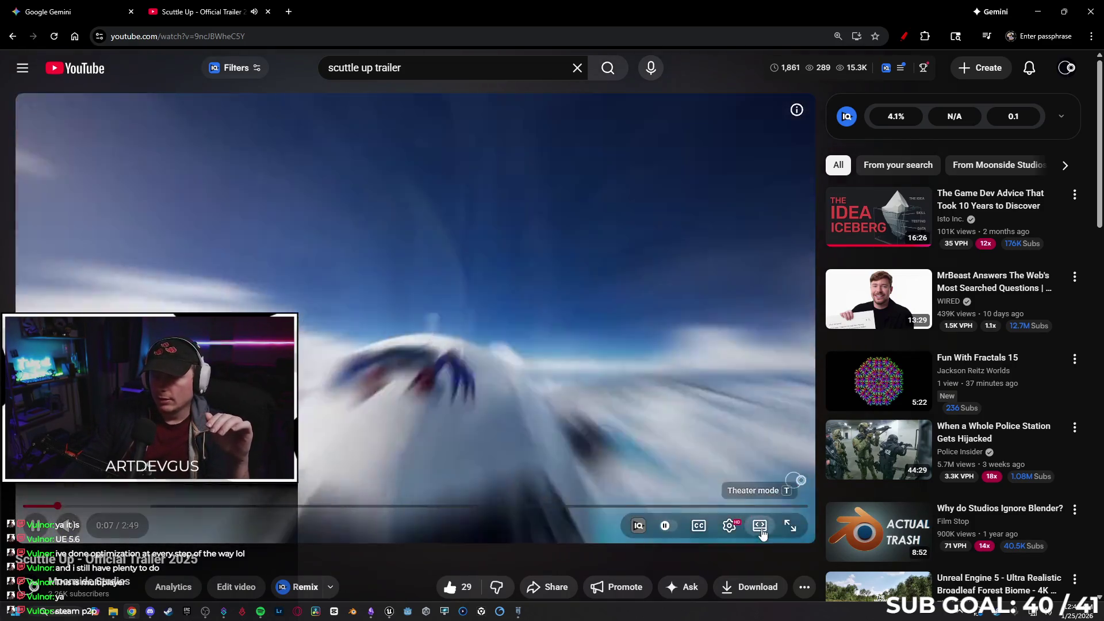
pyautogui.click(759, 525)
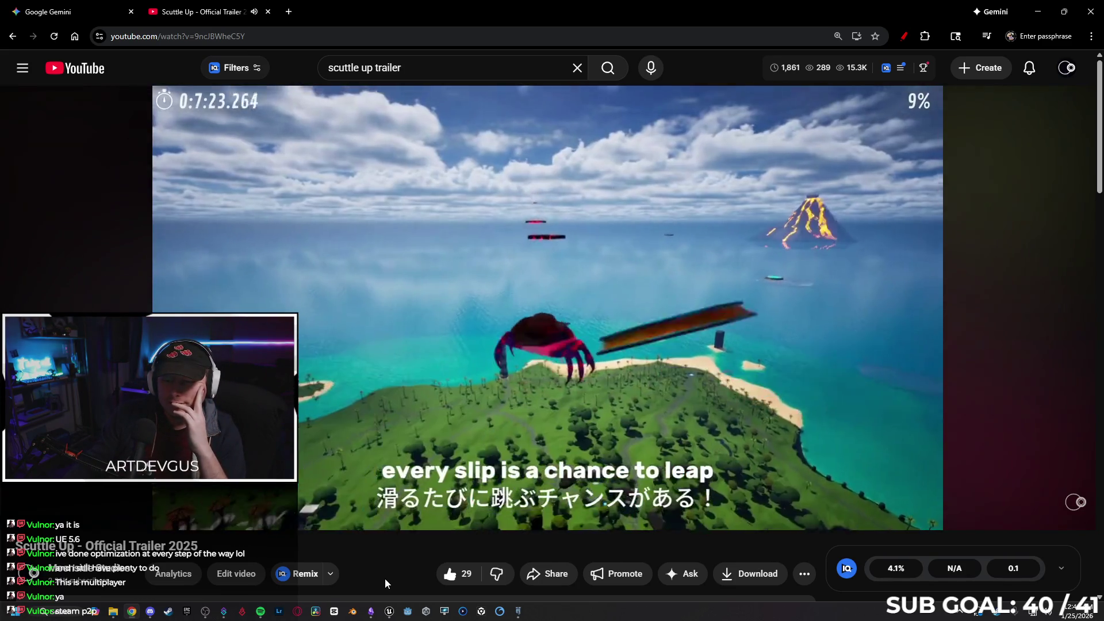
pyautogui.press('space')
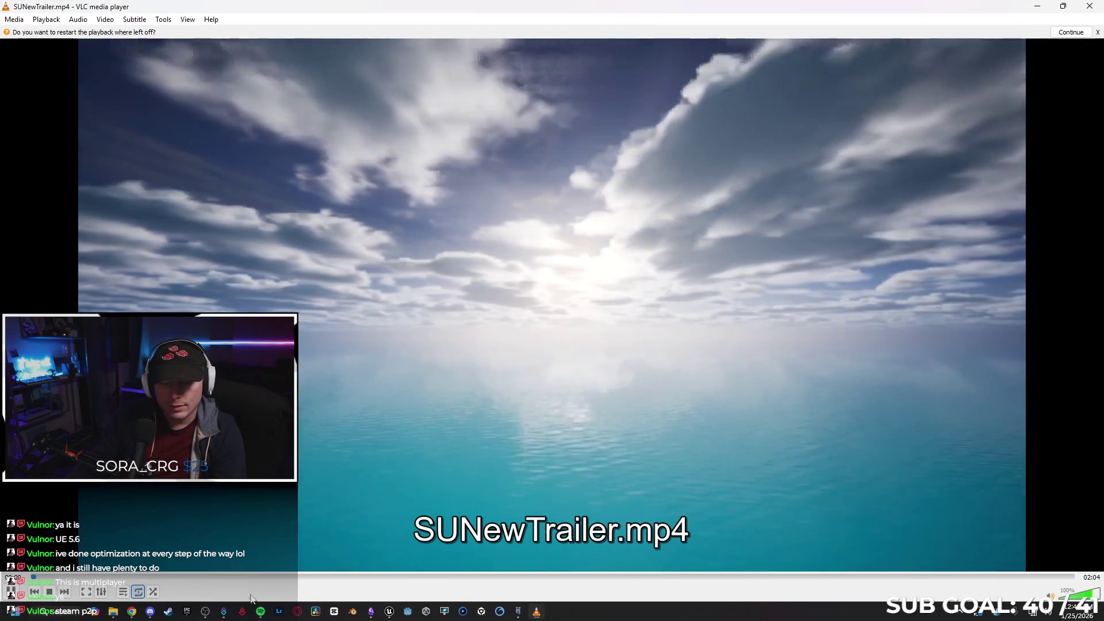
# - Watch SUNewTrailer.mp4 in VLC, close it and the YouTube tab, and return to Steam
pyautogui.moveTo(260, 614)
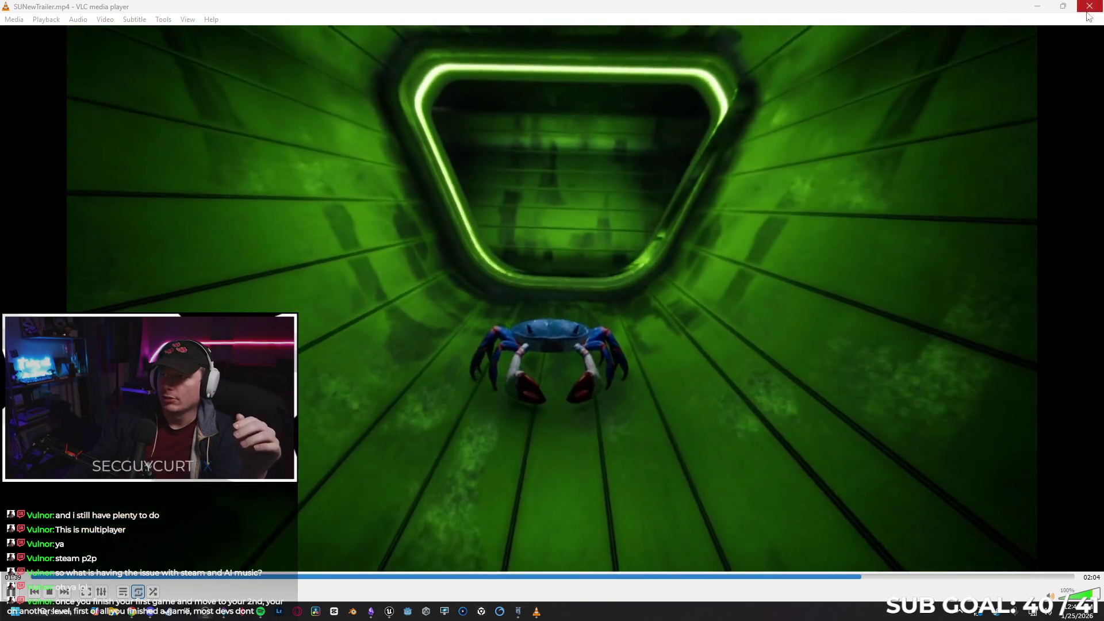
pyautogui.click(1088, 11)
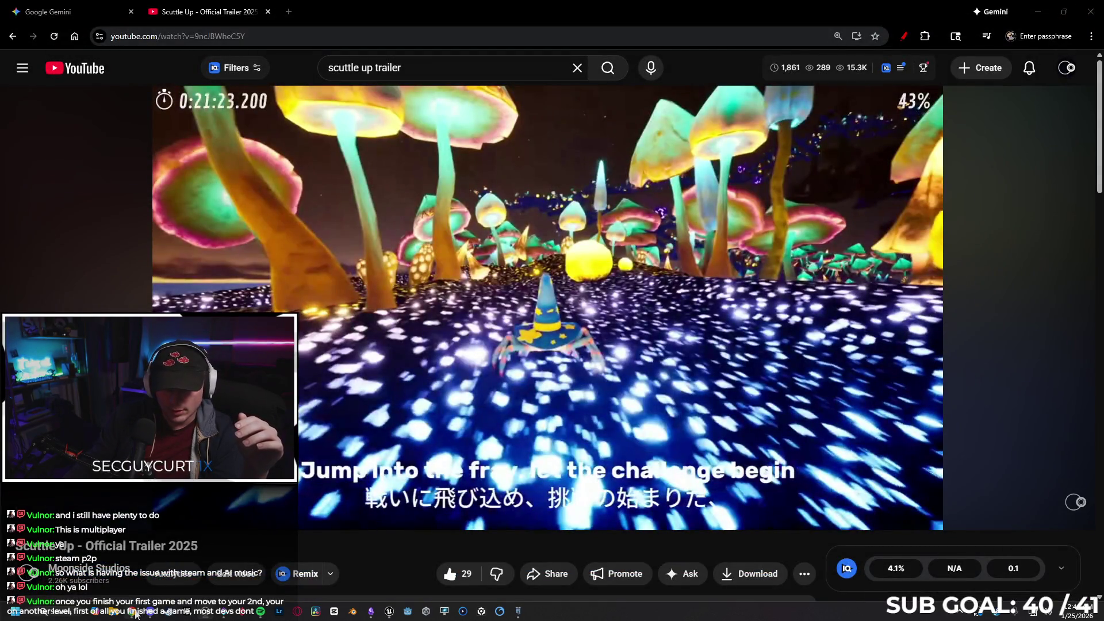
pyautogui.moveTo(260, 610)
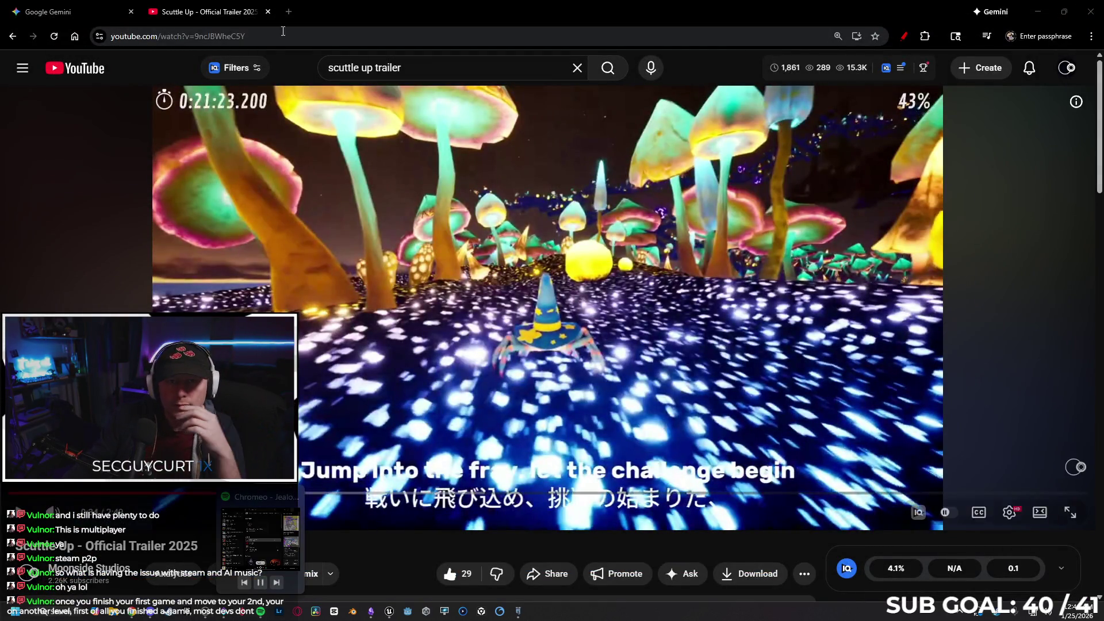
pyautogui.click(268, 11)
pyautogui.click(1038, 11)
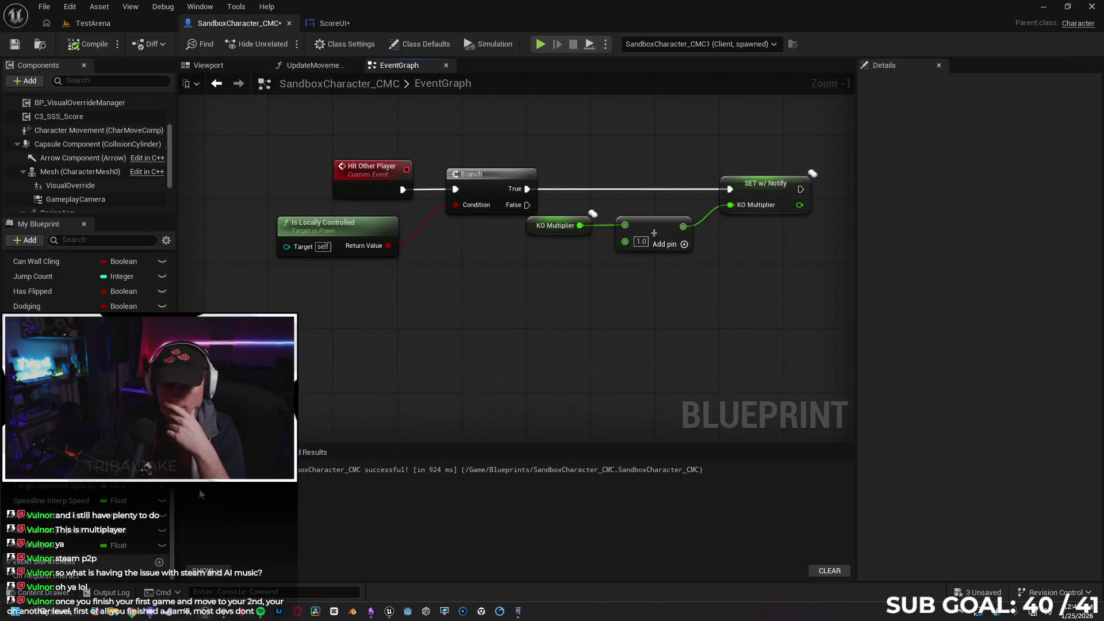
pyautogui.click(165, 613)
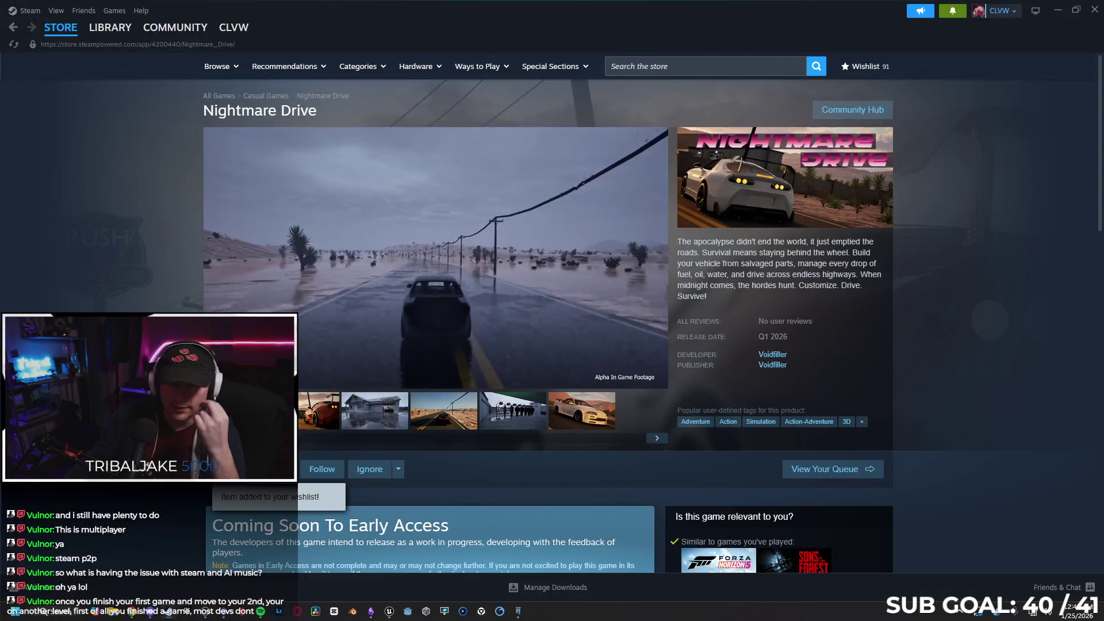
# - Highlight the AI Generated Content disclosure line in Nightmare Drive's About This Game section
pyautogui.scroll(-15, 549, 316)
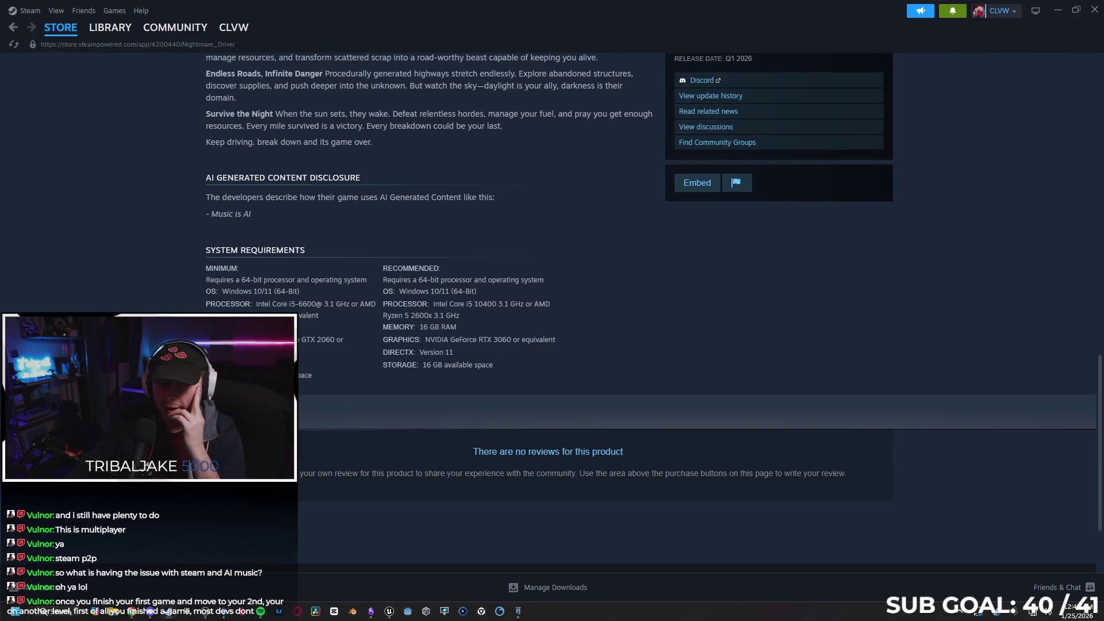
pyautogui.scroll(2, 549, 316)
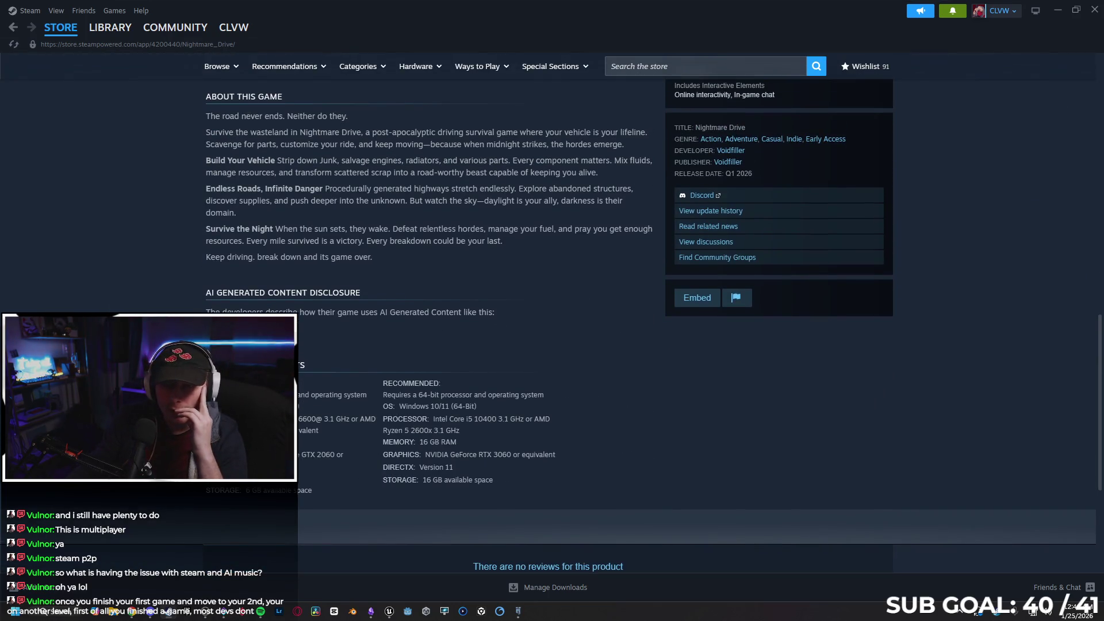
pyautogui.moveTo(497, 313)
pyautogui.mouseDown()
pyautogui.moveTo(345, 431)
pyautogui.moveTo(209, 311)
pyautogui.mouseUp()
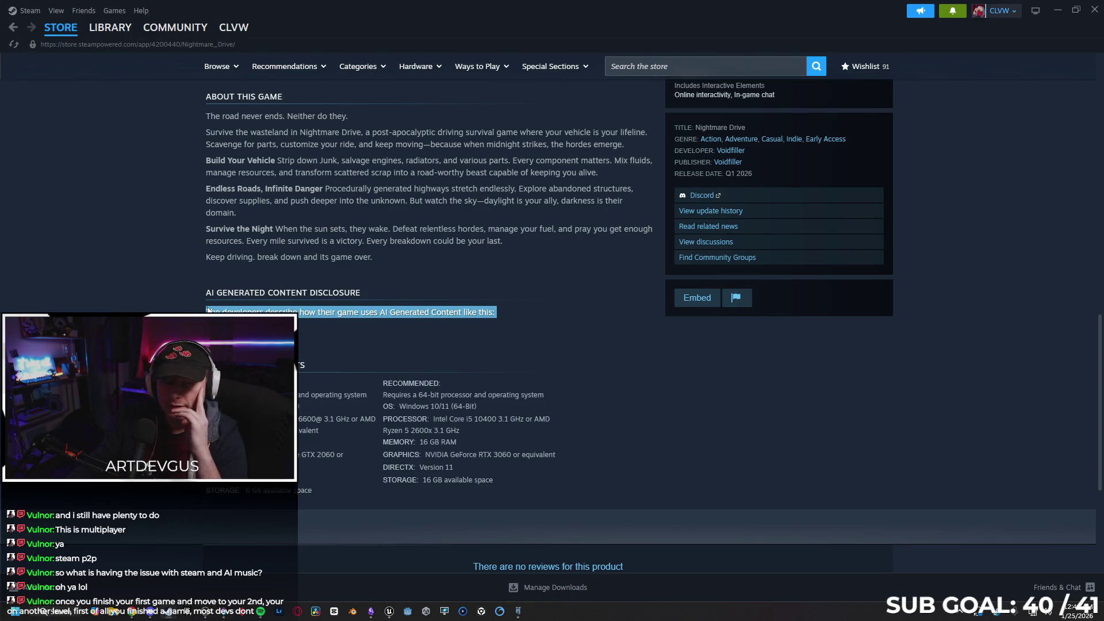
pyautogui.click(259, 402)
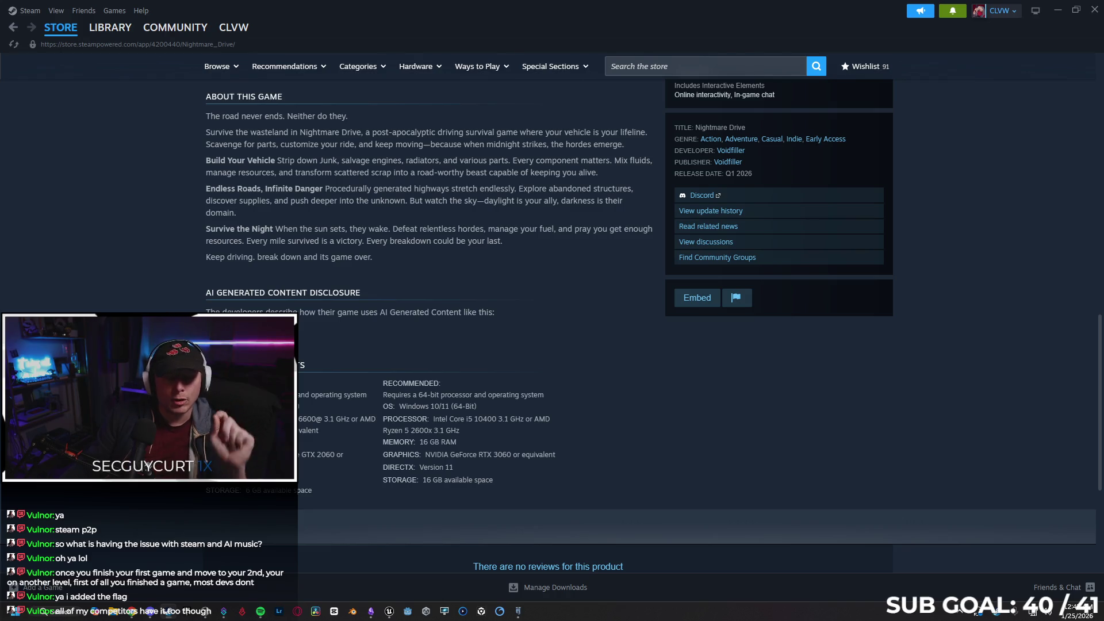
# - View the red car, flooded garage and desert road screenshots, then open the store search
pyautogui.scroll(15, 343, 327)
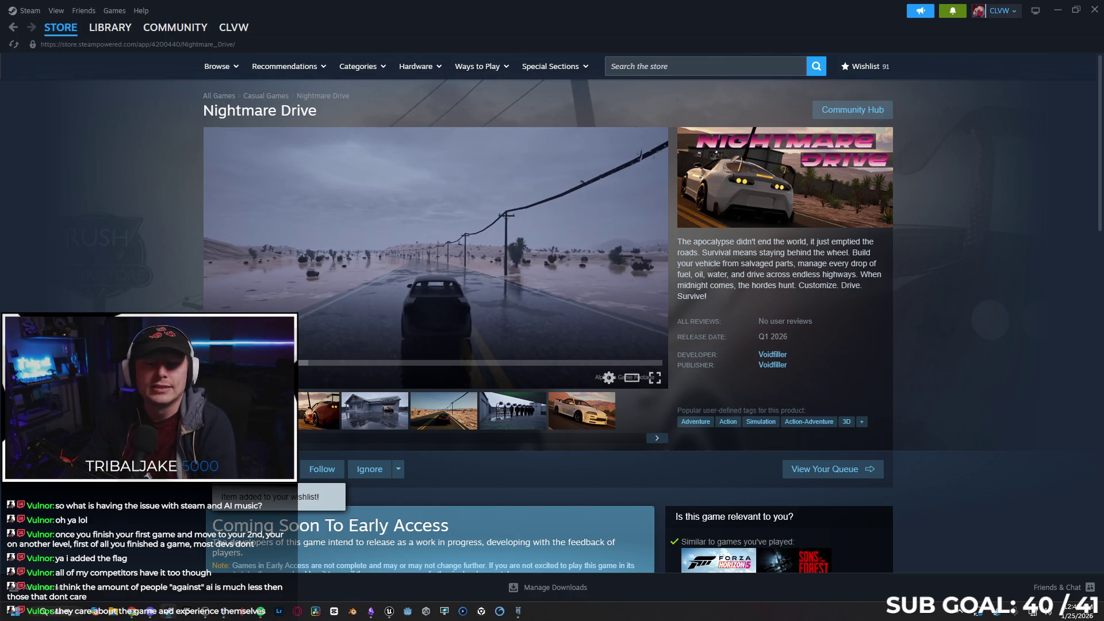
pyautogui.click(319, 410)
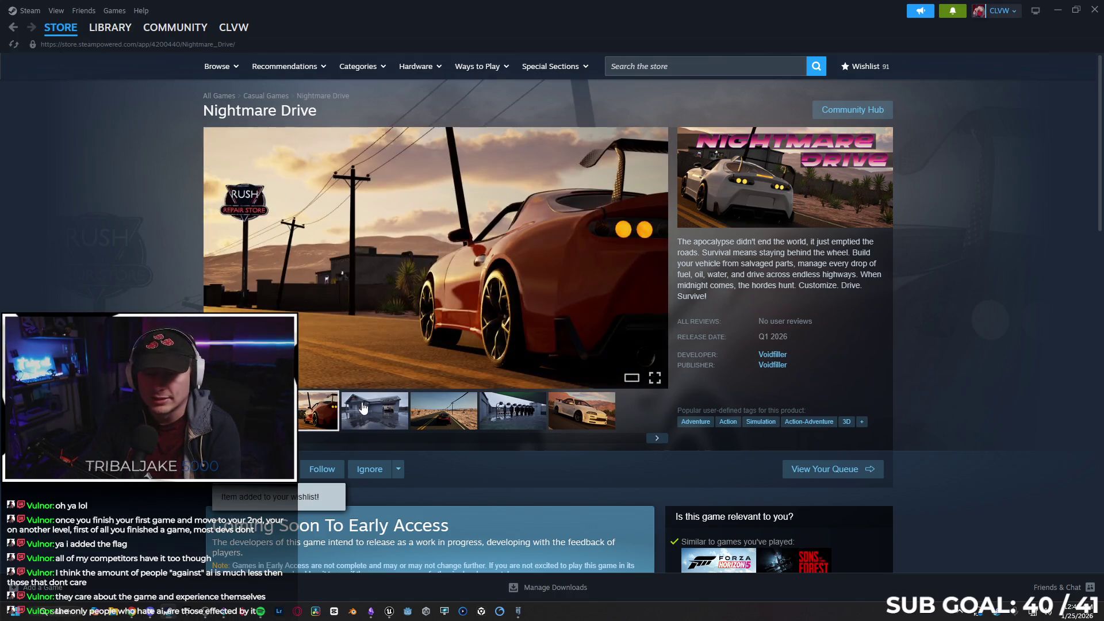
pyautogui.click(363, 407)
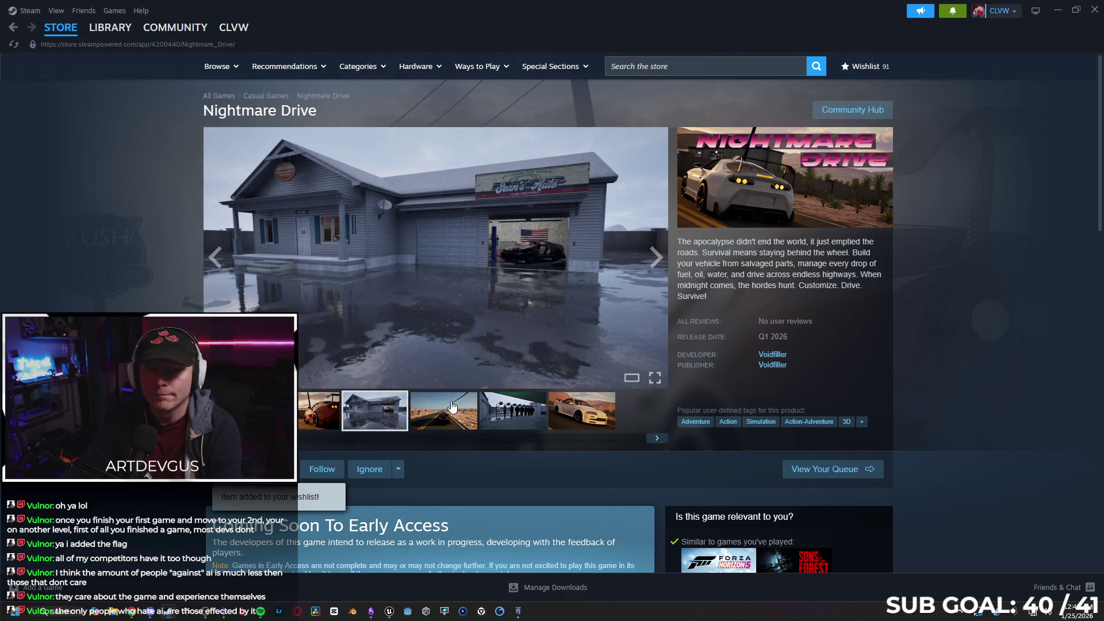
pyautogui.click(452, 407)
pyautogui.click(516, 422)
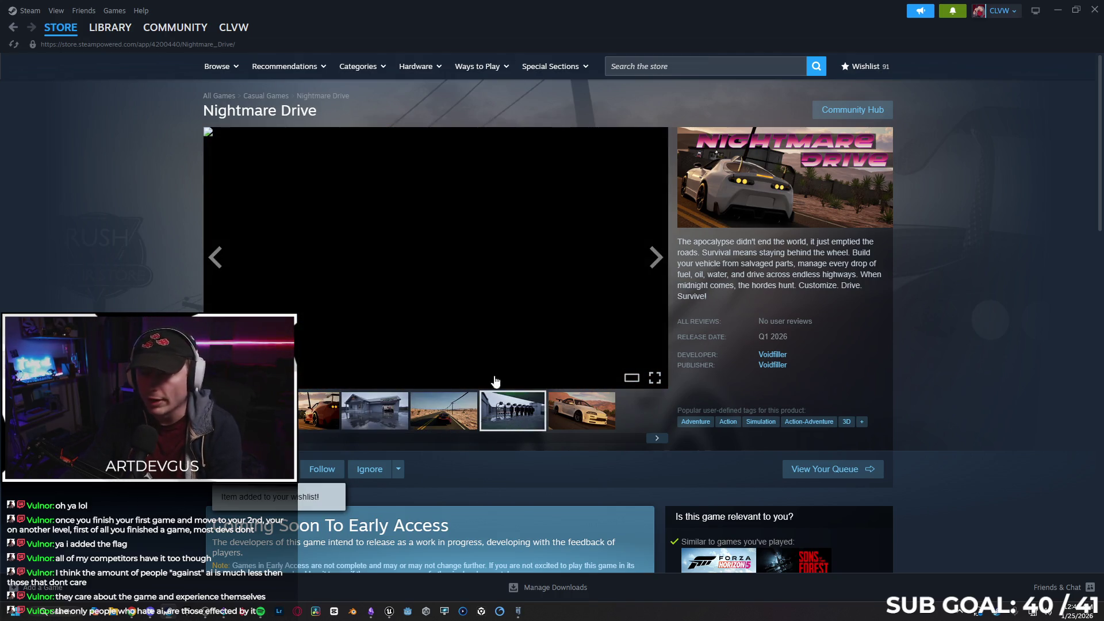
pyautogui.click(675, 65)
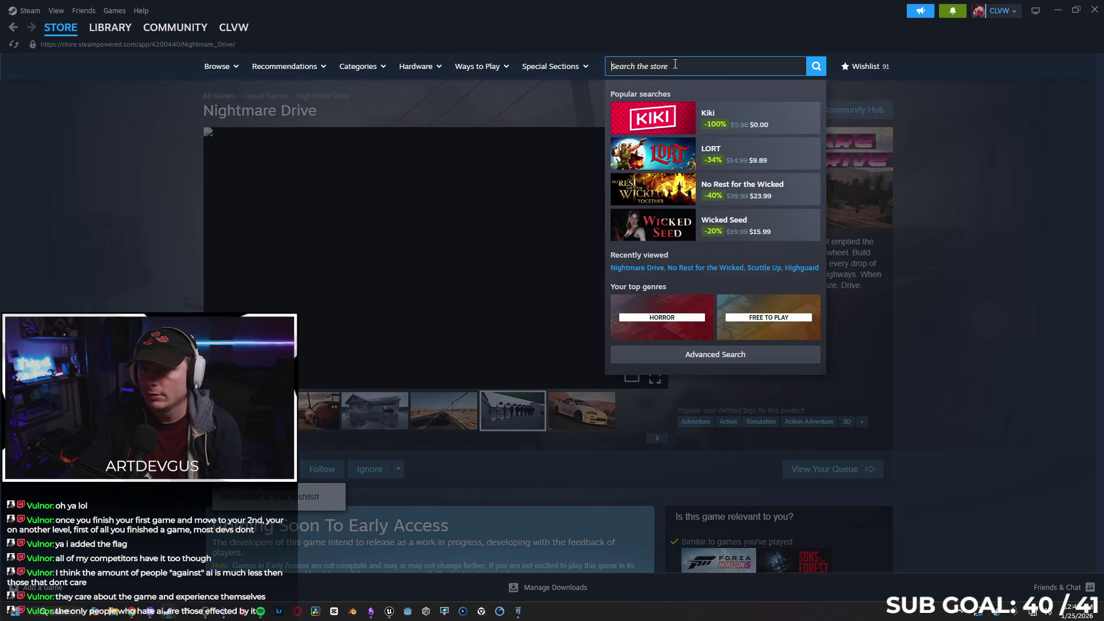
# - Search the store for 'scuttle', open the Scuttle Up page and view another screenshot
pyautogui.write('scuttle')
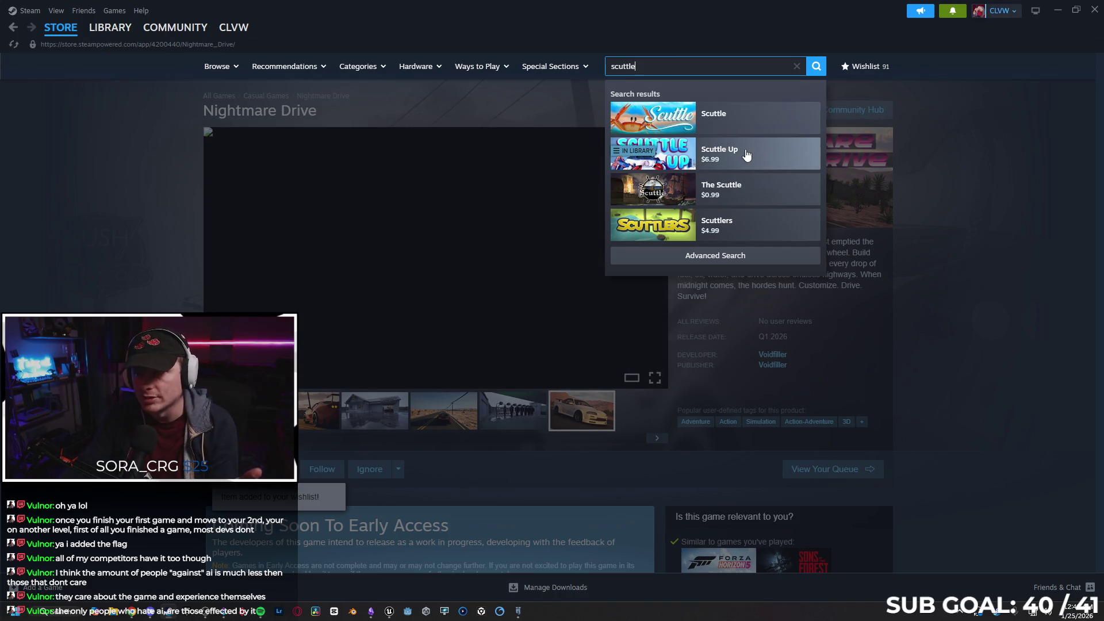
pyautogui.click(740, 153)
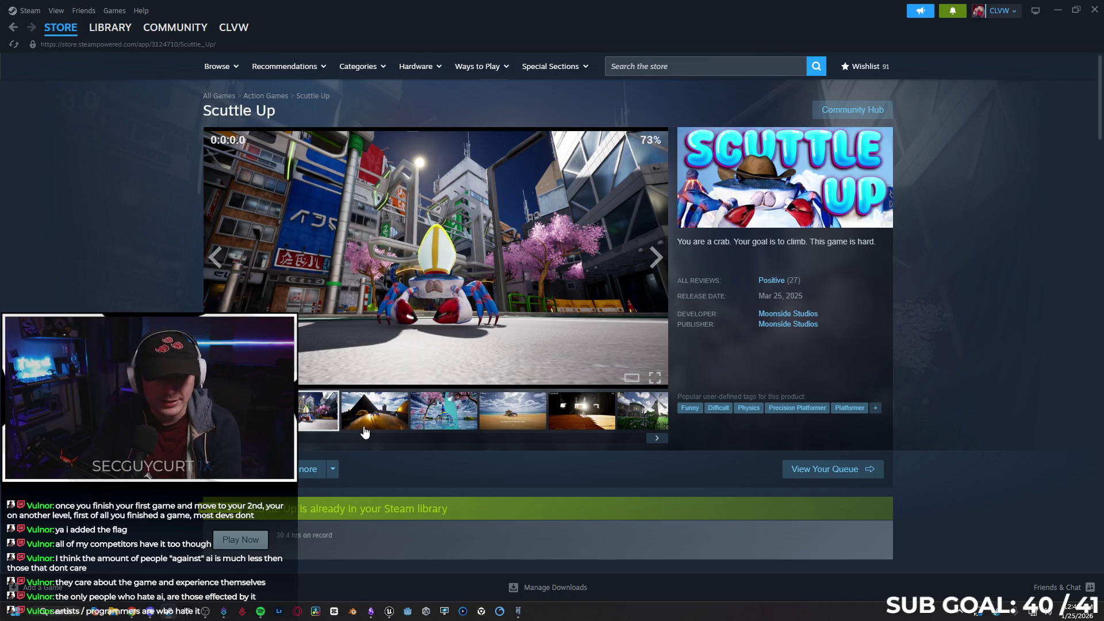
pyautogui.click(365, 428)
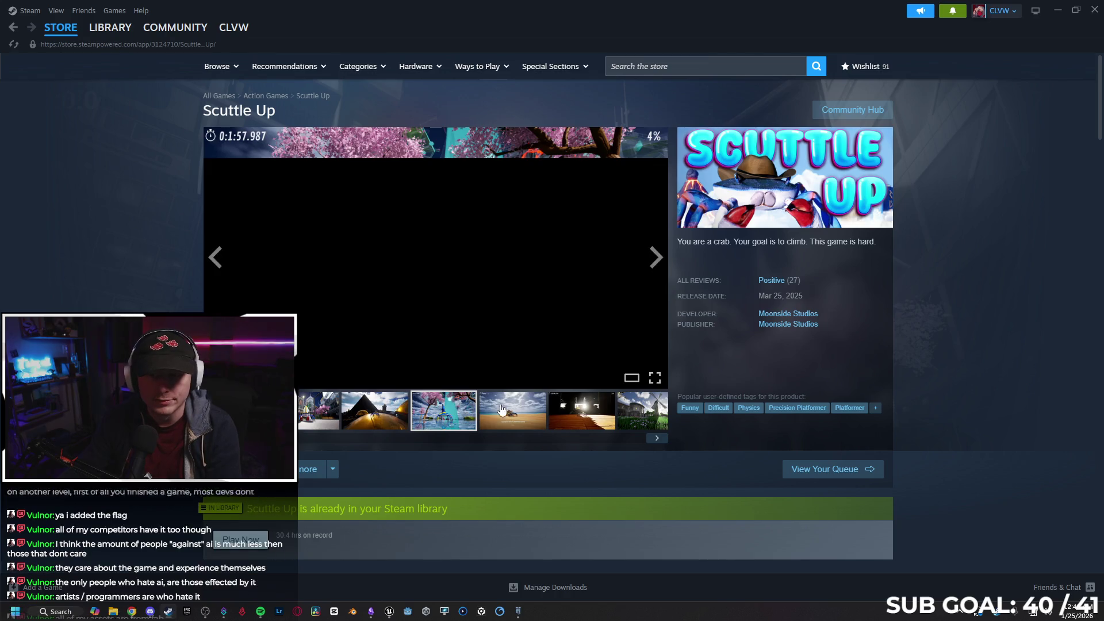
# - Close Steam and nudge the KO Multiplier, add and SET w/ Notify nodes in the EventGraph
pyautogui.click(1096, 10)
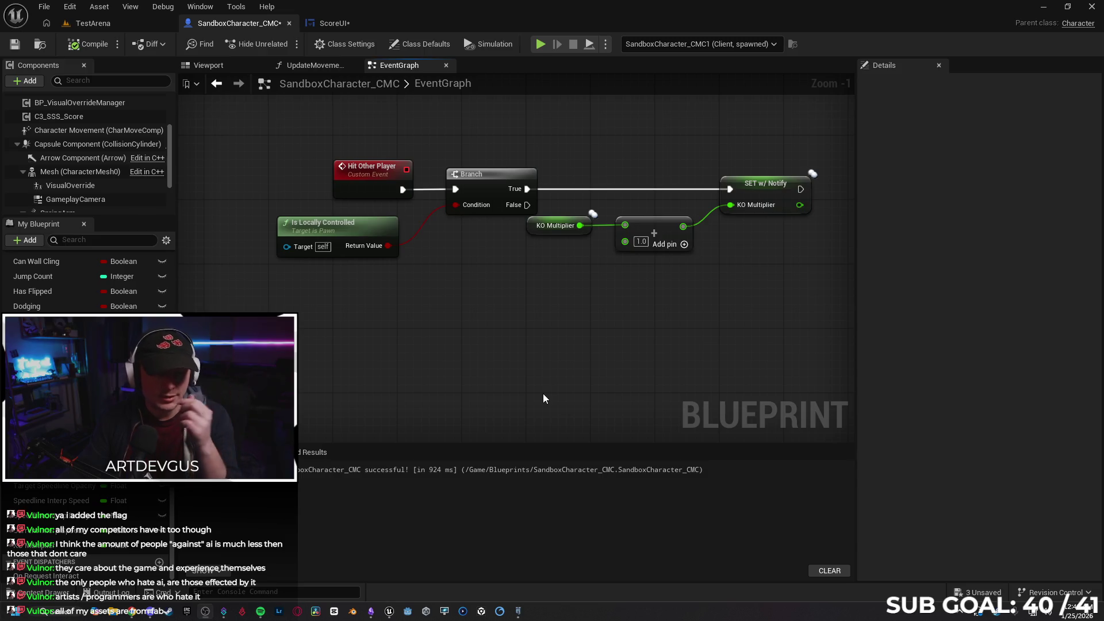
pyautogui.moveTo(543, 394); pyautogui.dragTo(413, 308)
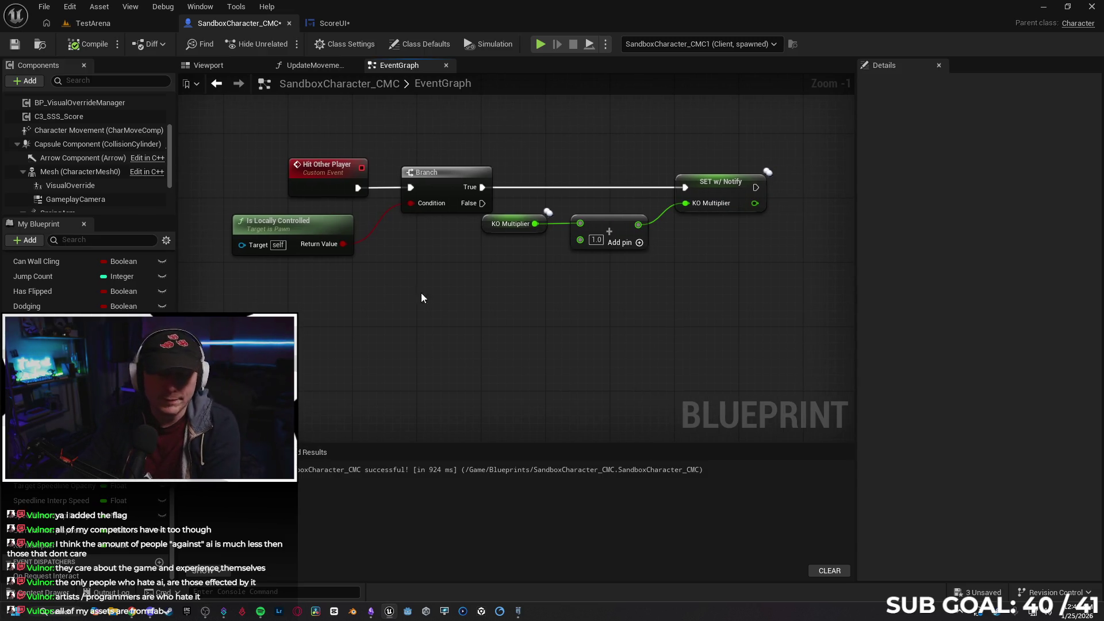
pyautogui.moveTo(650, 285); pyautogui.dragTo(534, 228)
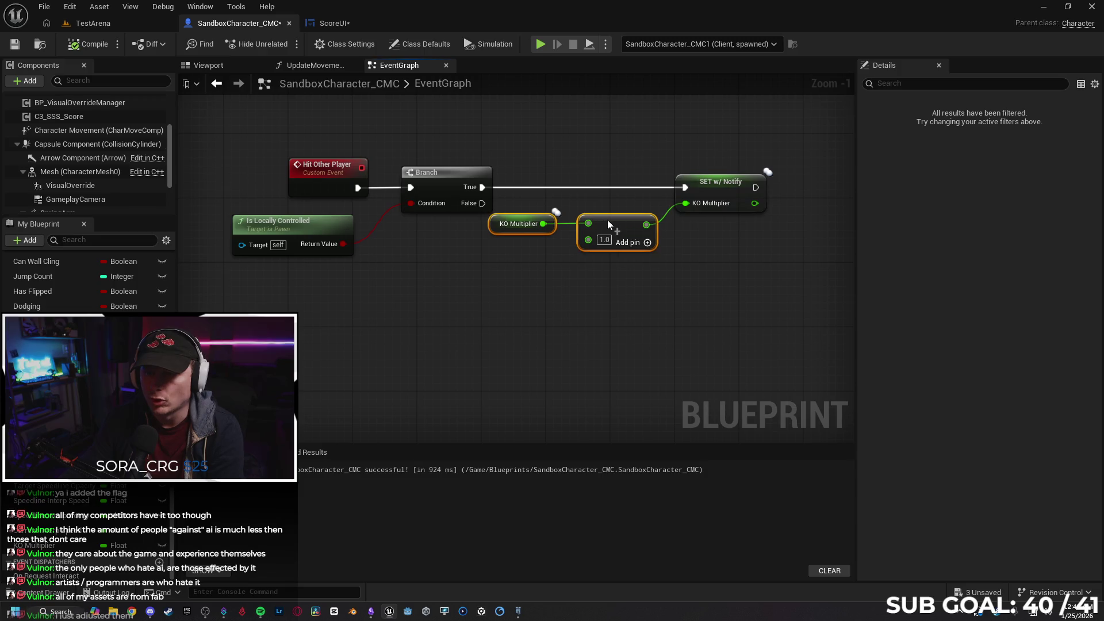
pyautogui.moveTo(701, 188); pyautogui.dragTo(717, 189)
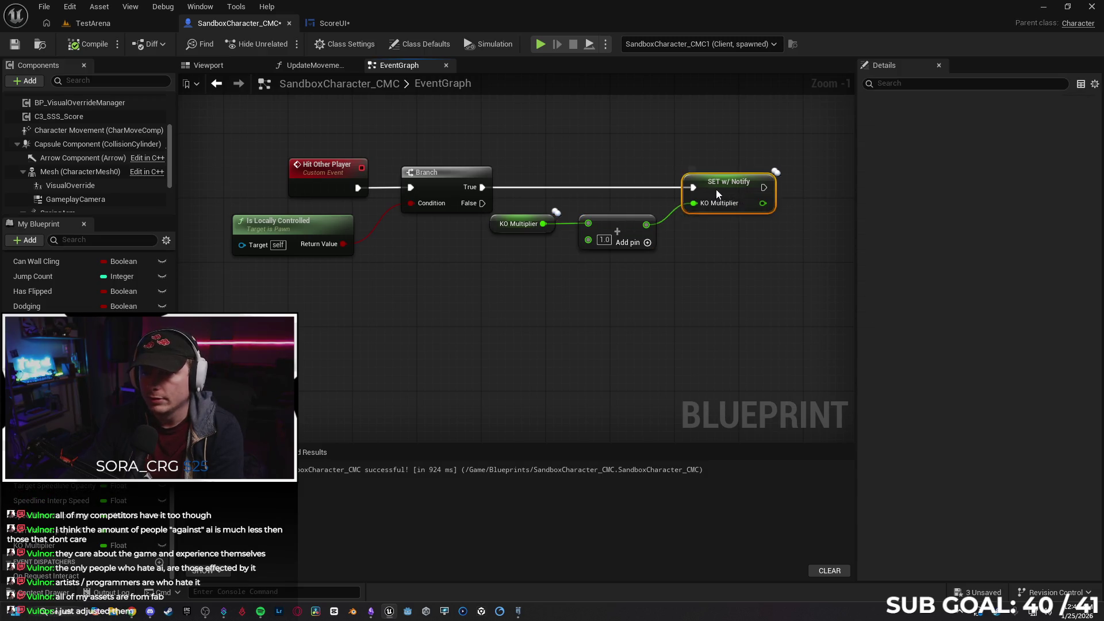
pyautogui.click(420, 330)
# - In the UpdateMovementScore graph, inspect the Base Points Per Second and Current Multiplier variables
pyautogui.click(314, 65)
pyautogui.scroll(4, 499, 285)
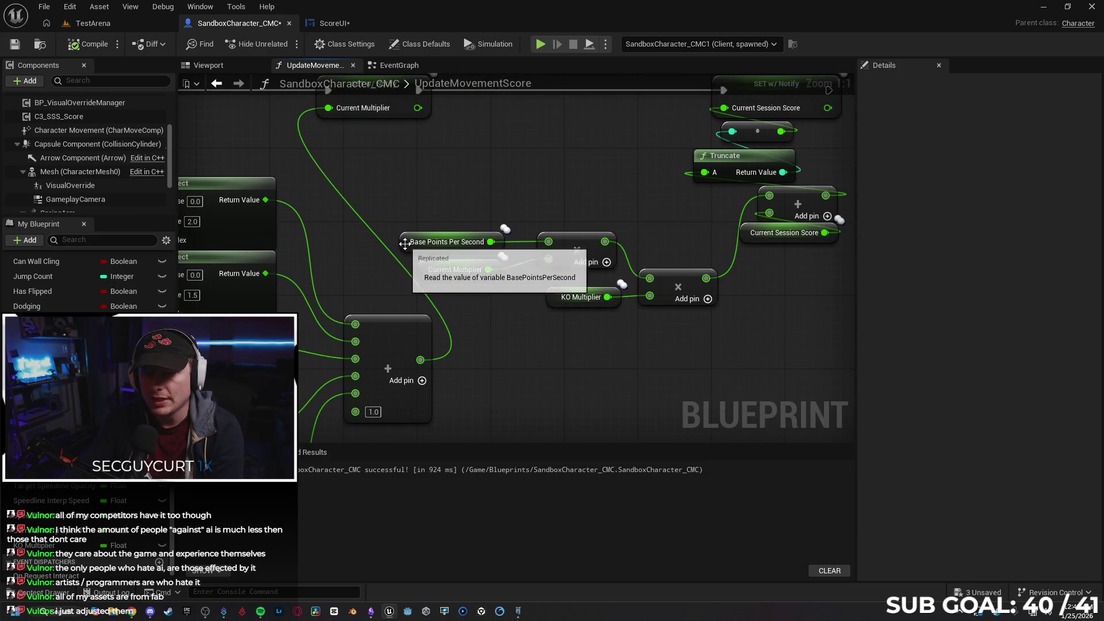
pyautogui.click(416, 241)
pyautogui.moveTo(606, 371); pyautogui.dragTo(539, 383)
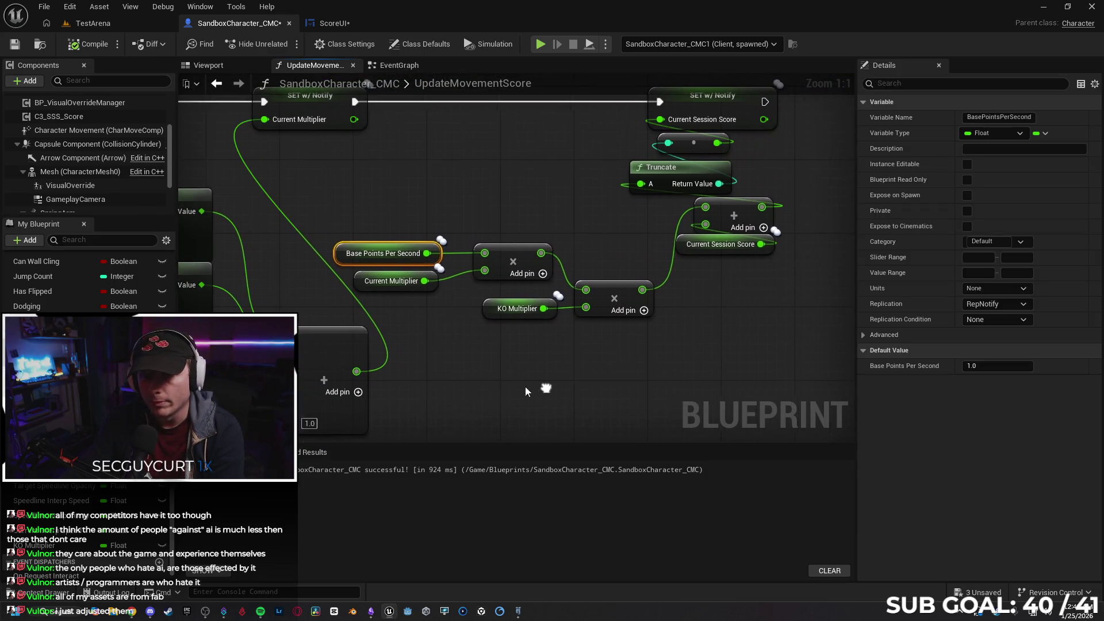
pyautogui.click(368, 280)
pyautogui.moveTo(325, 141)
pyautogui.mouseDown()
pyautogui.moveTo(396, 127)
pyautogui.moveTo(453, 167)
pyautogui.mouseUp()
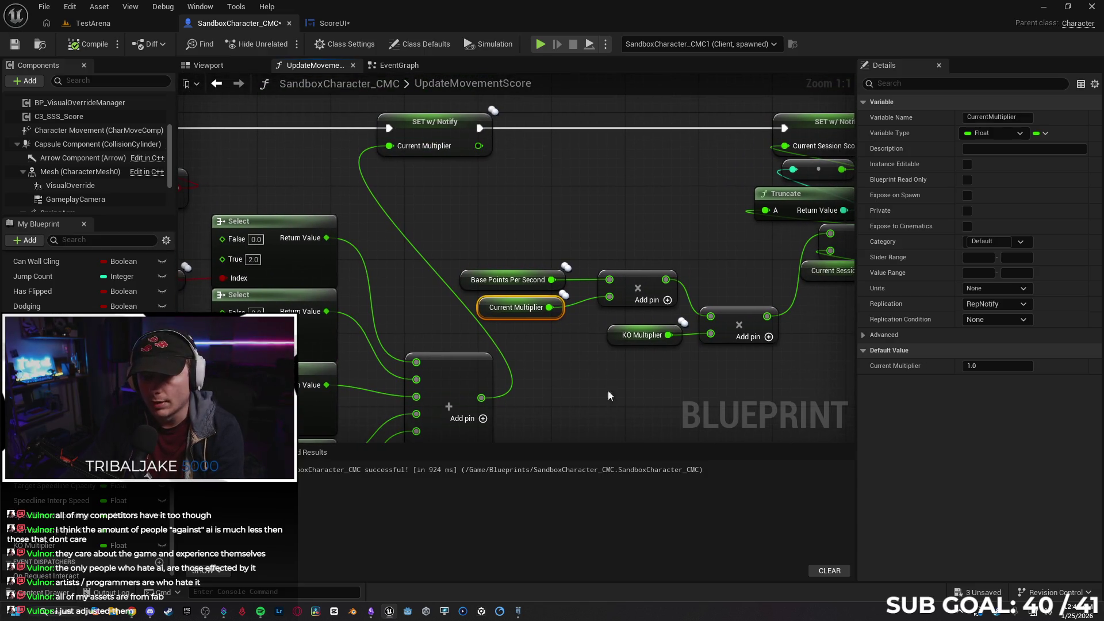
pyautogui.moveTo(608, 391); pyautogui.dragTo(607, 382)
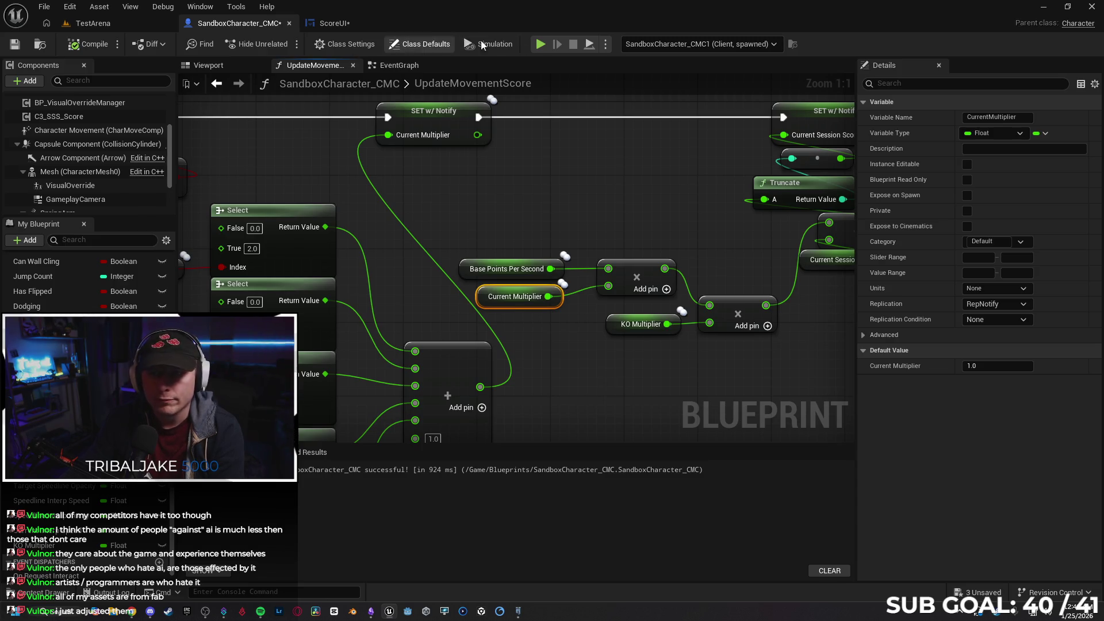
pyautogui.click(540, 44)
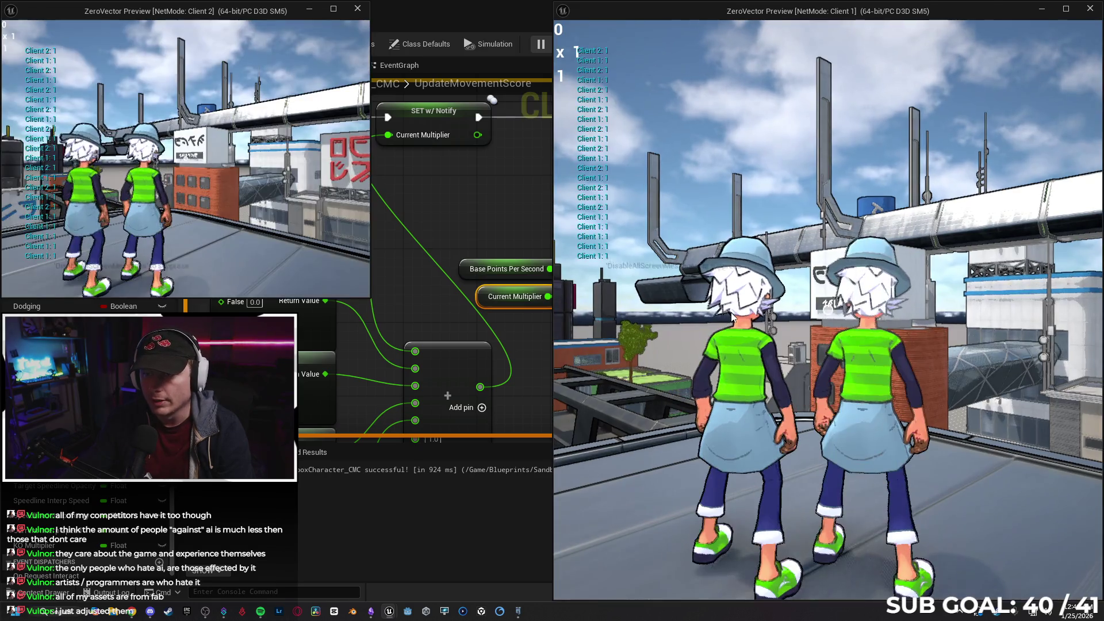
# - Run Client 1's character back and forth to the other player to raise score and multiplier, then stop
pyautogui.click(732, 317)
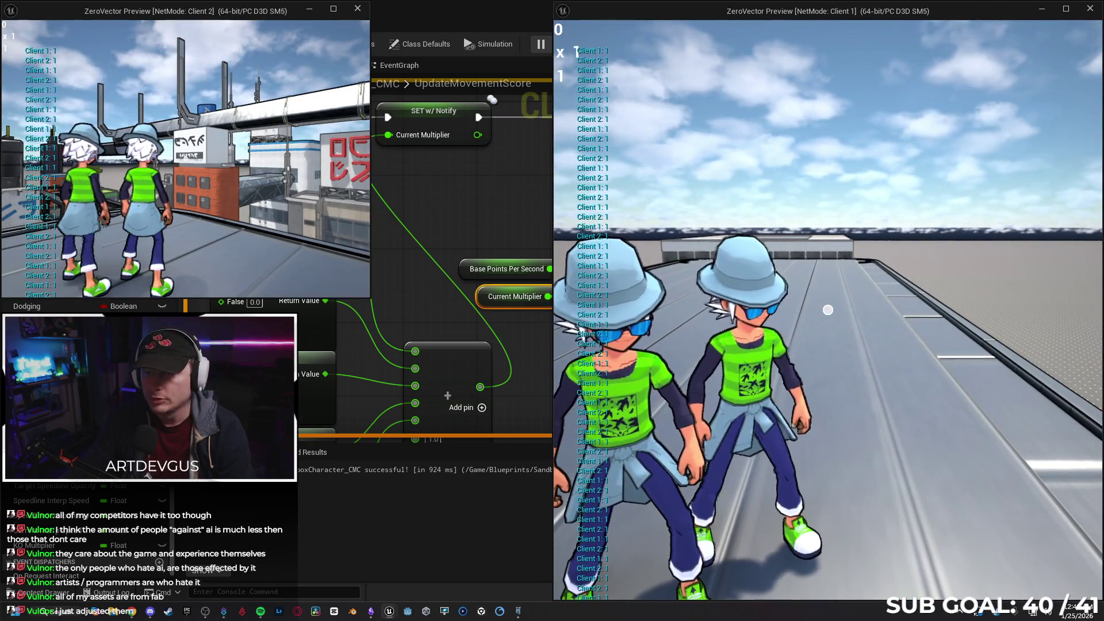
pyautogui.press('w')
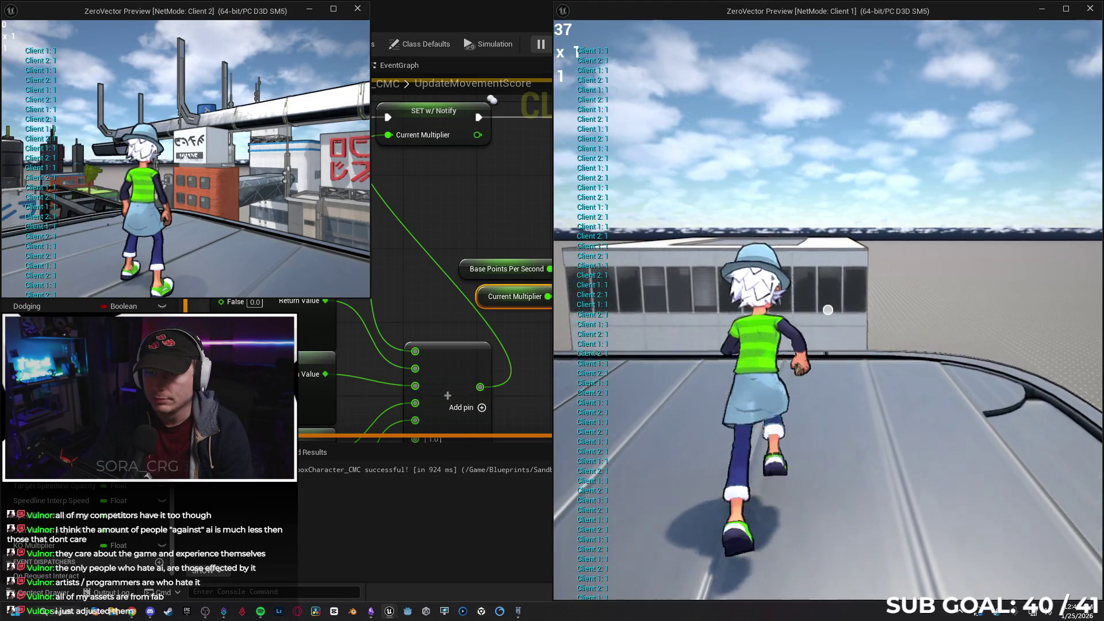
pyautogui.press('s')
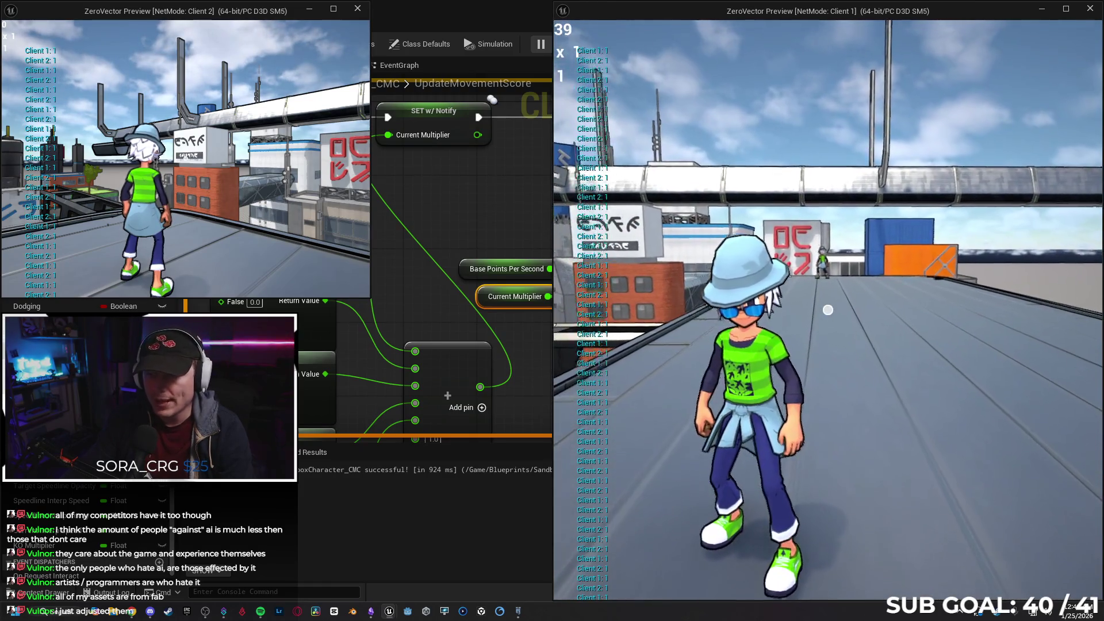
pyautogui.press('w')
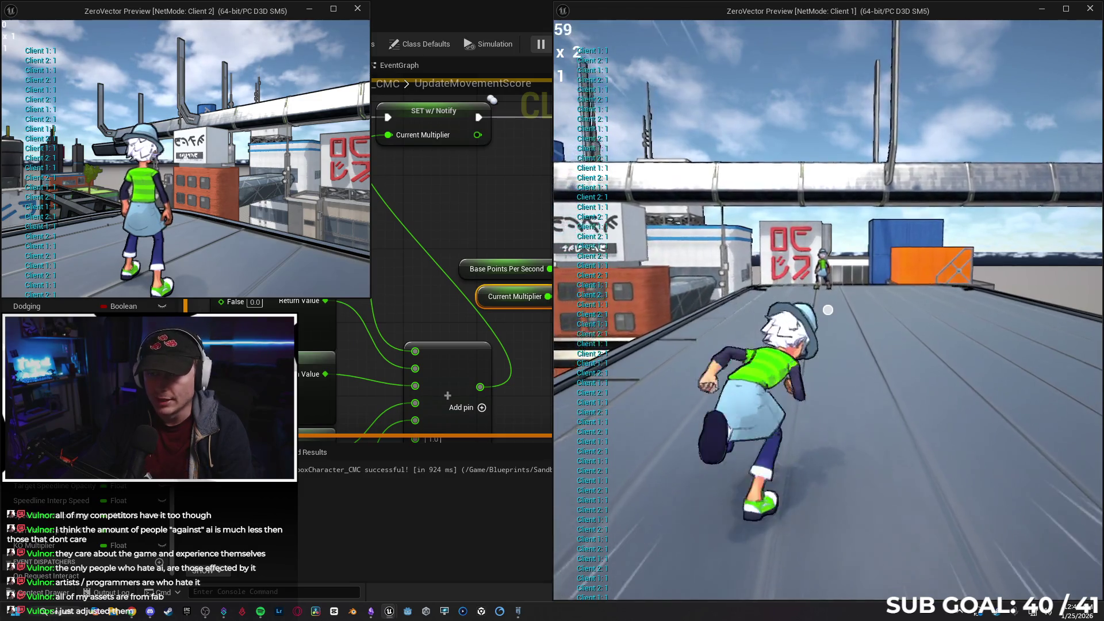
pyautogui.press('s')
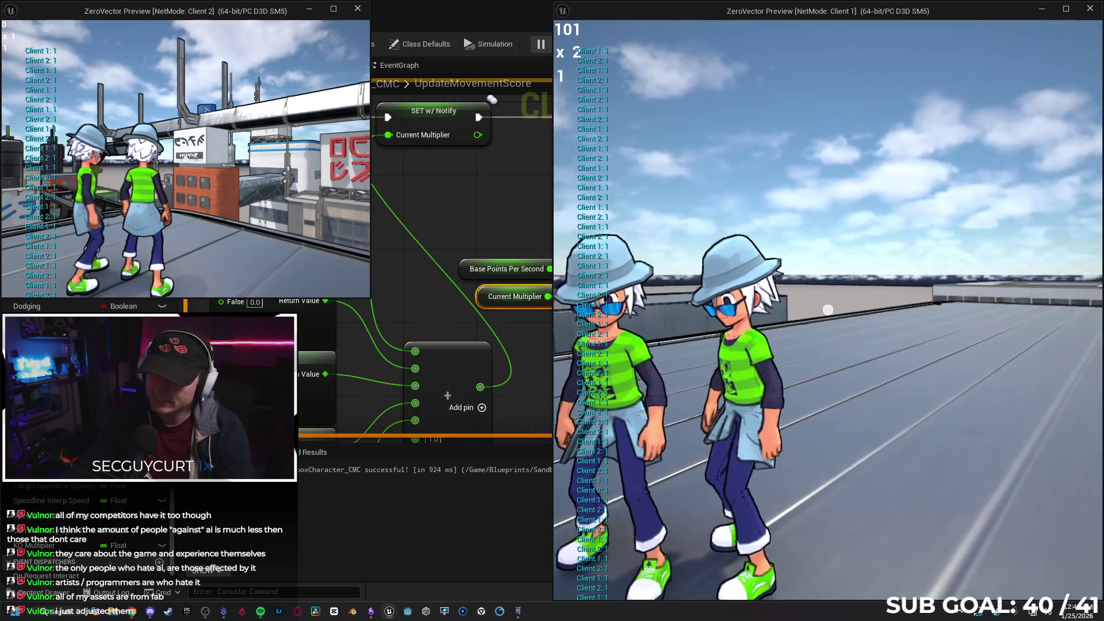
pyautogui.press('Escape')
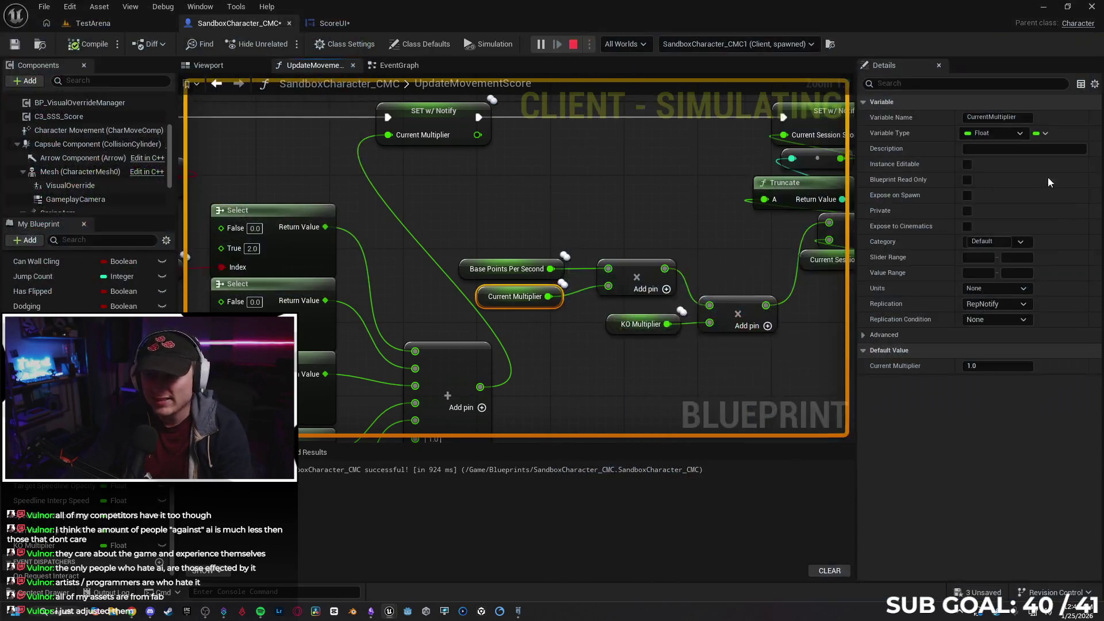
# - Restart the two-client session, run forward to build the score to 59, and stop it
pyautogui.hotkey('alt', 'p')
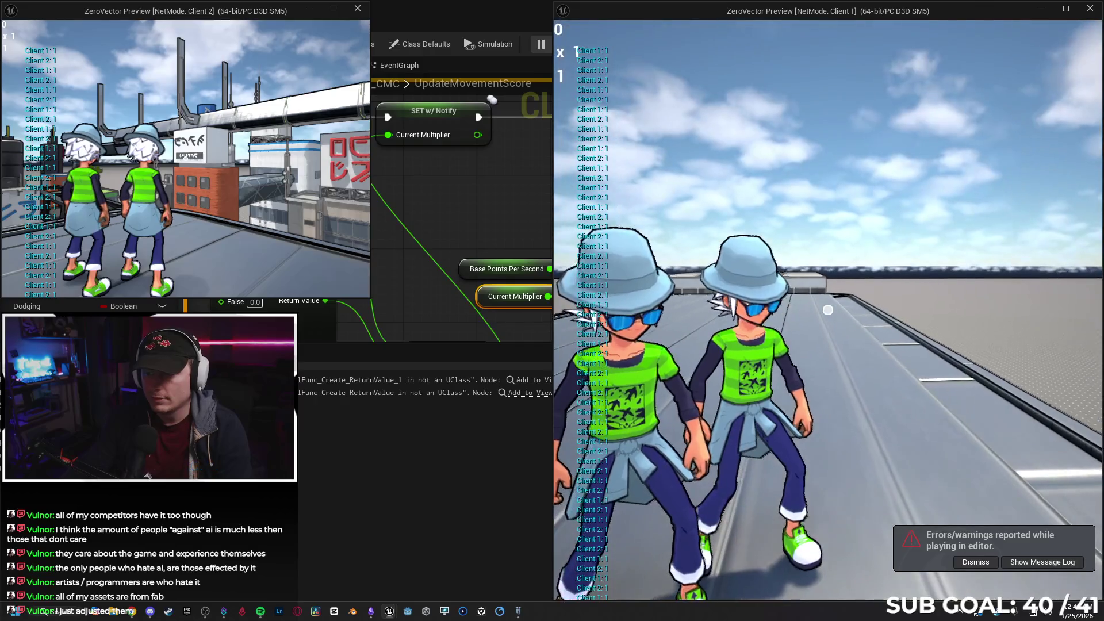
pyautogui.press('w')
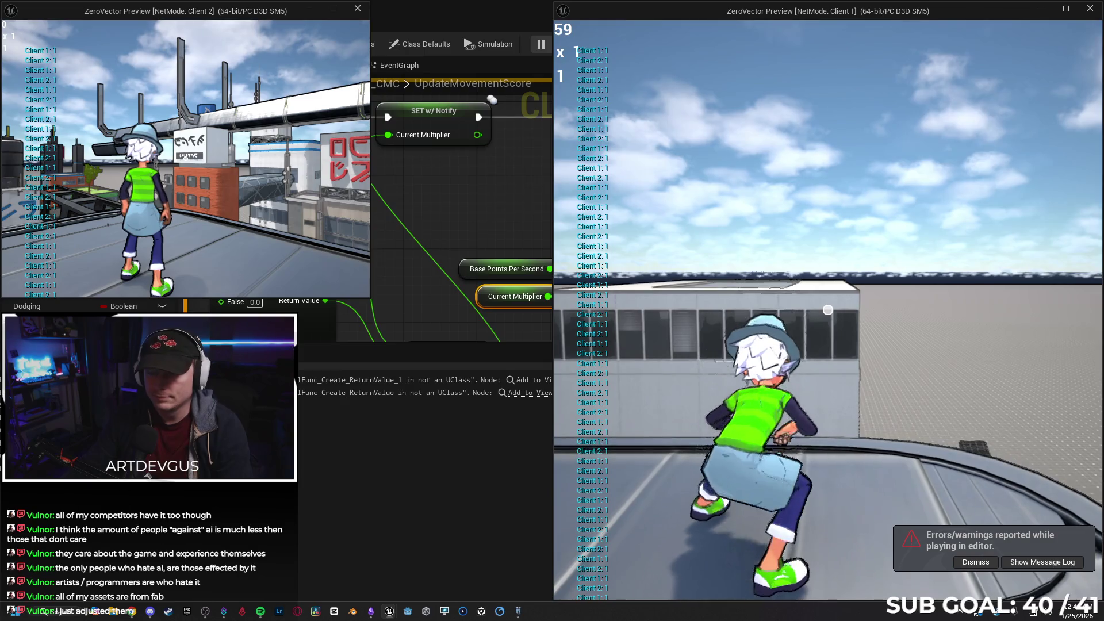
pyautogui.press('Escape')
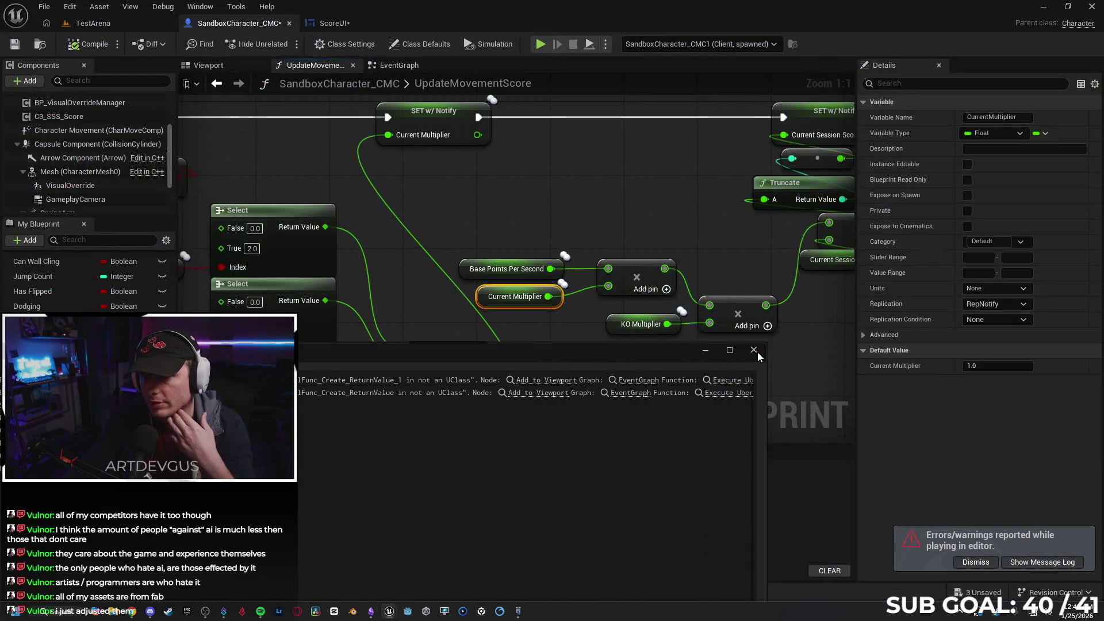
# - Delete the reroute and Print String debug nodes from the ScoreUI graph and save it
pyautogui.click(754, 350)
pyautogui.scroll(-2, 644, 351)
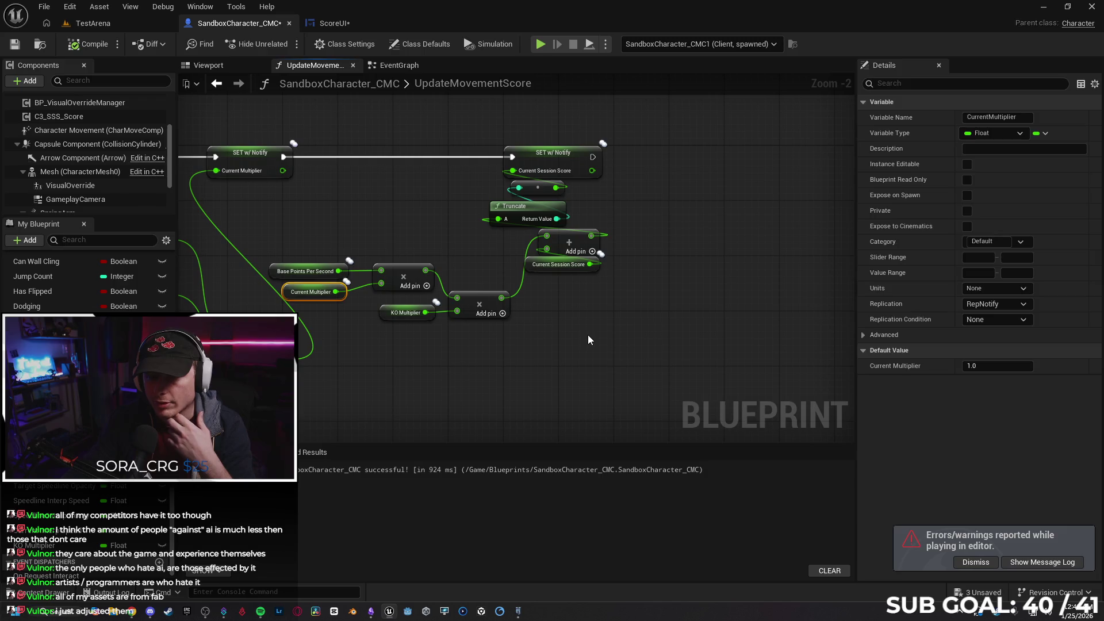
pyautogui.click(668, 332)
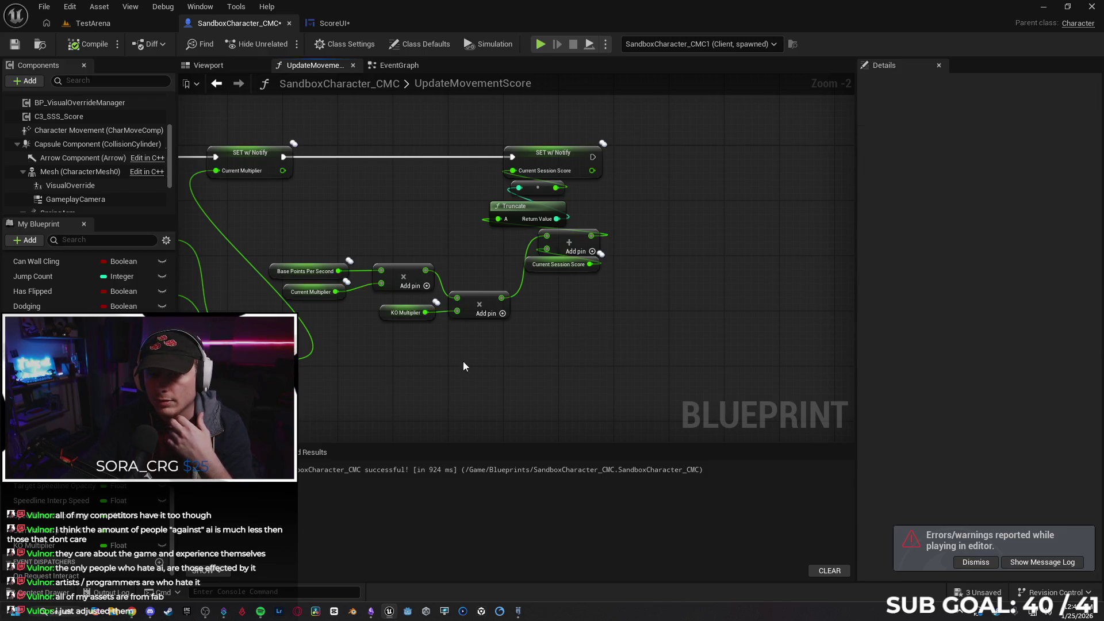
pyautogui.click(338, 23)
pyautogui.rightClick(788, 341)
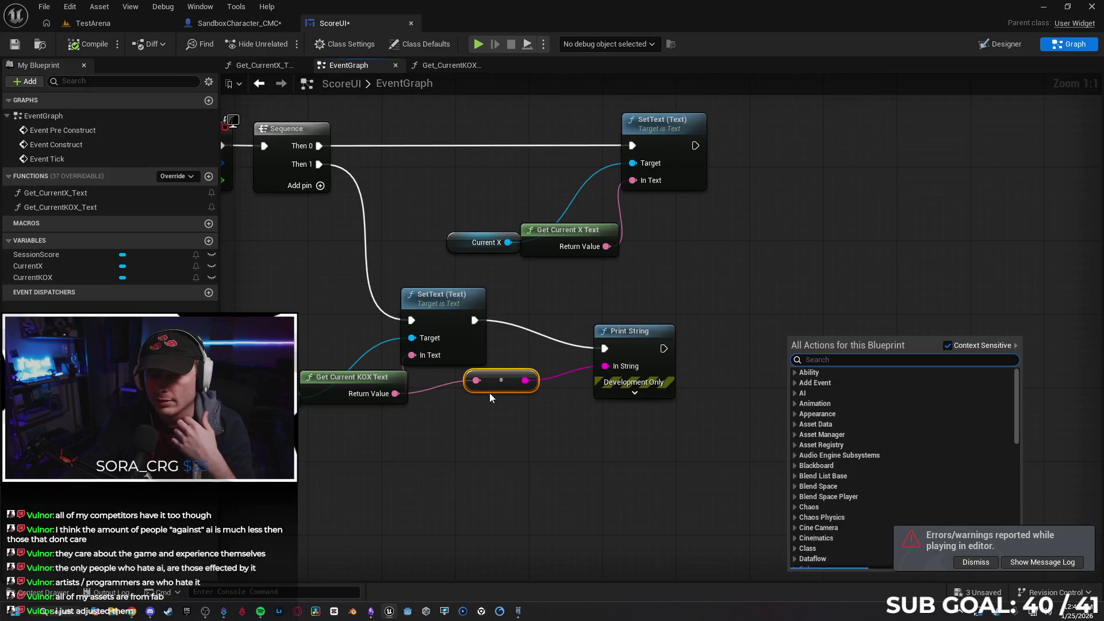
pyautogui.click(514, 382)
pyautogui.press('Delete')
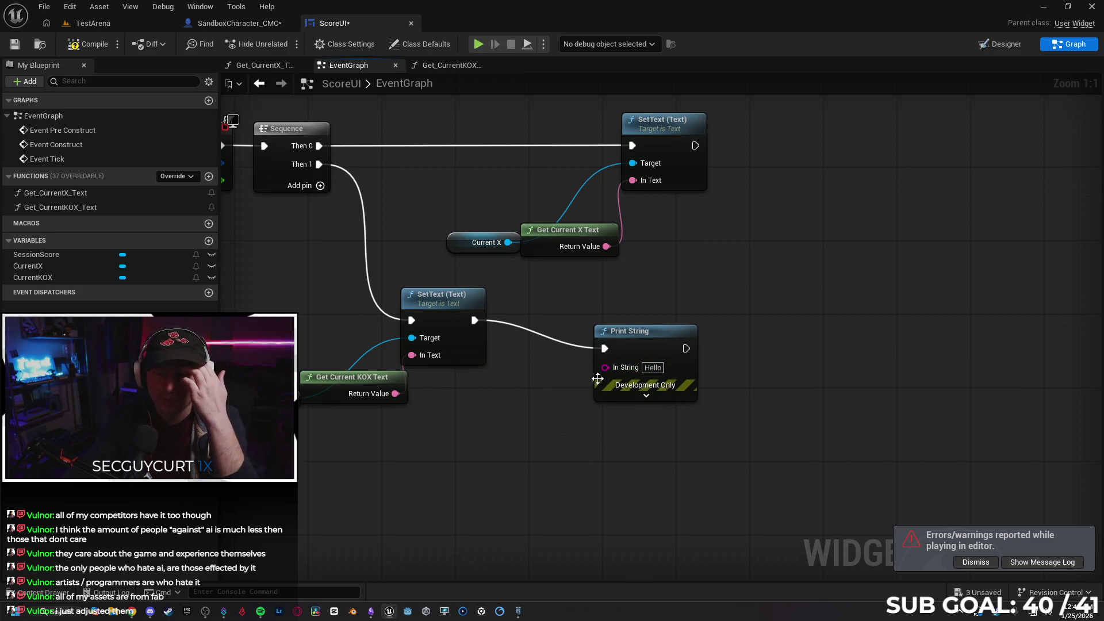
pyautogui.moveTo(605, 367); pyautogui.dragTo(483, 467)
pyautogui.write('cu')
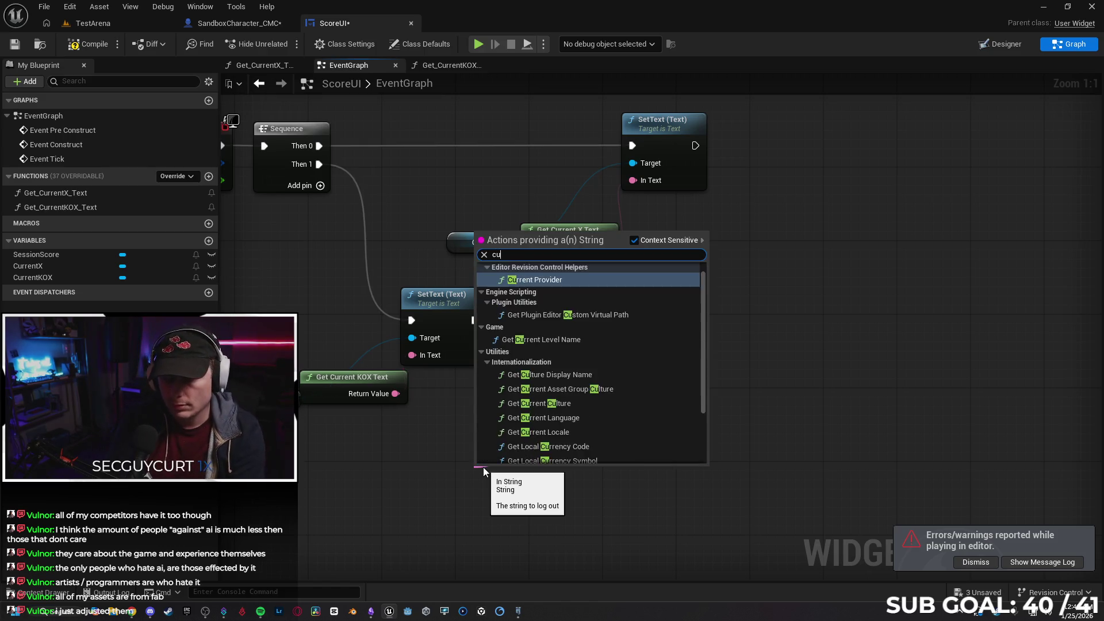
pyautogui.write('rrent')
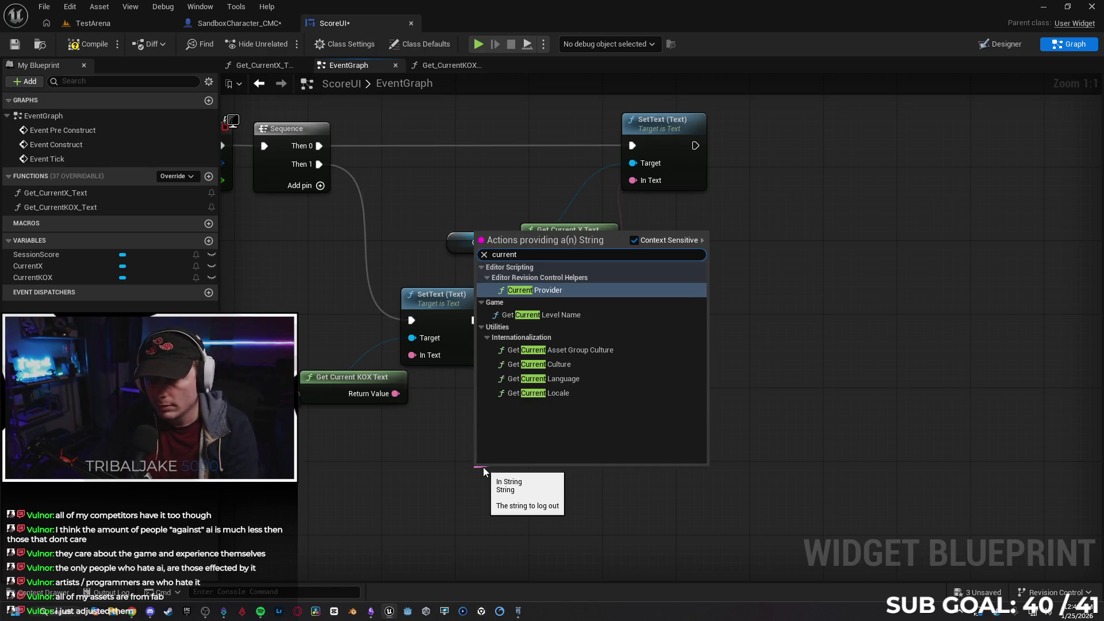
pyautogui.write(' mu')
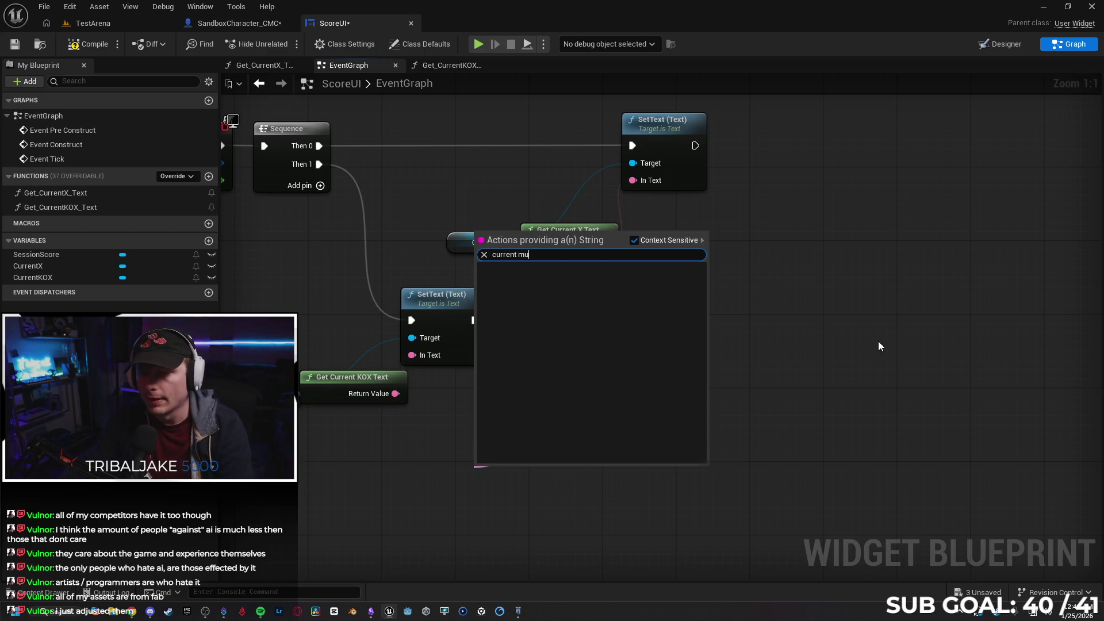
pyautogui.press('Escape')
pyautogui.press('Delete')
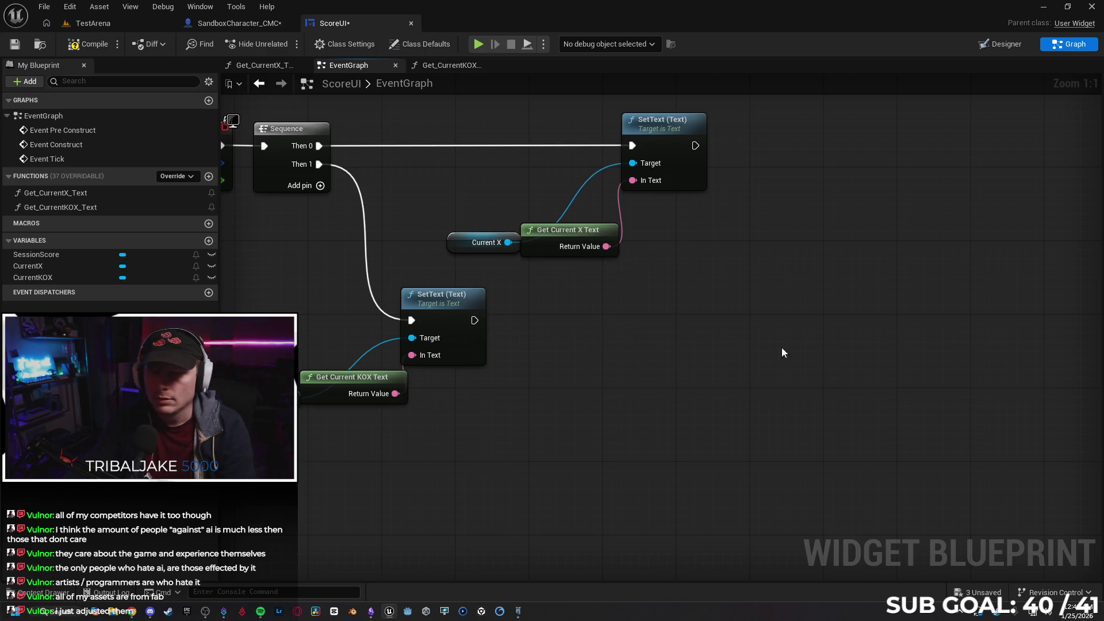
pyautogui.click(15, 44)
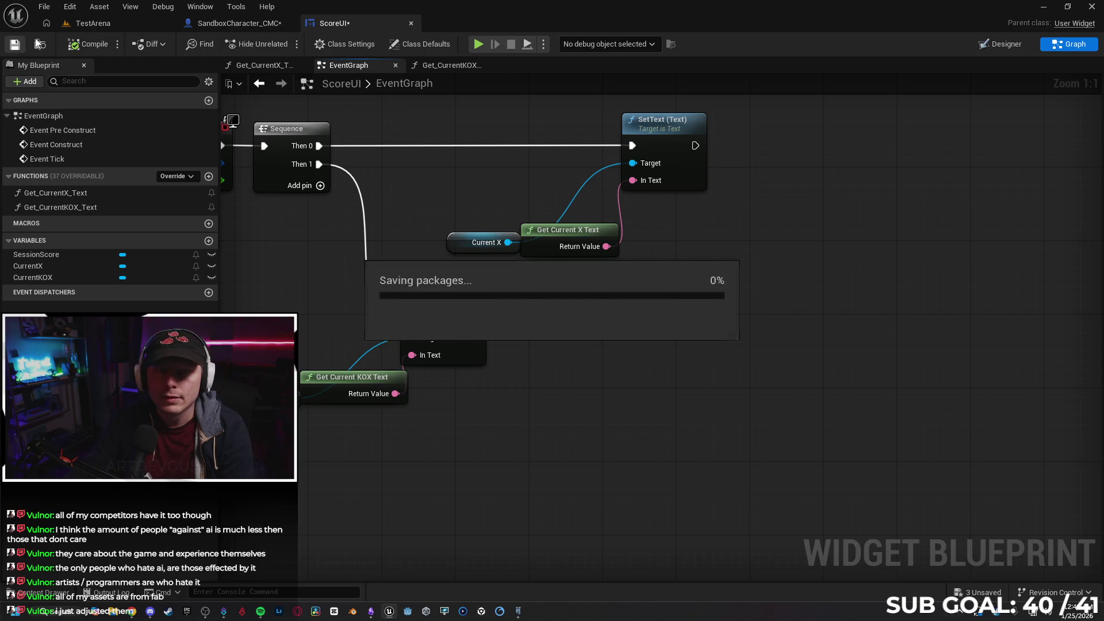
# - Print Current Multiplier after the Current Session Score SET in UpdateMovementScore, then compile
pyautogui.click(238, 23)
pyautogui.moveTo(527, 187)
pyautogui.mouseDown()
pyautogui.moveTo(605, 184)
pyautogui.moveTo(612, 201)
pyautogui.mouseUp()
pyautogui.write('print')
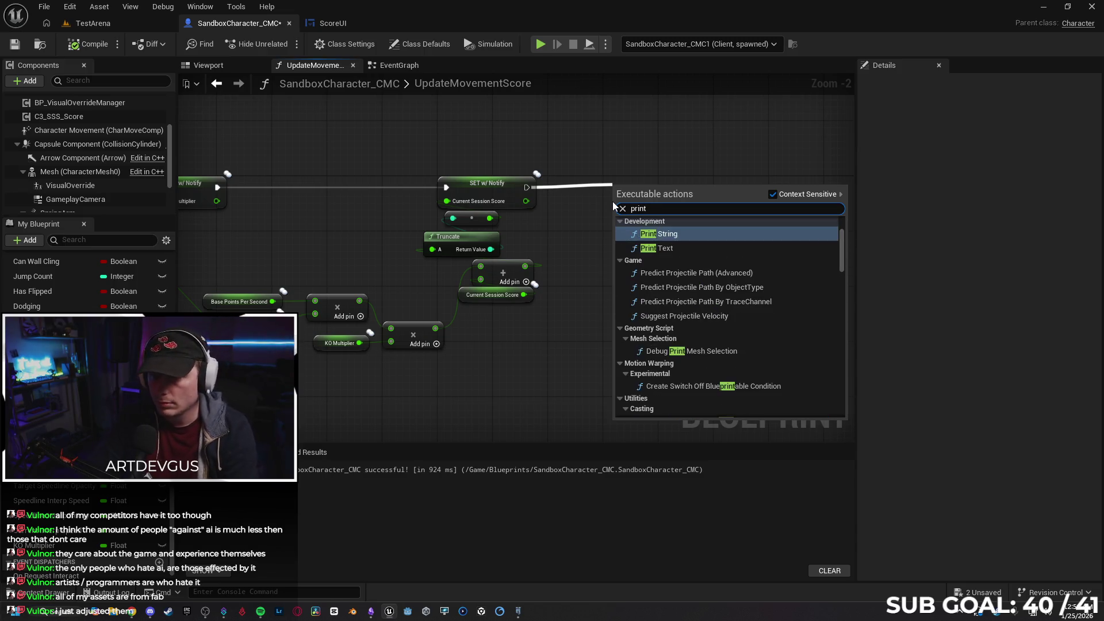
pyautogui.press('Return')
pyautogui.moveTo(34, 351); pyautogui.dragTo(585, 305)
pyautogui.click(621, 329)
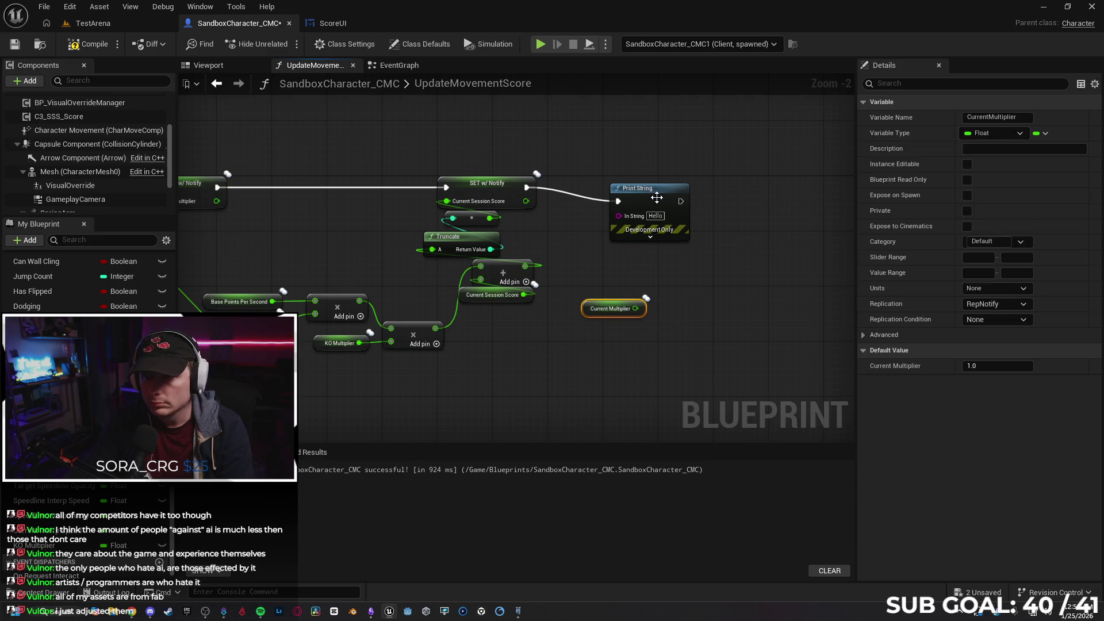
pyautogui.moveTo(658, 197); pyautogui.dragTo(687, 196)
pyautogui.moveTo(636, 309); pyautogui.dragTo(646, 208)
pyautogui.click(95, 46)
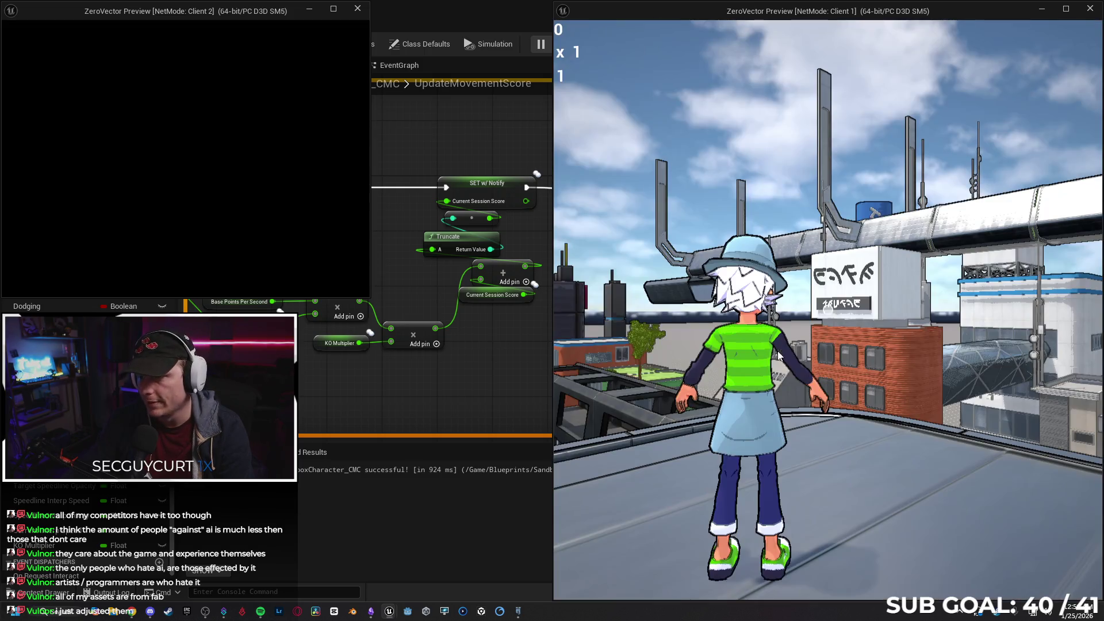
# - Run Client 1's character across the roof to build up the movement score
pyautogui.press('w')
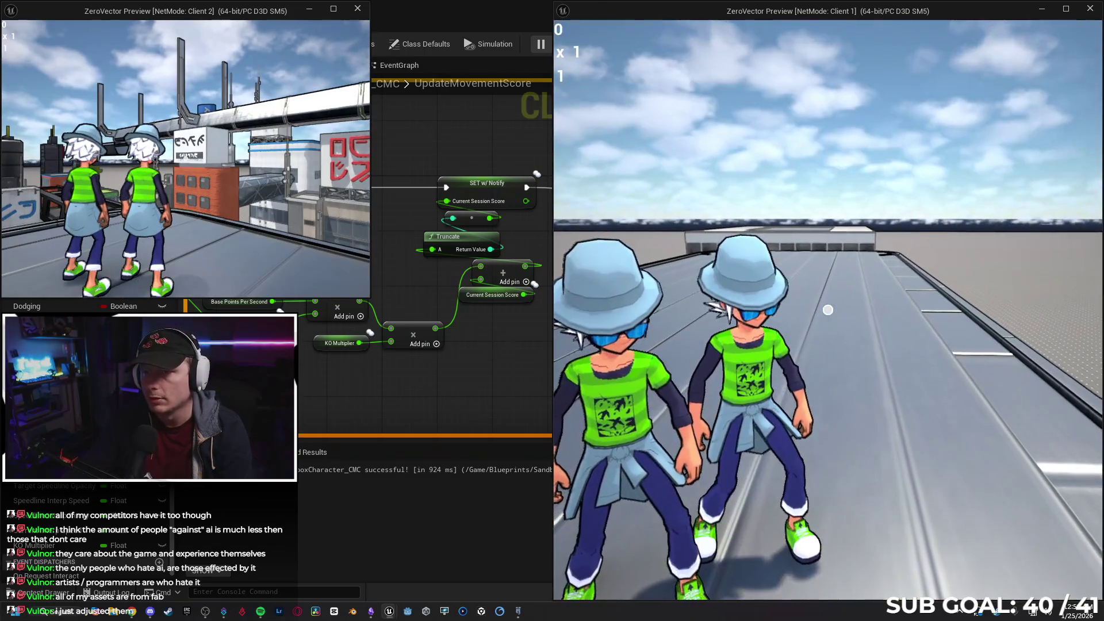
pyautogui.press('w')
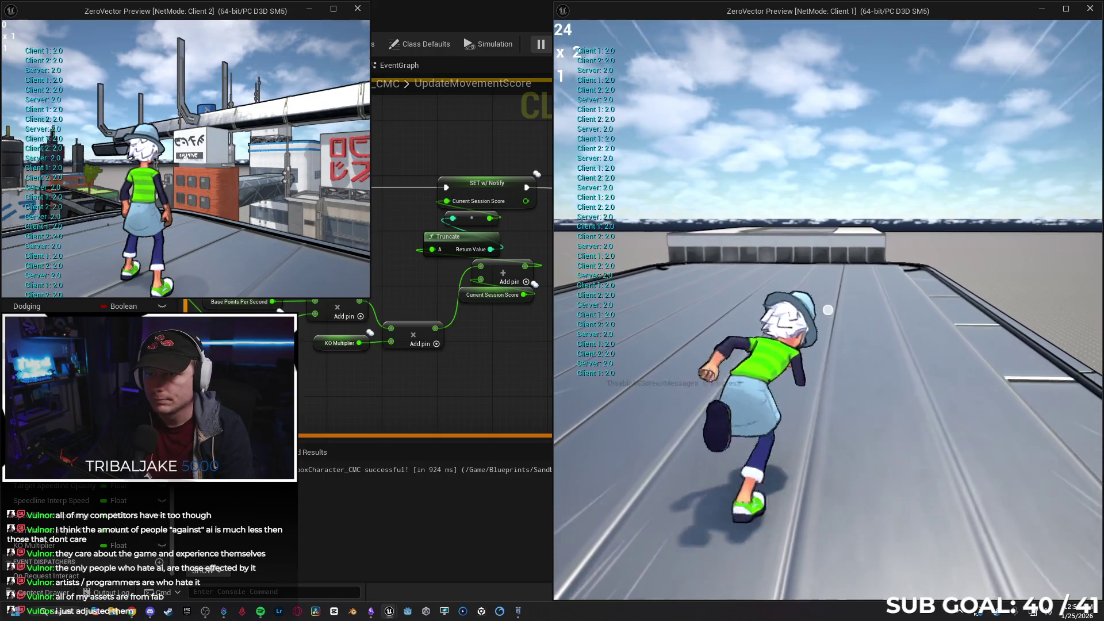
pyautogui.press('w')
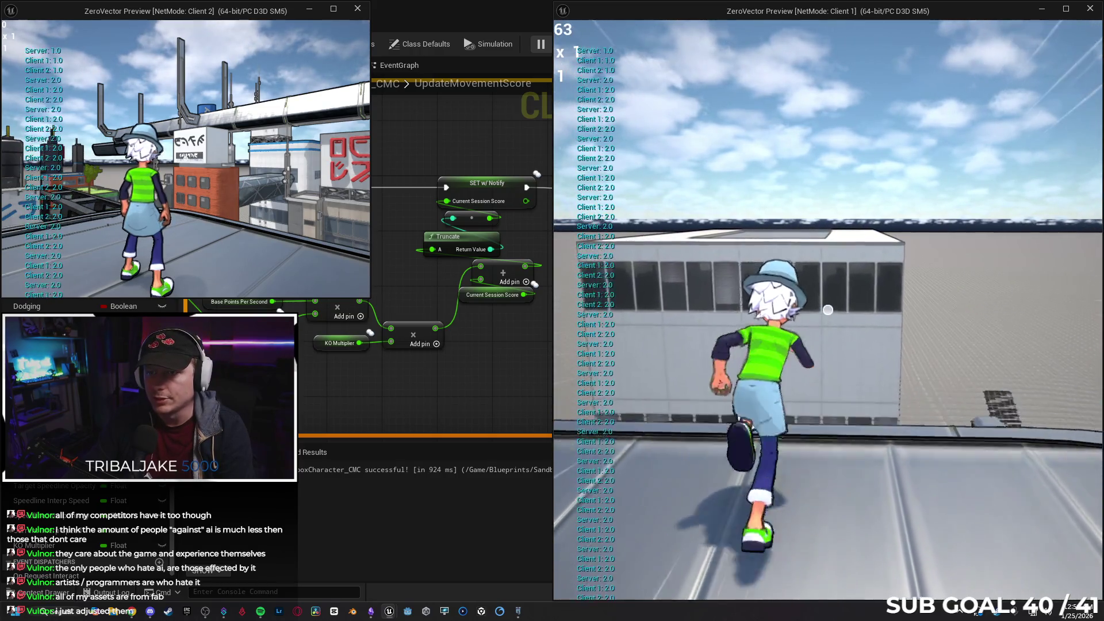
pyautogui.press('s')
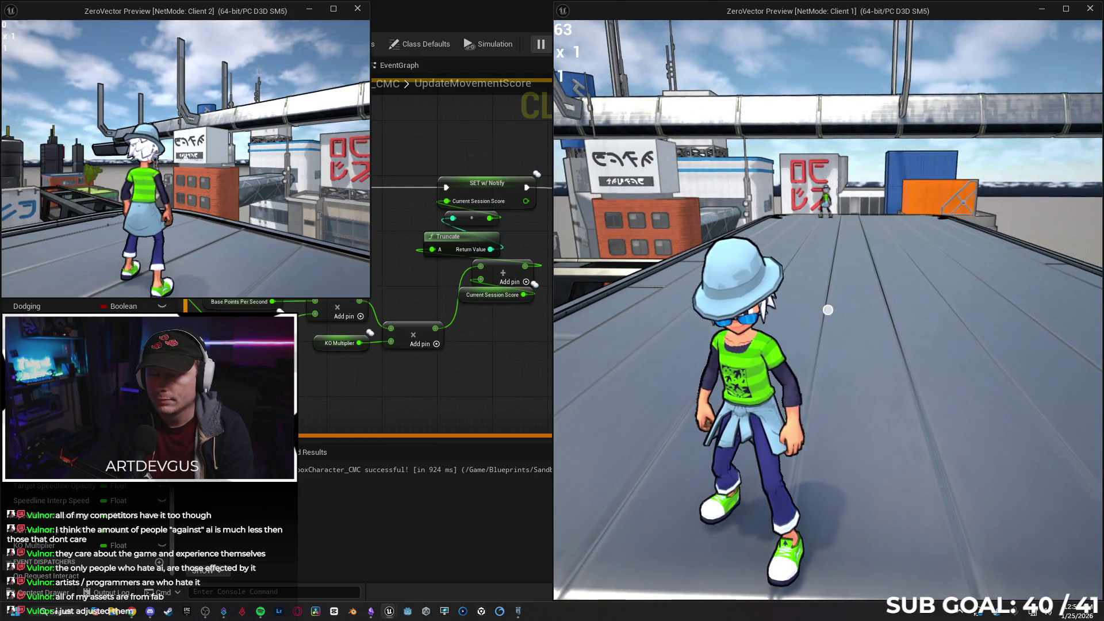
pyautogui.press('w')
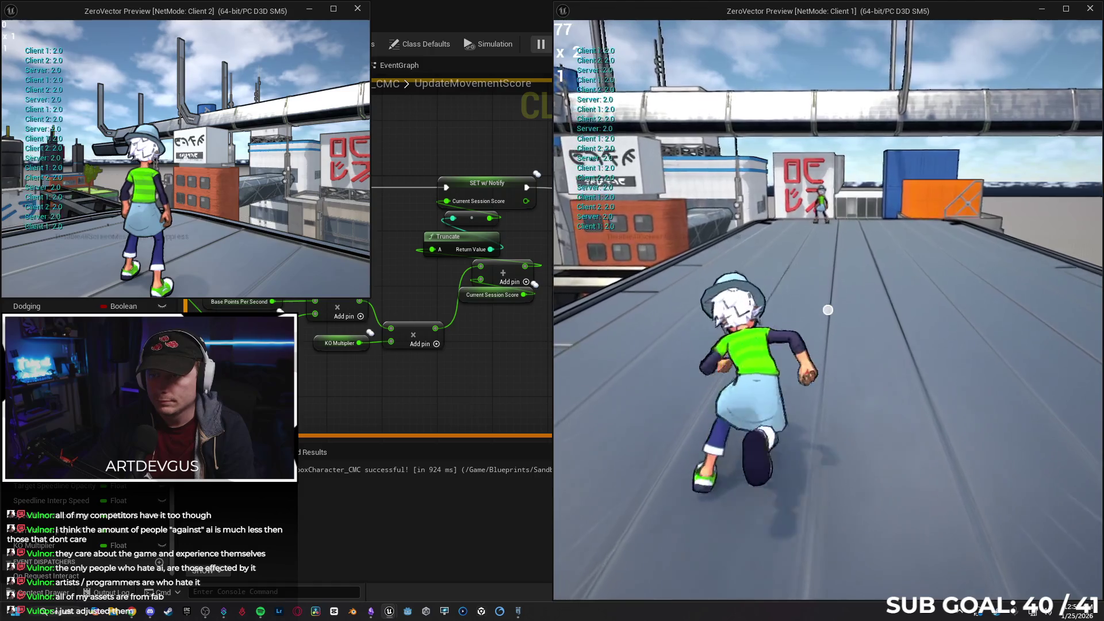
pyautogui.press('w')
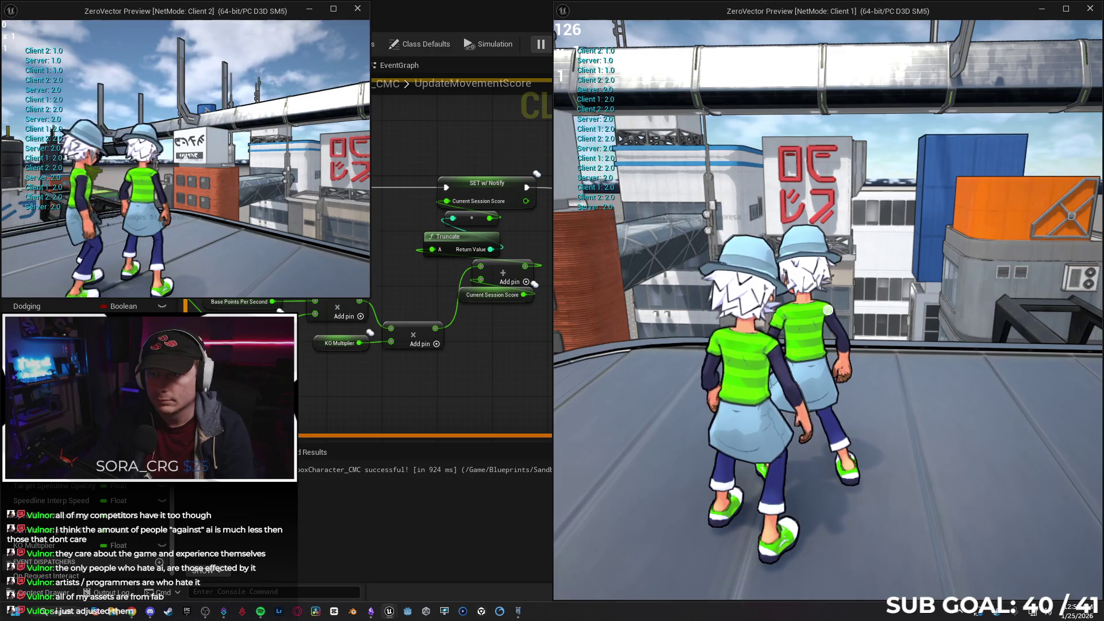
# - End the play session, close the Message Log, and relaunch two clients
pyautogui.press('Escape')
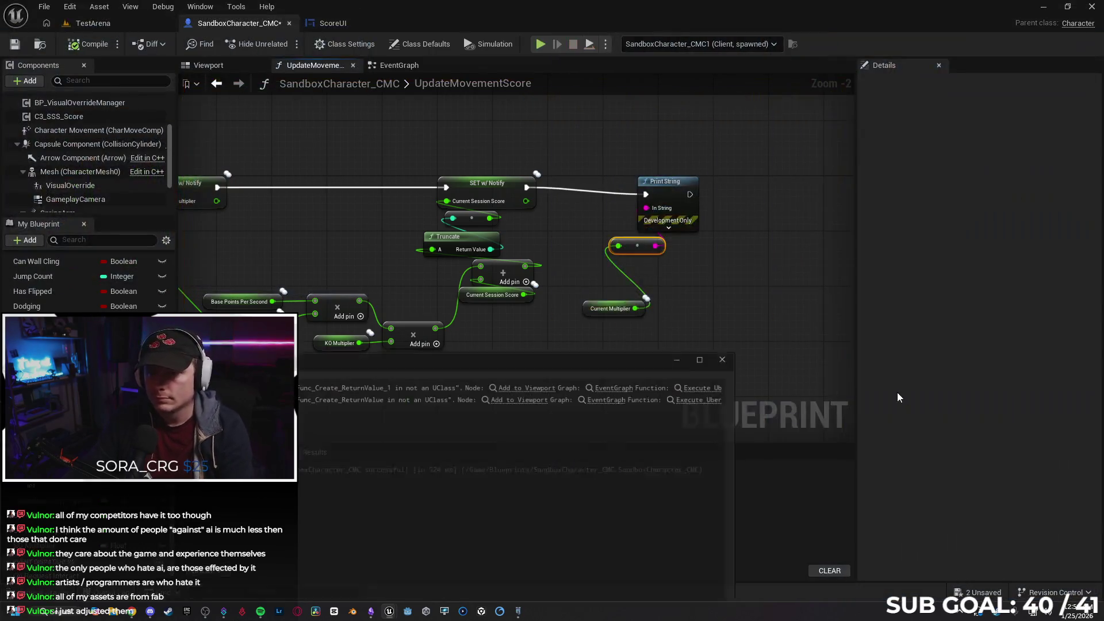
pyautogui.click(754, 351)
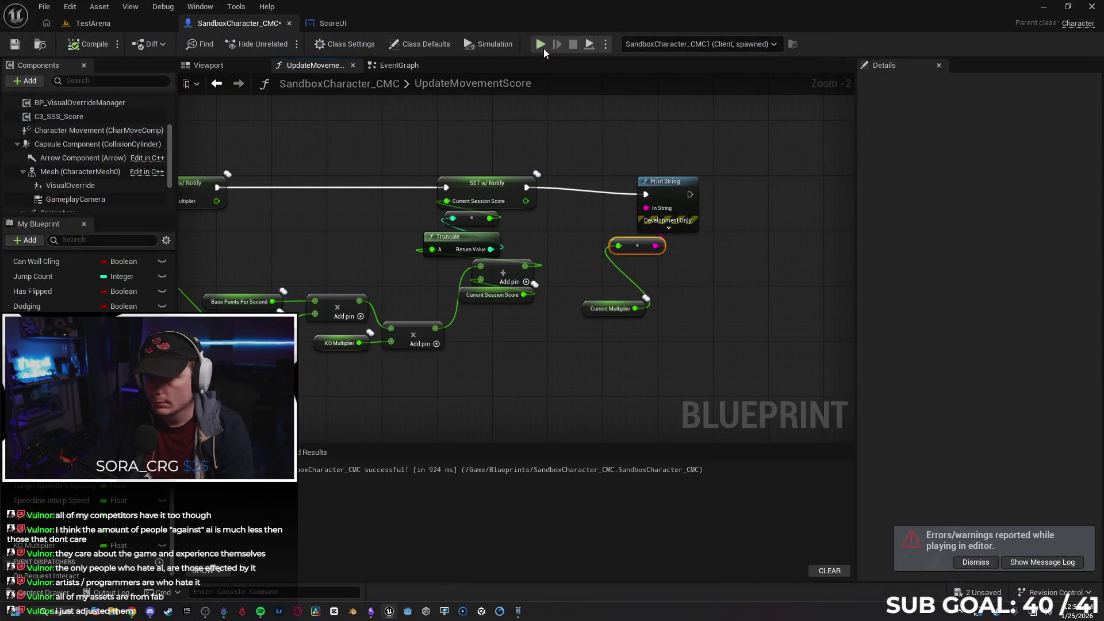
pyautogui.hotkey('alt', 'p')
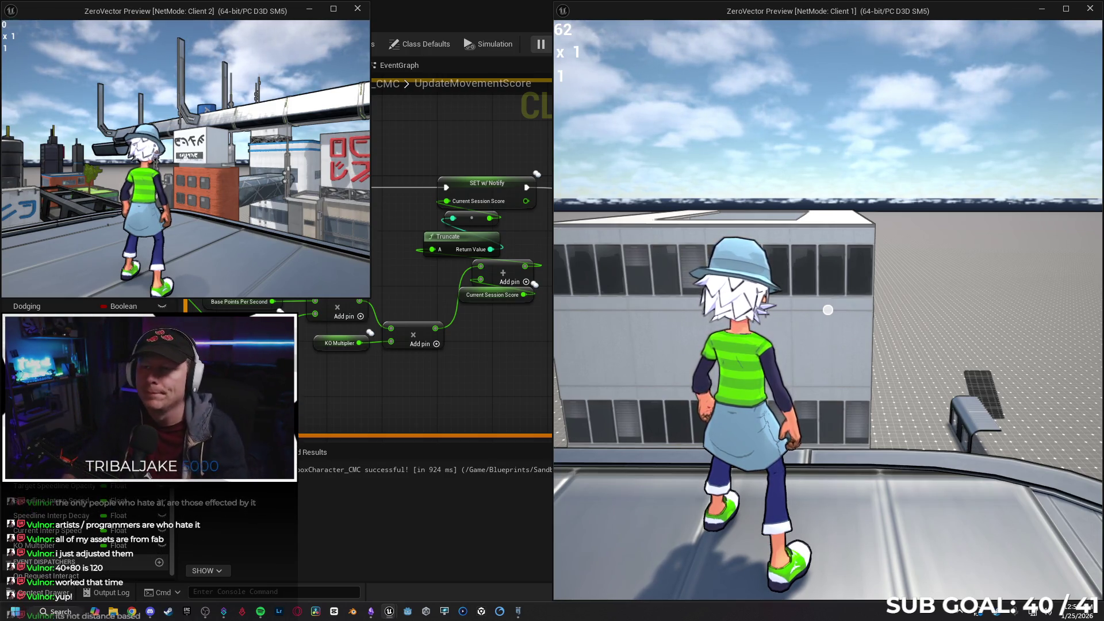
# - Stop the play session and delete the debug Print String and Current Multiplier readout nodes
pyautogui.hotkey('alt', 'Tab')
pyautogui.press('Escape')
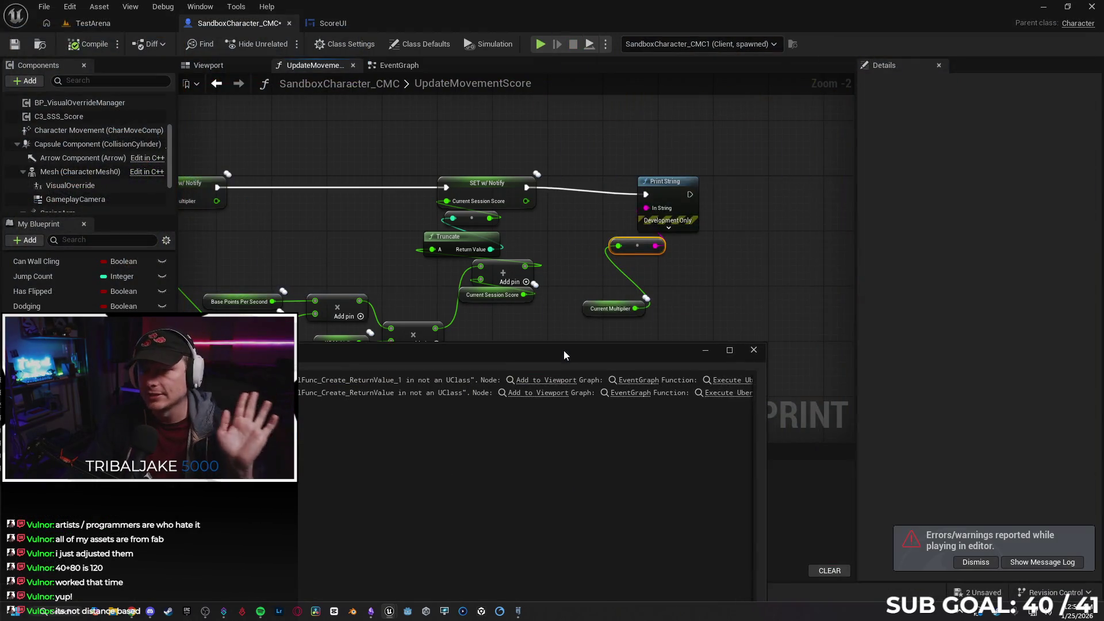
pyautogui.moveTo(748, 337)
pyautogui.mouseDown()
pyautogui.moveTo(837, 332)
pyautogui.moveTo(707, 254)
pyautogui.moveTo(557, 309)
pyautogui.mouseUp()
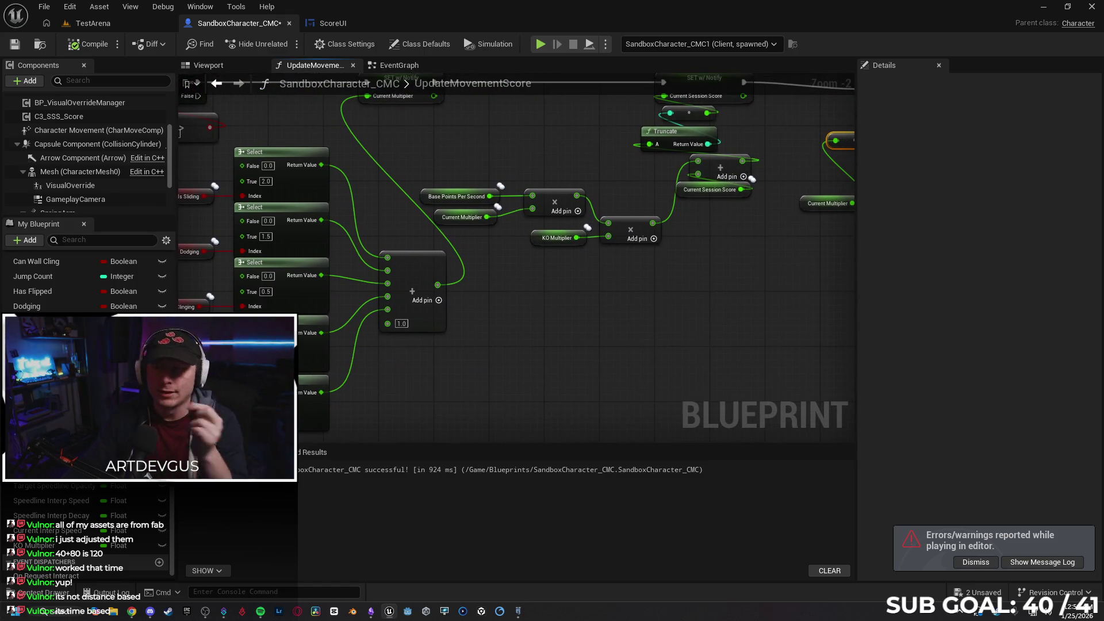
pyautogui.click(341, 23)
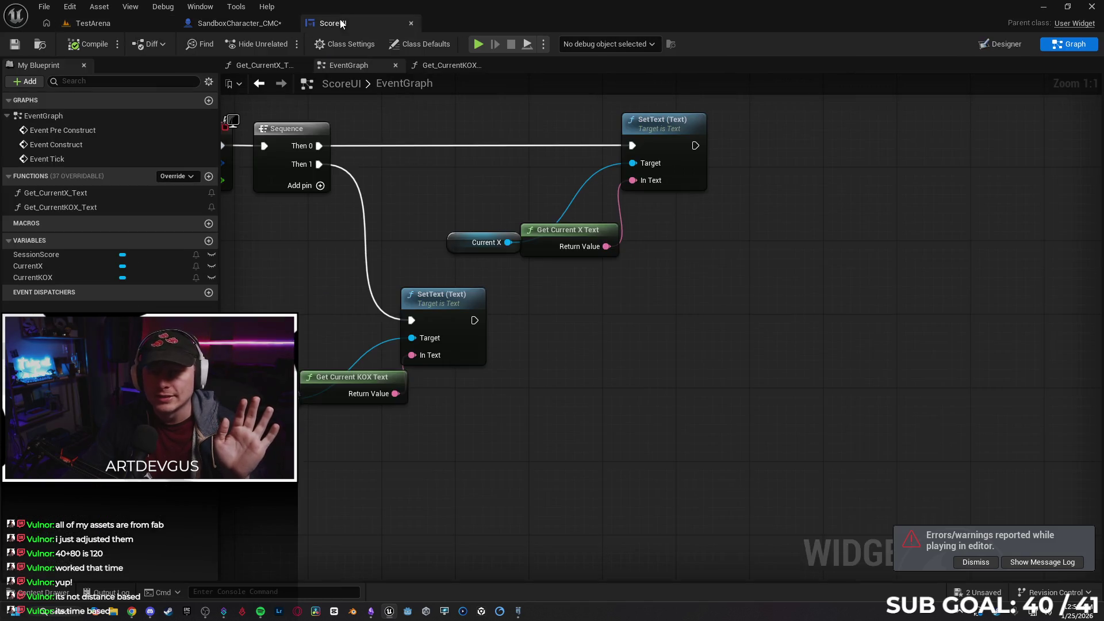
pyautogui.click(233, 23)
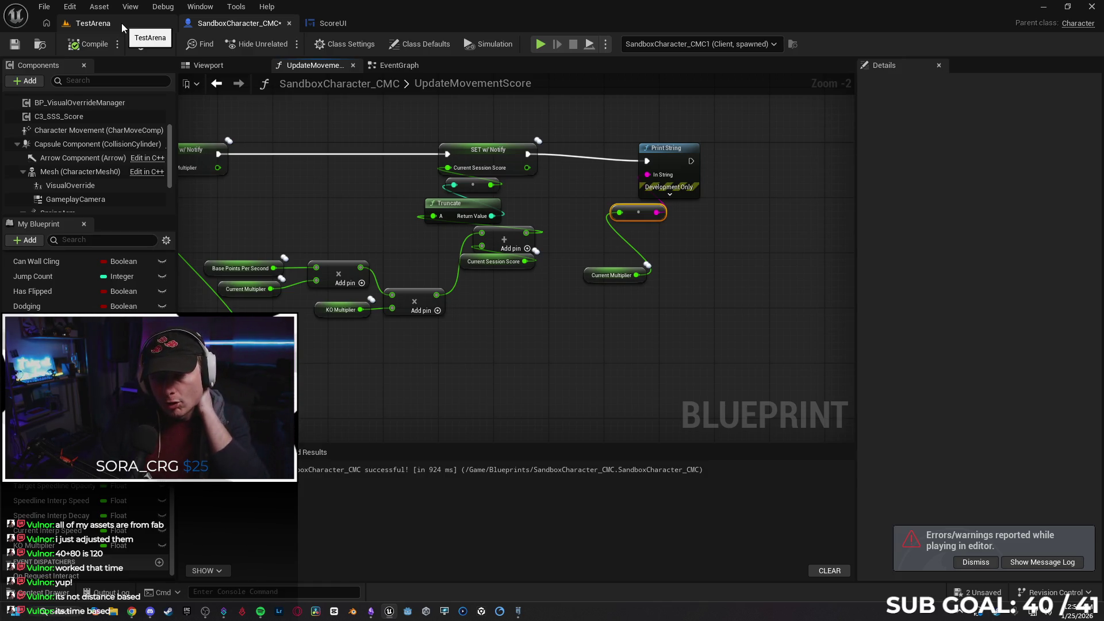
pyautogui.moveTo(426, 337); pyautogui.dragTo(490, 331)
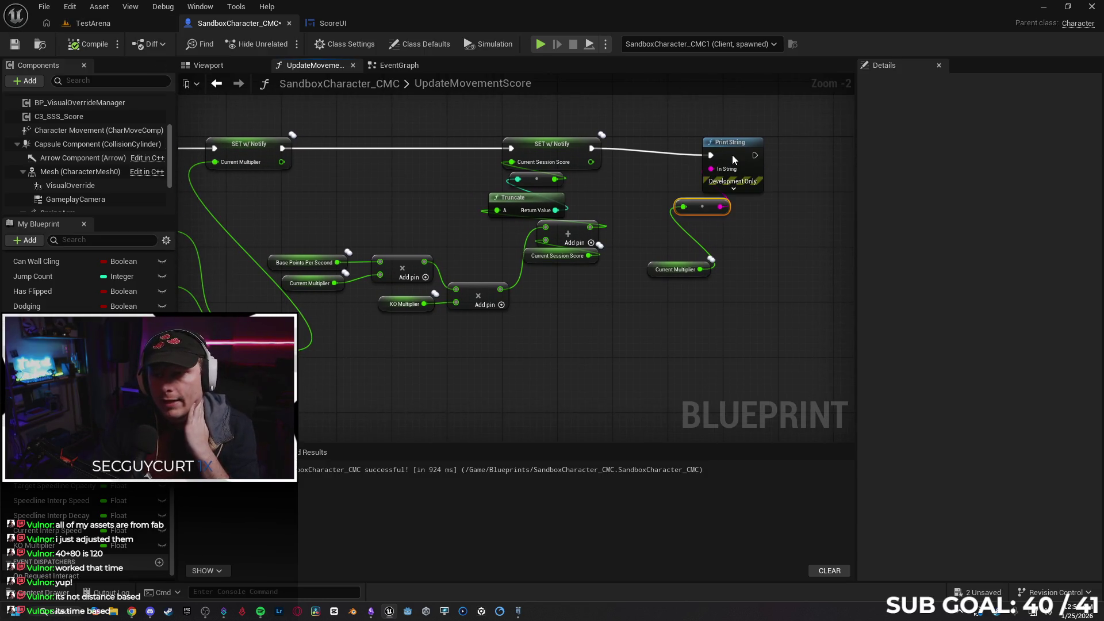
pyautogui.moveTo(698, 199); pyautogui.dragTo(719, 289)
pyautogui.press('Delete')
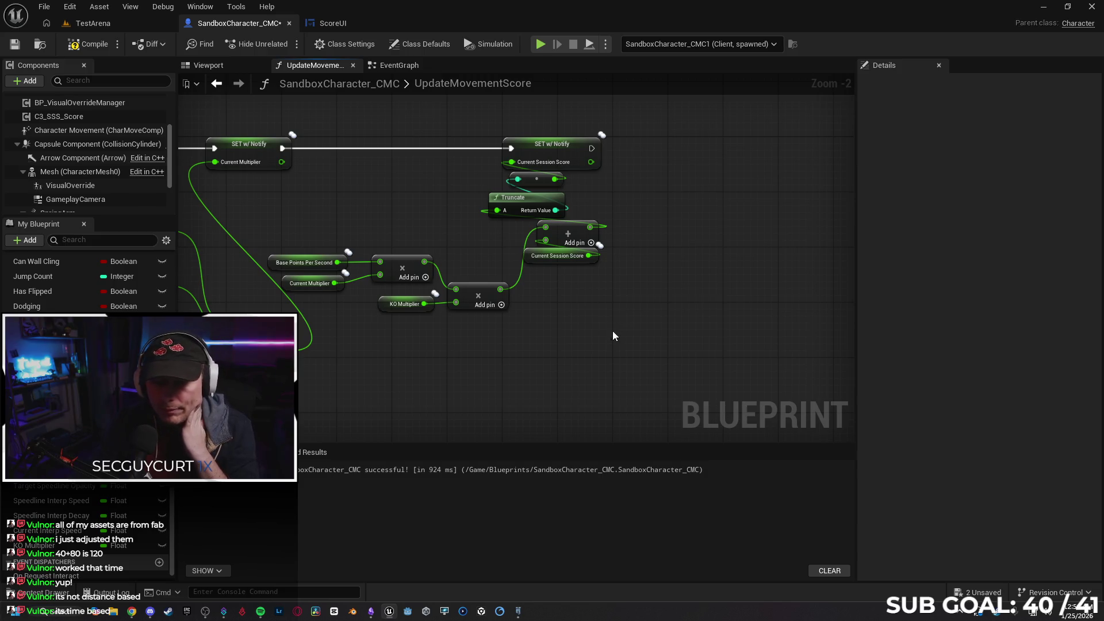
# - Inspect the Base Points Per Second, Current Multiplier and KO Multiplier variables, then compile and save
pyautogui.moveTo(613, 333); pyautogui.dragTo(634, 331)
pyautogui.click(336, 231)
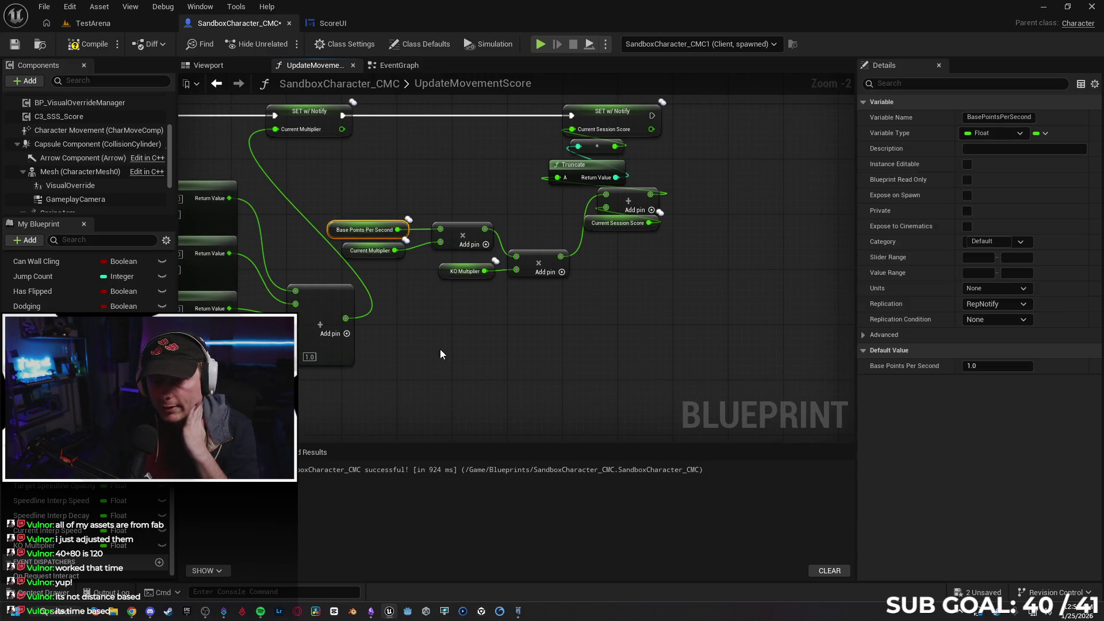
pyautogui.scroll(1, 337, 236)
pyautogui.click(337, 236)
pyautogui.moveTo(534, 311); pyautogui.dragTo(498, 326)
pyautogui.click(480, 337)
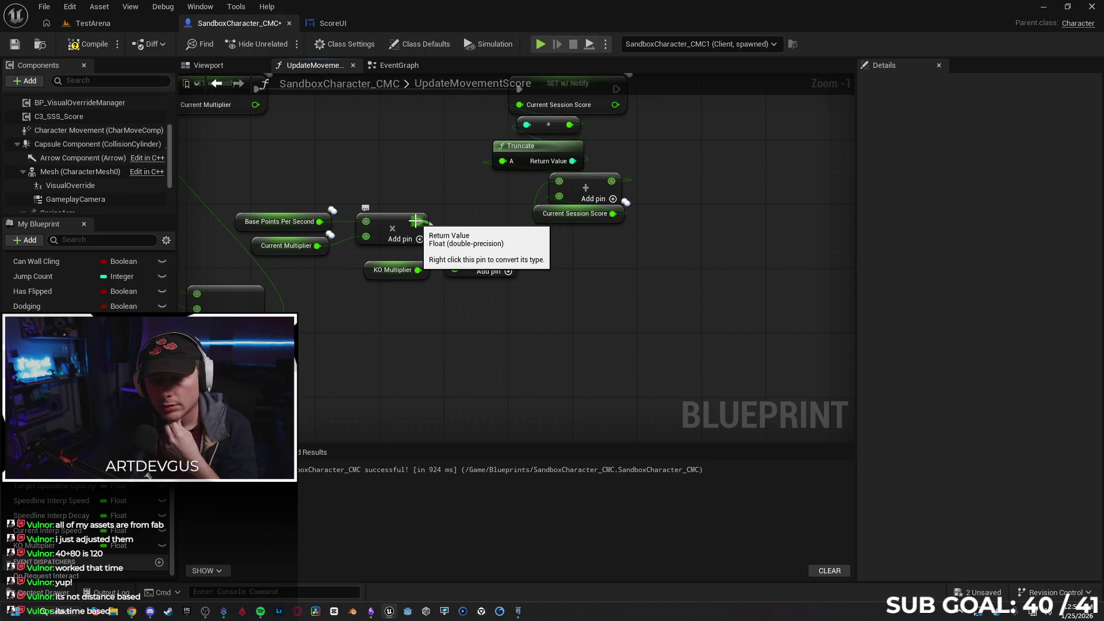
pyautogui.click(367, 272)
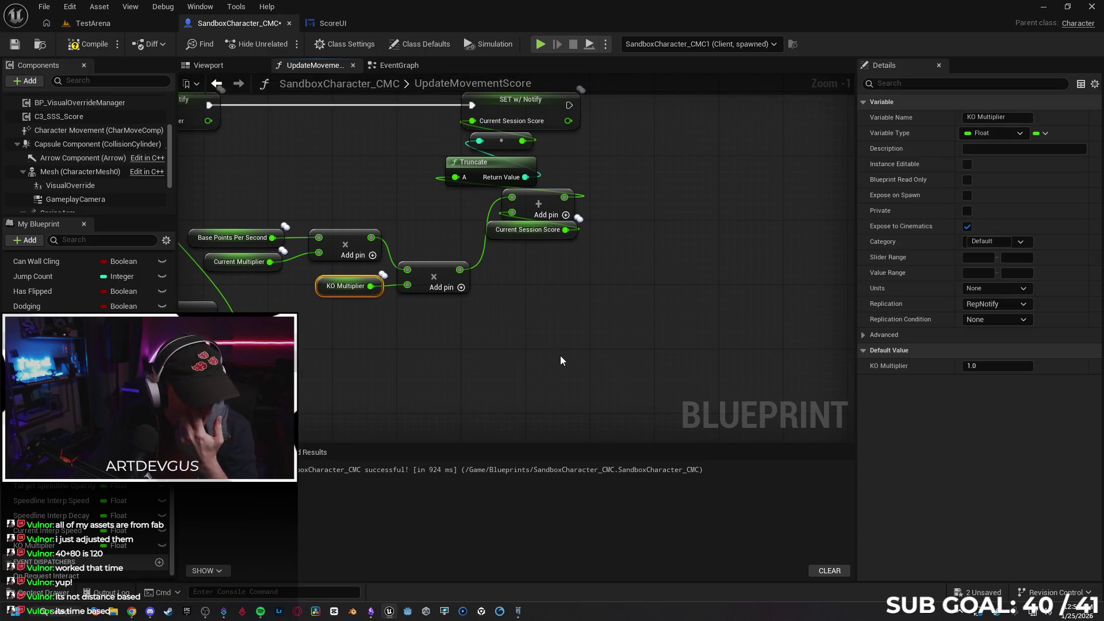
pyautogui.moveTo(458, 375); pyautogui.dragTo(550, 377)
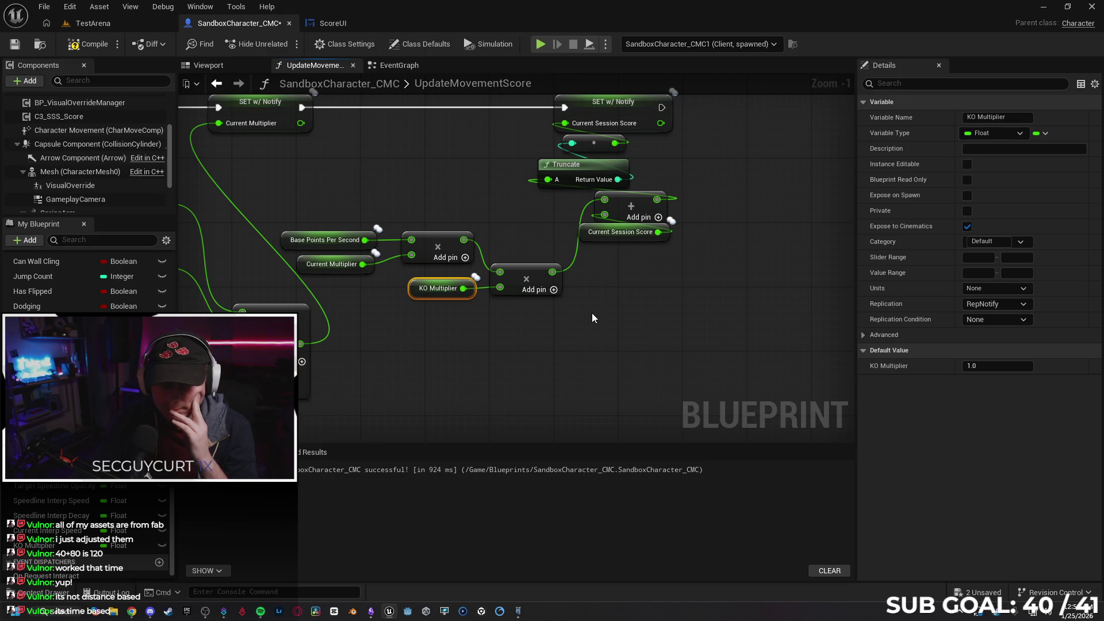
pyautogui.moveTo(601, 294)
pyautogui.mouseDown()
pyautogui.moveTo(647, 291)
pyautogui.moveTo(677, 310)
pyautogui.moveTo(805, 310)
pyautogui.moveTo(860, 242)
pyautogui.moveTo(873, 248)
pyautogui.moveTo(639, 320)
pyautogui.mouseUp()
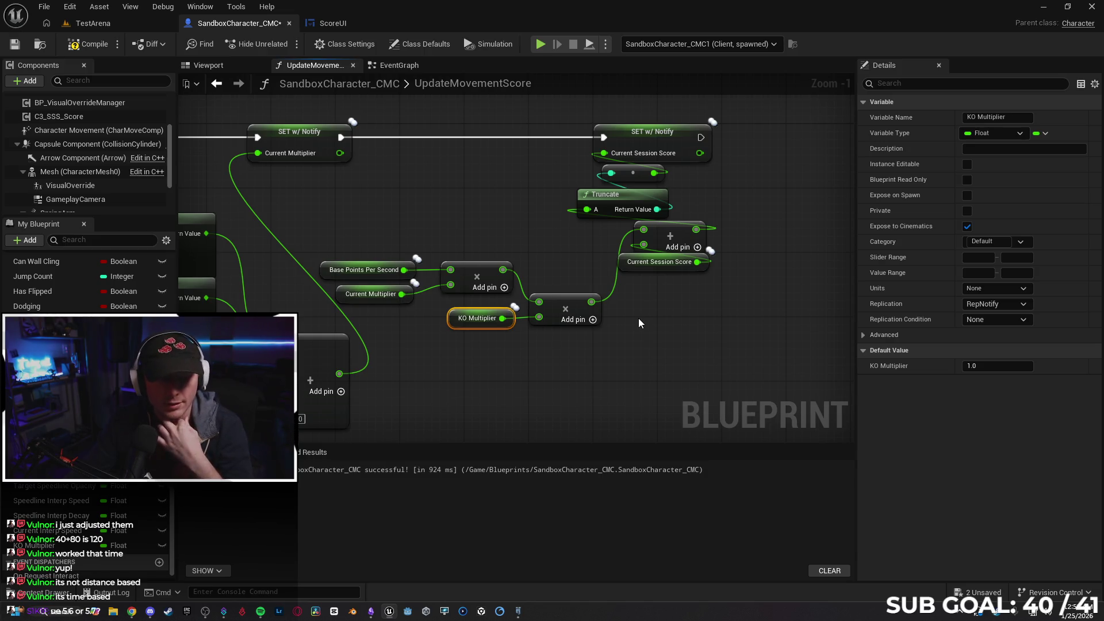
pyautogui.click(660, 344)
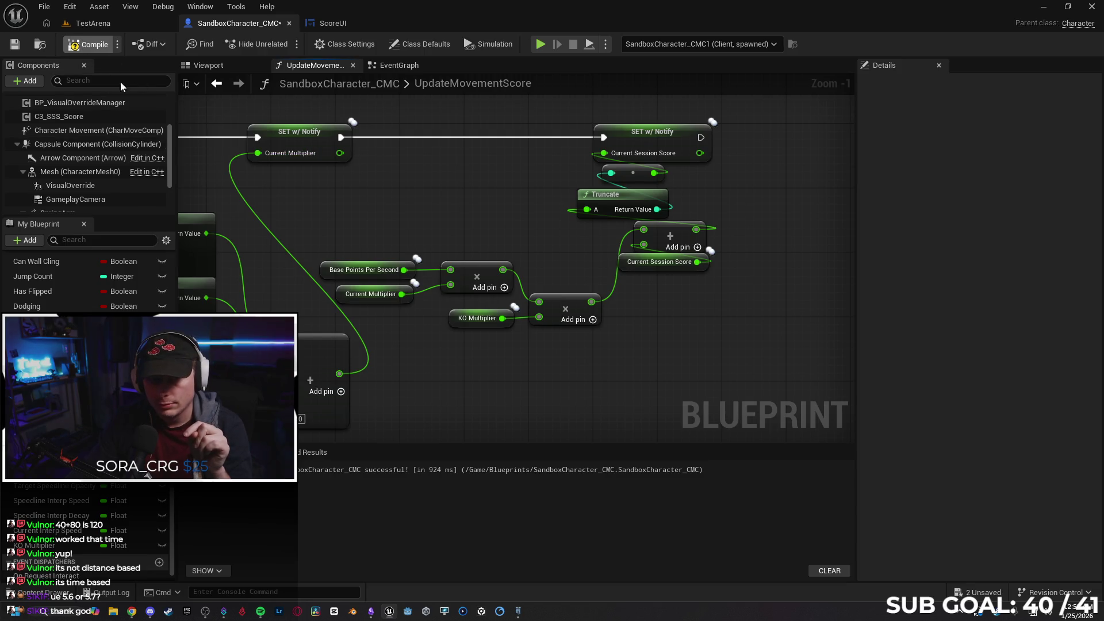
pyautogui.click(14, 44)
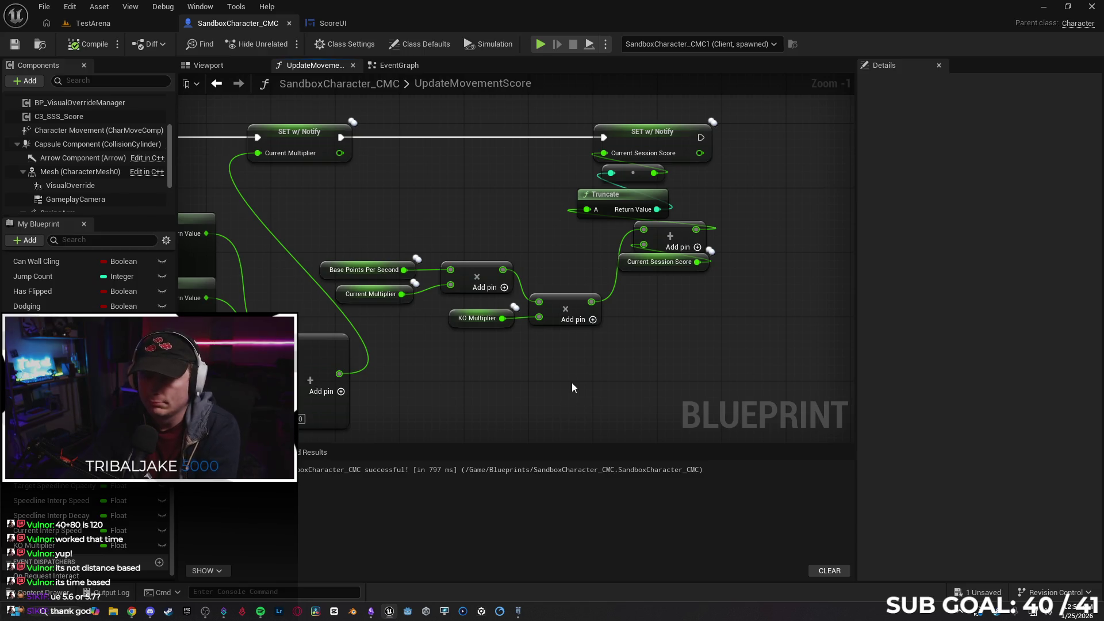
# - Align the two multiply nodes and move the Add and Current Session Score nodes lower
pyautogui.scroll(1, 588, 368)
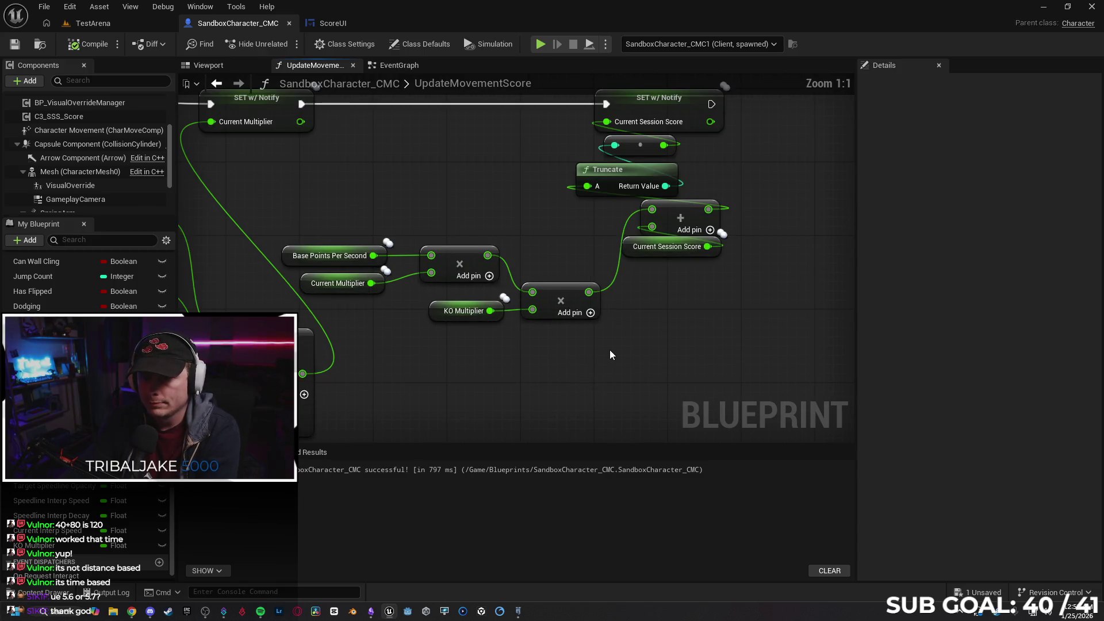
pyautogui.moveTo(248, 253)
pyautogui.mouseDown()
pyautogui.moveTo(365, 312)
pyautogui.moveTo(410, 311)
pyautogui.mouseUp()
pyautogui.click(354, 349)
pyautogui.moveTo(382, 365); pyautogui.dragTo(429, 366)
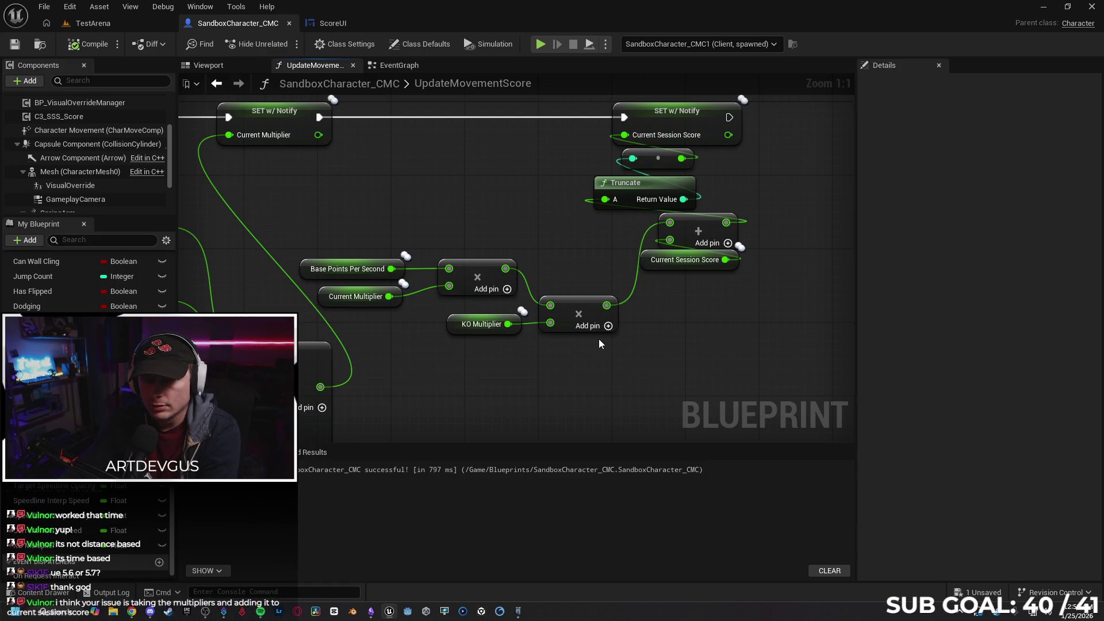
pyautogui.moveTo(591, 301); pyautogui.dragTo(591, 264)
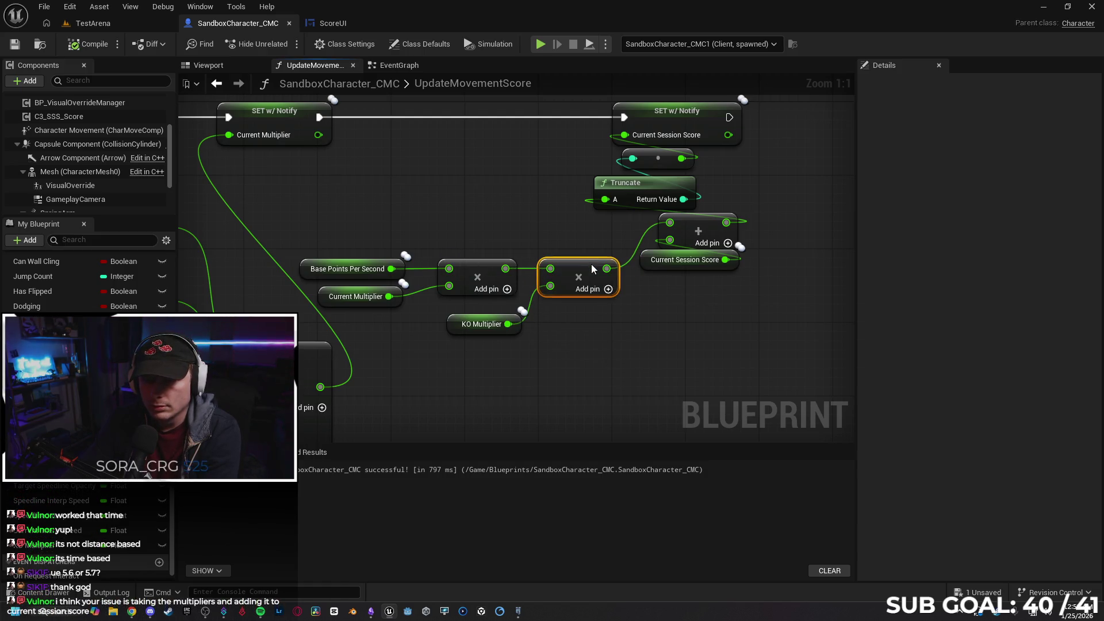
pyautogui.click(596, 330)
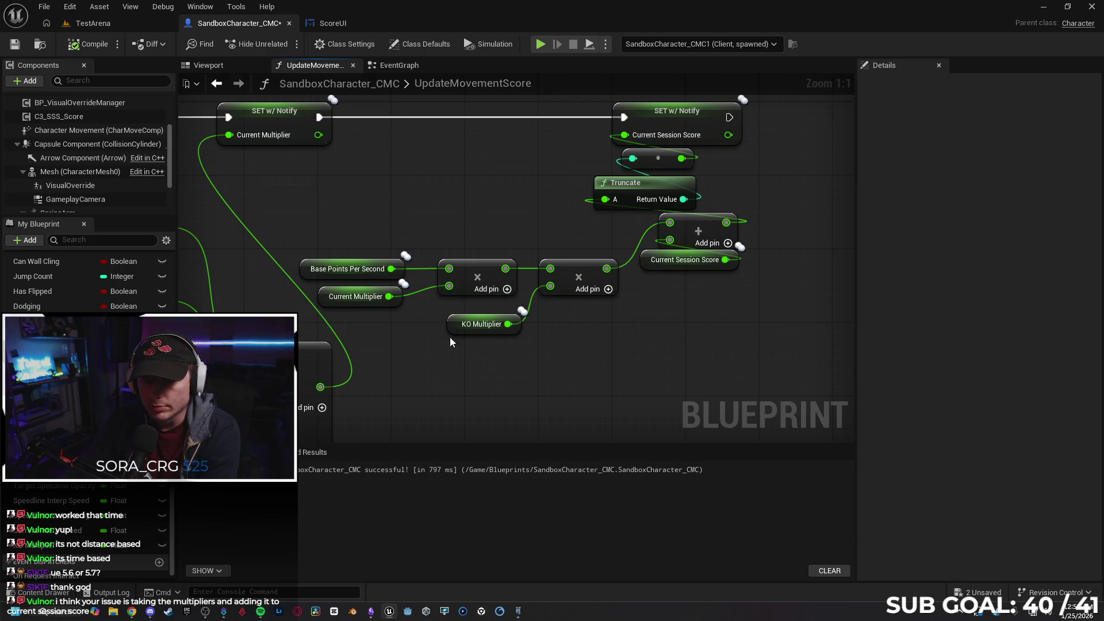
pyautogui.moveTo(611, 360); pyautogui.dragTo(526, 388)
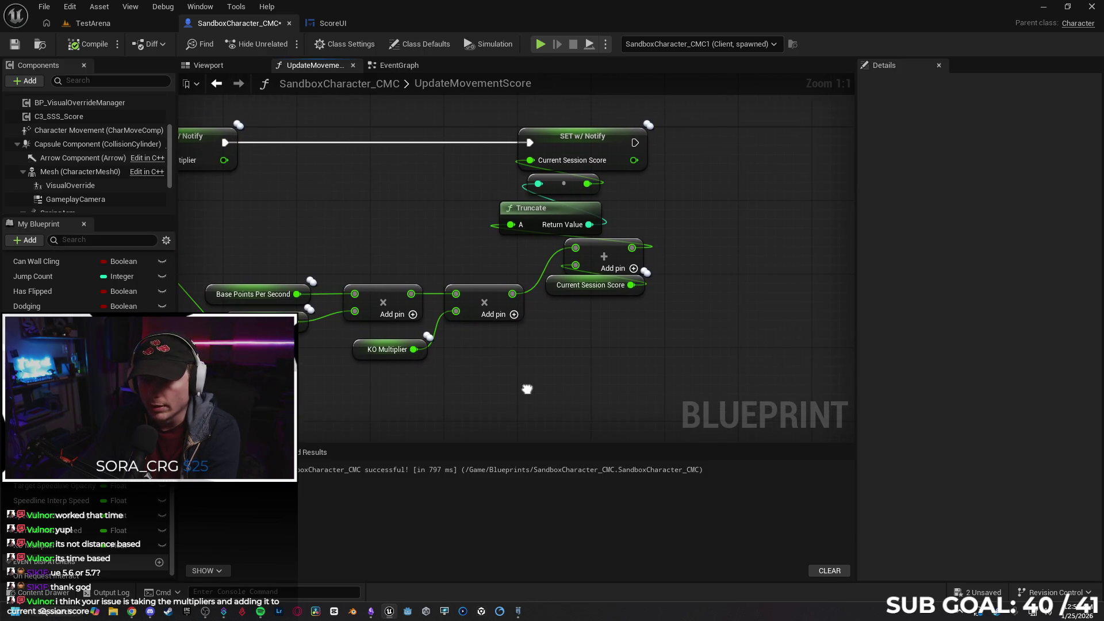
pyautogui.moveTo(525, 264); pyautogui.dragTo(575, 291)
pyautogui.moveTo(598, 254); pyautogui.dragTo(596, 301)
pyautogui.click(677, 324)
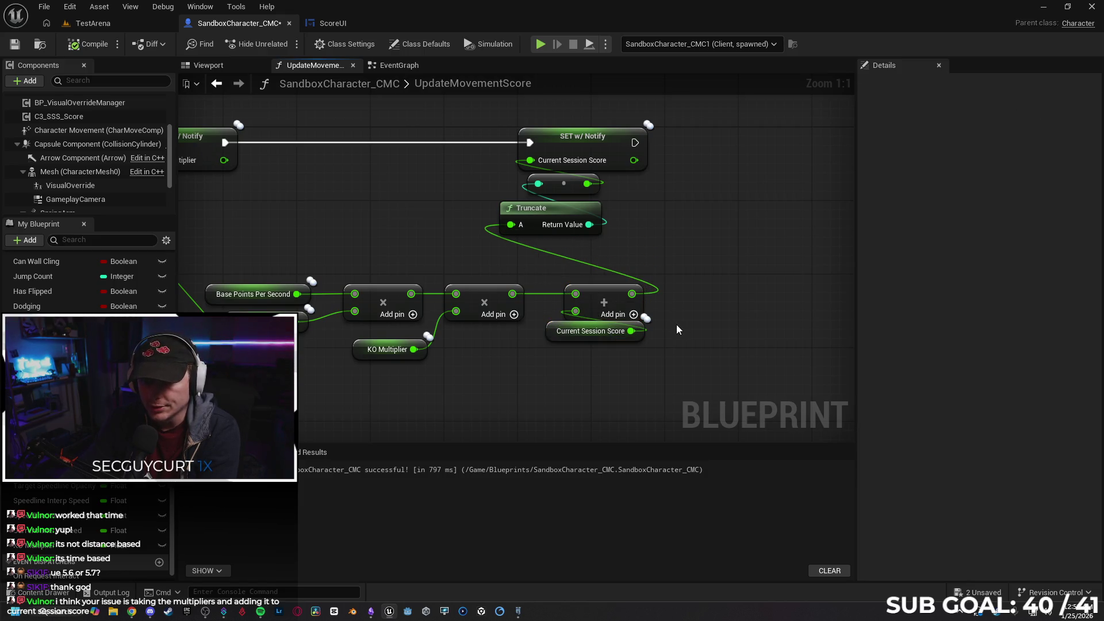
# - Move Truncate down-right with the reroute knot just above it, then launch a two-client test
pyautogui.moveTo(580, 211)
pyautogui.mouseDown()
pyautogui.moveTo(626, 247)
pyautogui.moveTo(616, 248)
pyautogui.mouseUp()
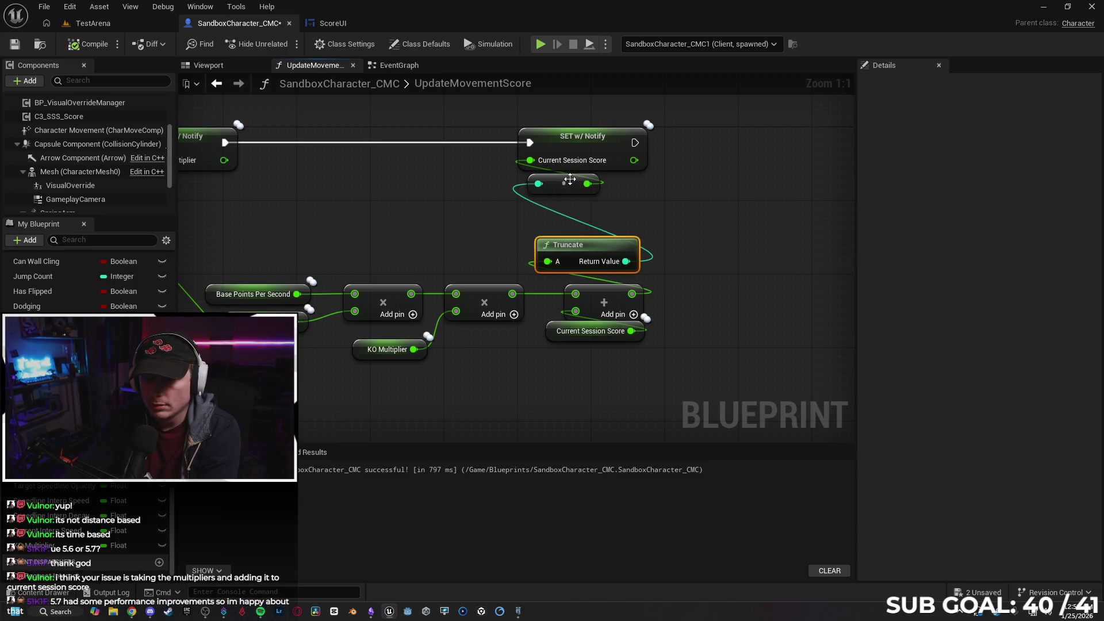
pyautogui.moveTo(574, 186); pyautogui.dragTo(610, 223)
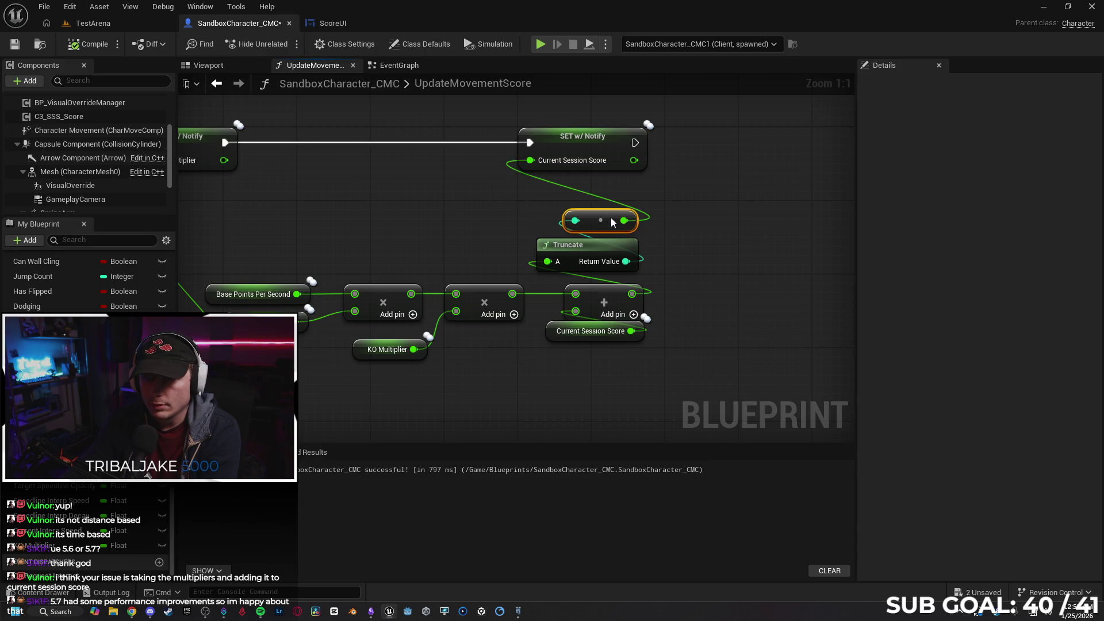
pyautogui.click(709, 208)
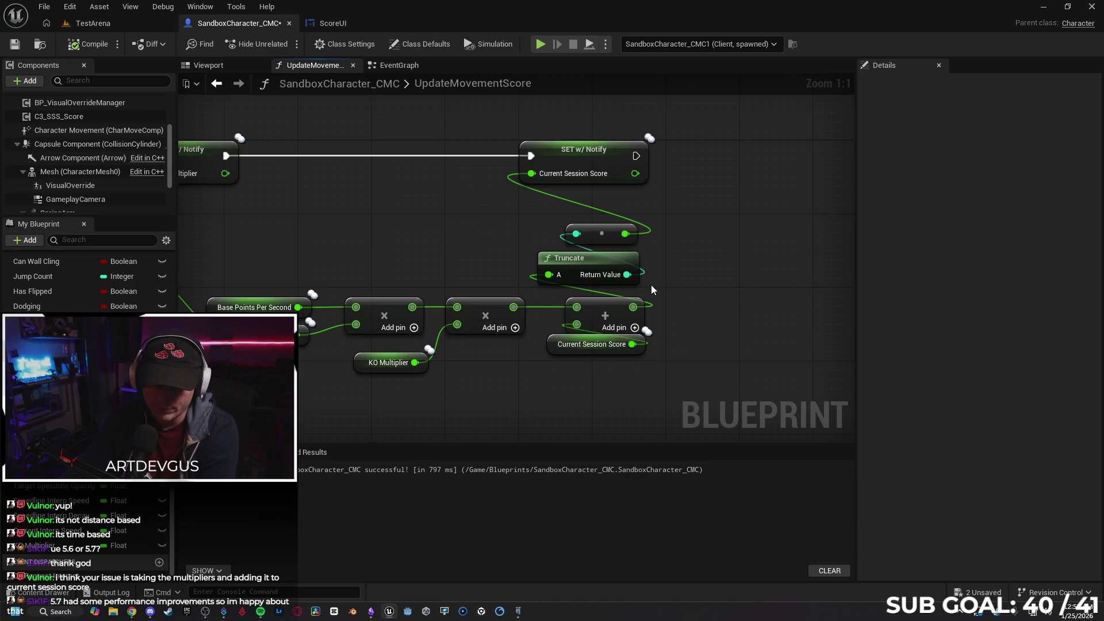
pyautogui.moveTo(533, 402); pyautogui.dragTo(570, 391)
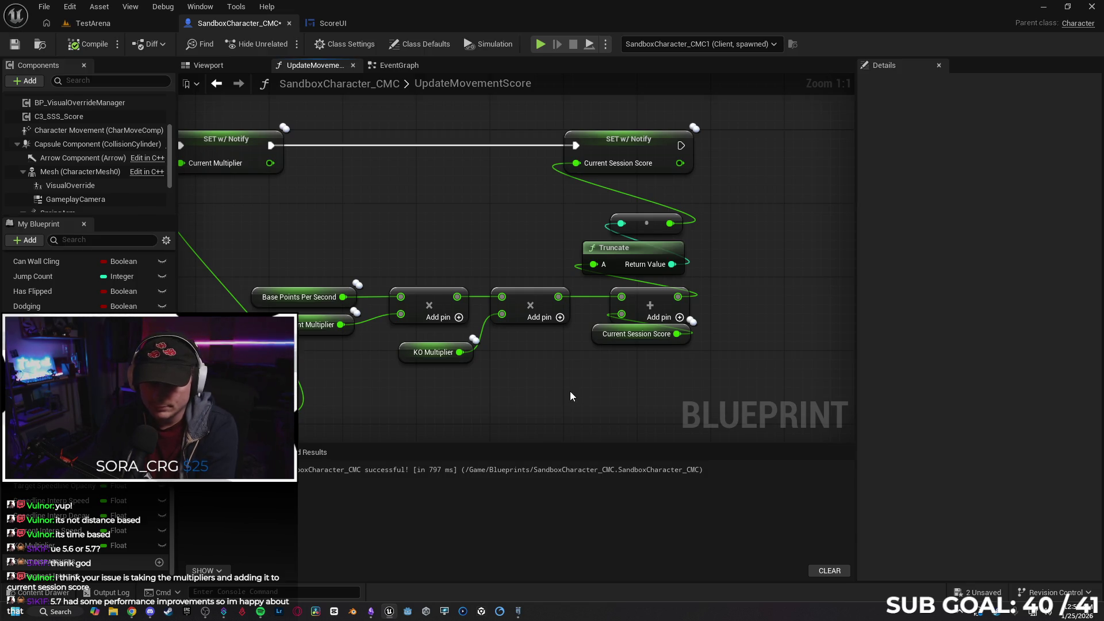
pyautogui.moveTo(526, 379); pyautogui.dragTo(493, 382)
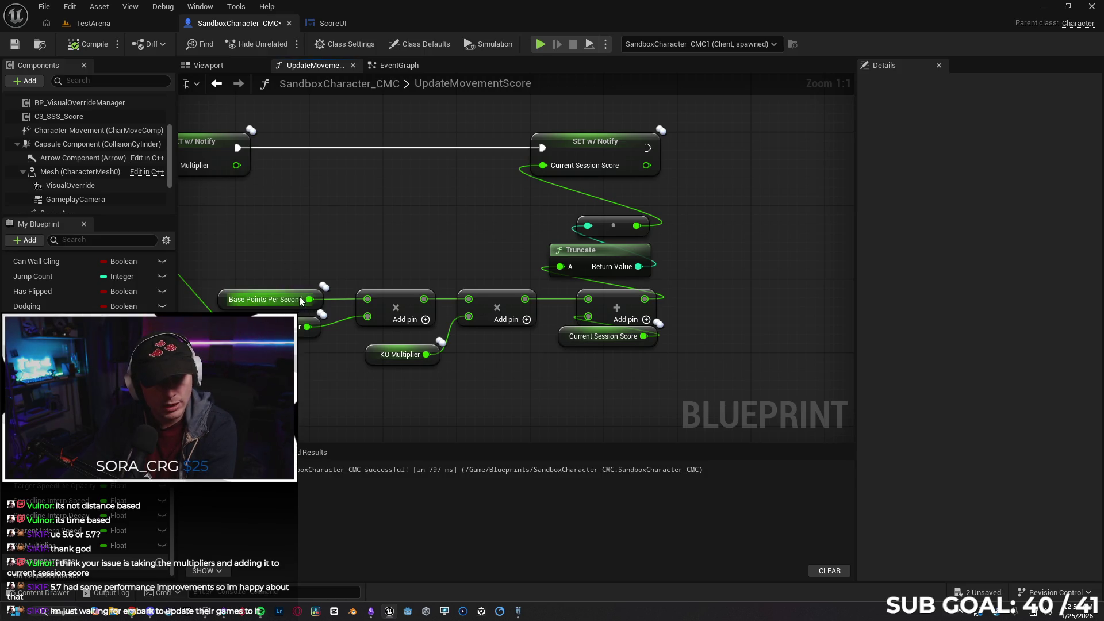
pyautogui.moveTo(668, 334); pyautogui.dragTo(633, 338)
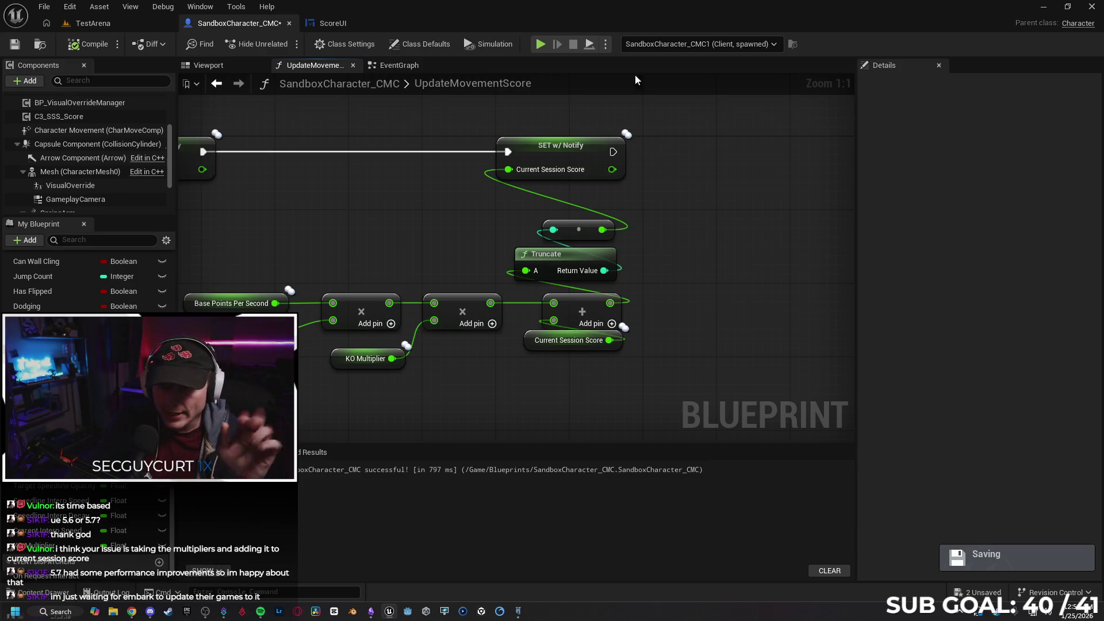
pyautogui.click(540, 44)
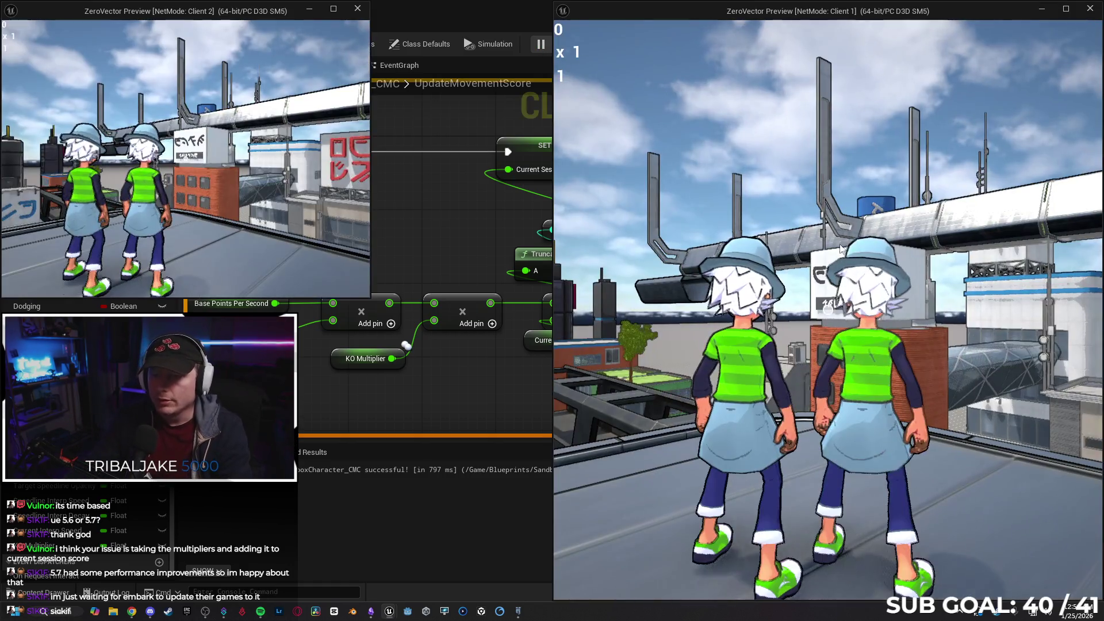
# - Run and jump in Client 1 until the score reaches 652 at x 2, then end play
pyautogui.press('w')
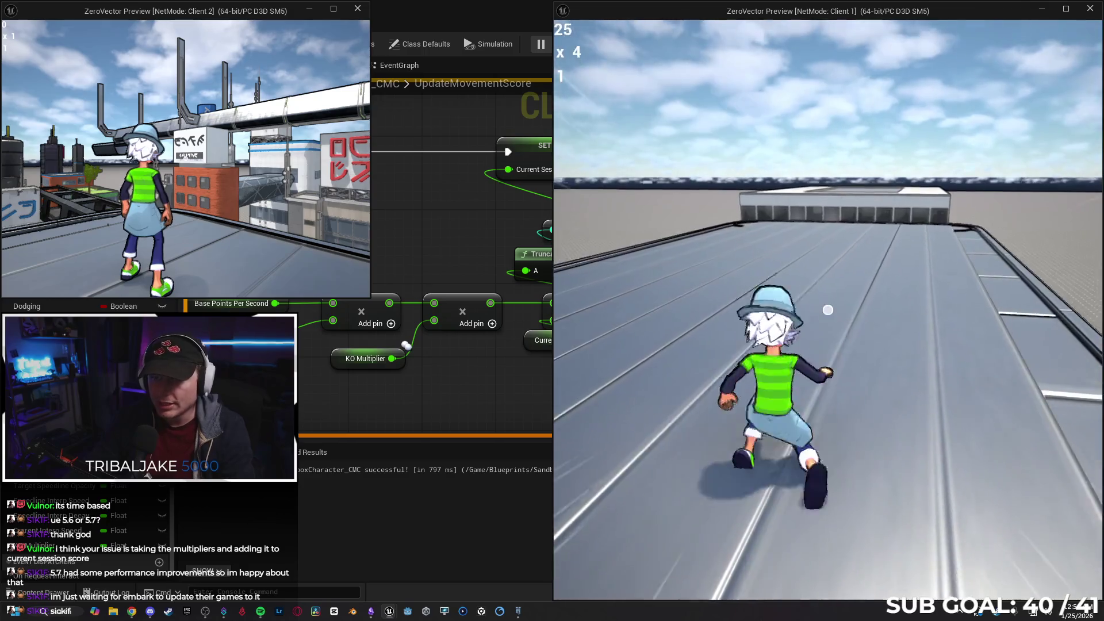
pyautogui.press('space')
pyautogui.press('space')
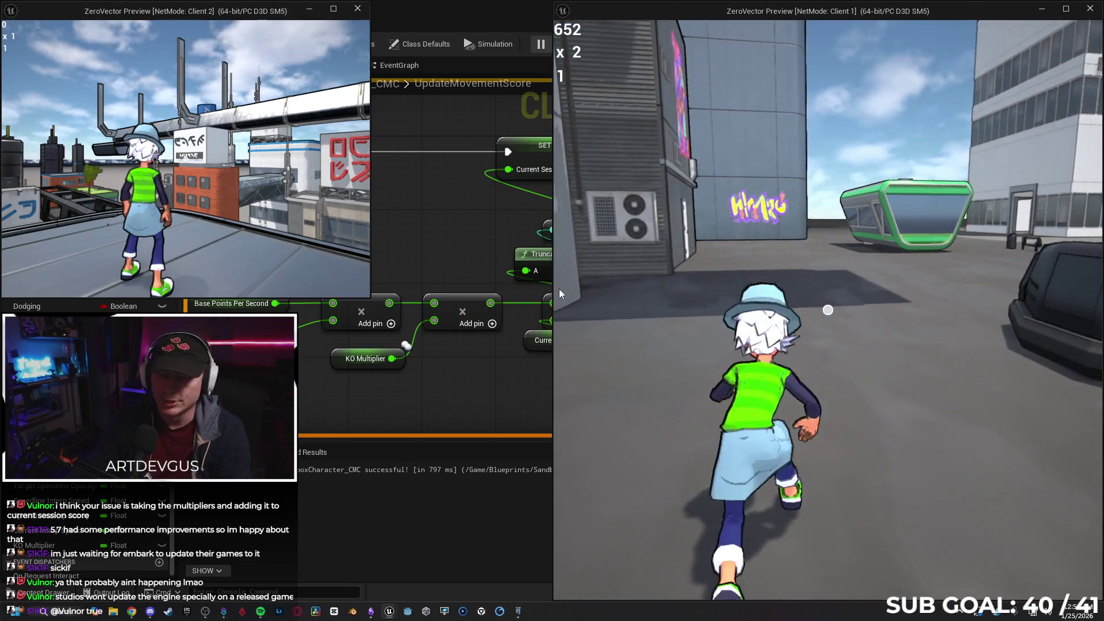
pyautogui.press('Escape')
pyautogui.click(754, 350)
pyautogui.moveTo(702, 308)
pyautogui.mouseDown()
pyautogui.moveTo(736, 291)
pyautogui.moveTo(711, 284)
pyautogui.mouseUp()
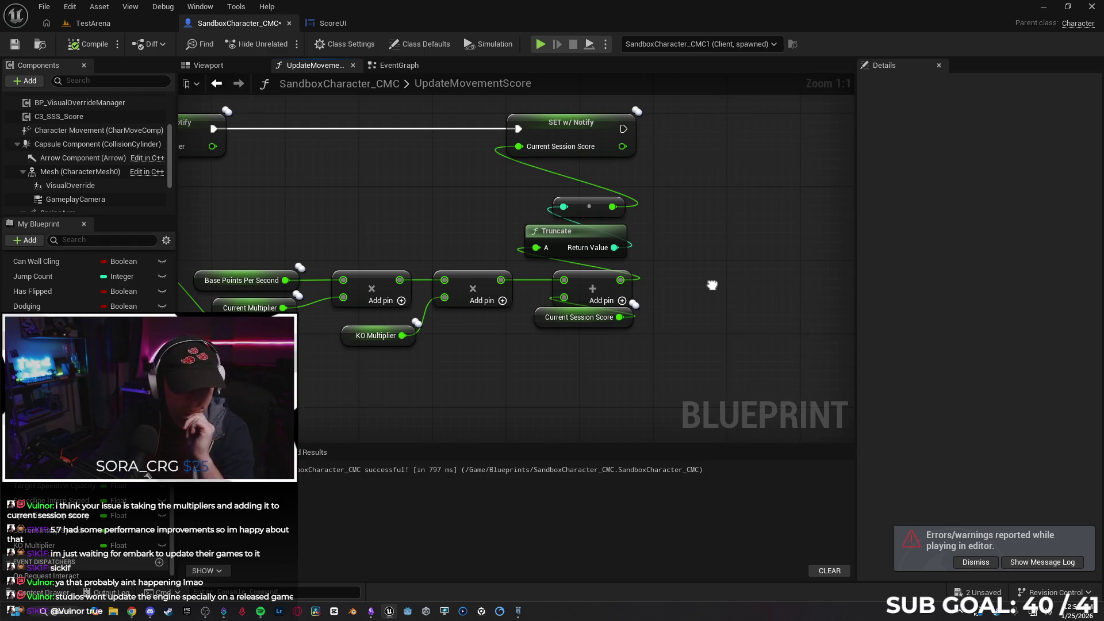
pyautogui.moveTo(712, 284); pyautogui.dragTo(703, 285)
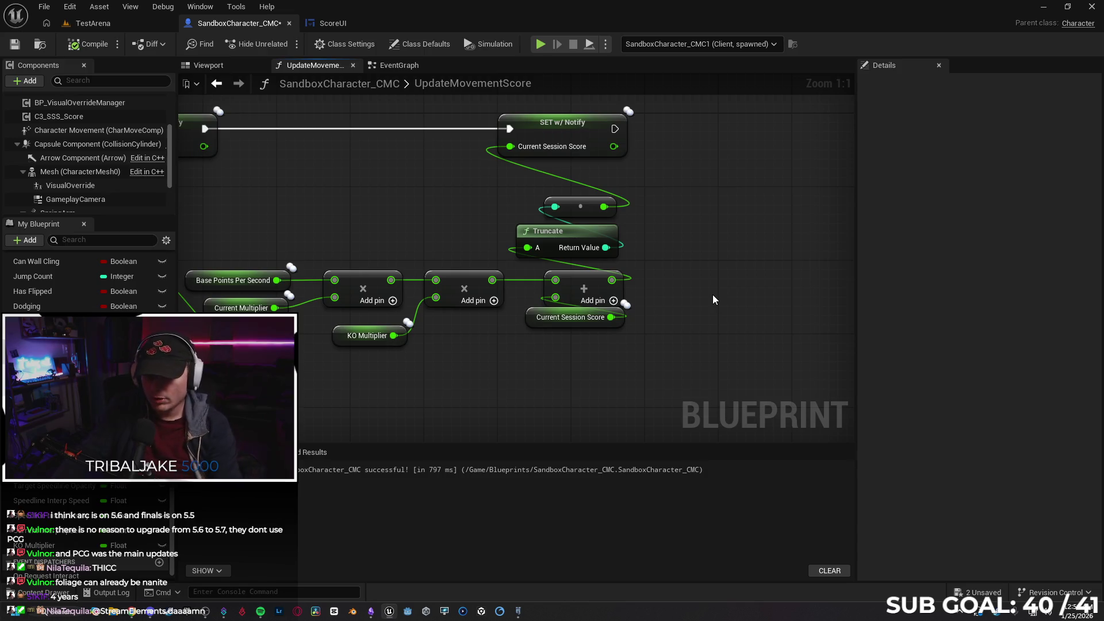
pyautogui.moveTo(639, 331); pyautogui.dragTo(704, 302)
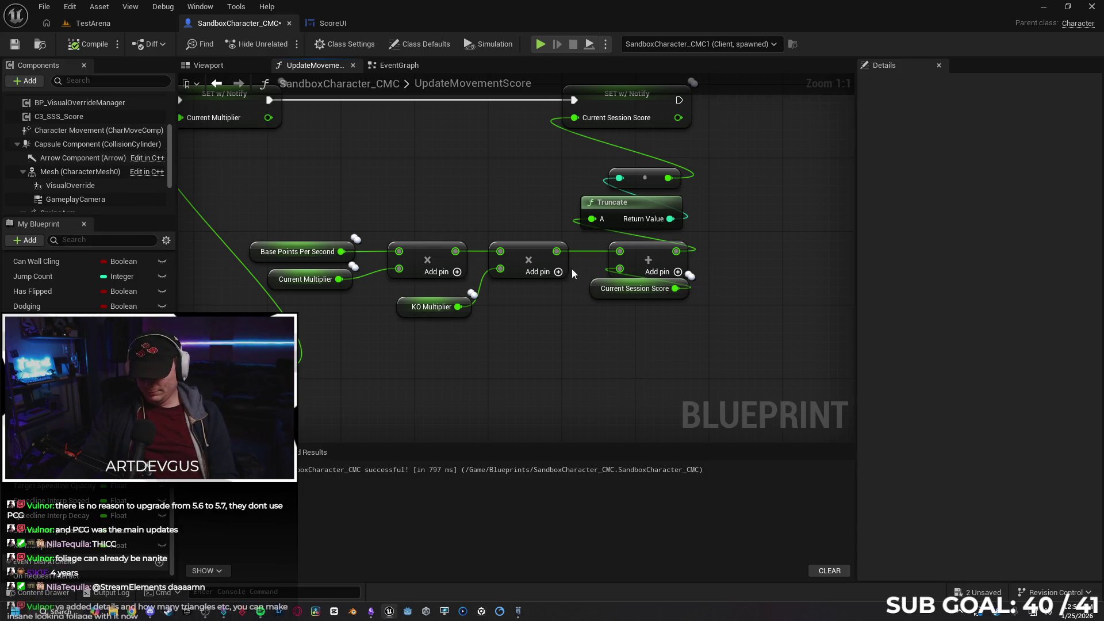
# - Move the Add and Current Session Score nodes right, then add and delete an Equal (==) node
pyautogui.moveTo(643, 279)
pyautogui.mouseDown()
pyautogui.moveTo(635, 256)
pyautogui.moveTo(746, 255)
pyautogui.mouseUp()
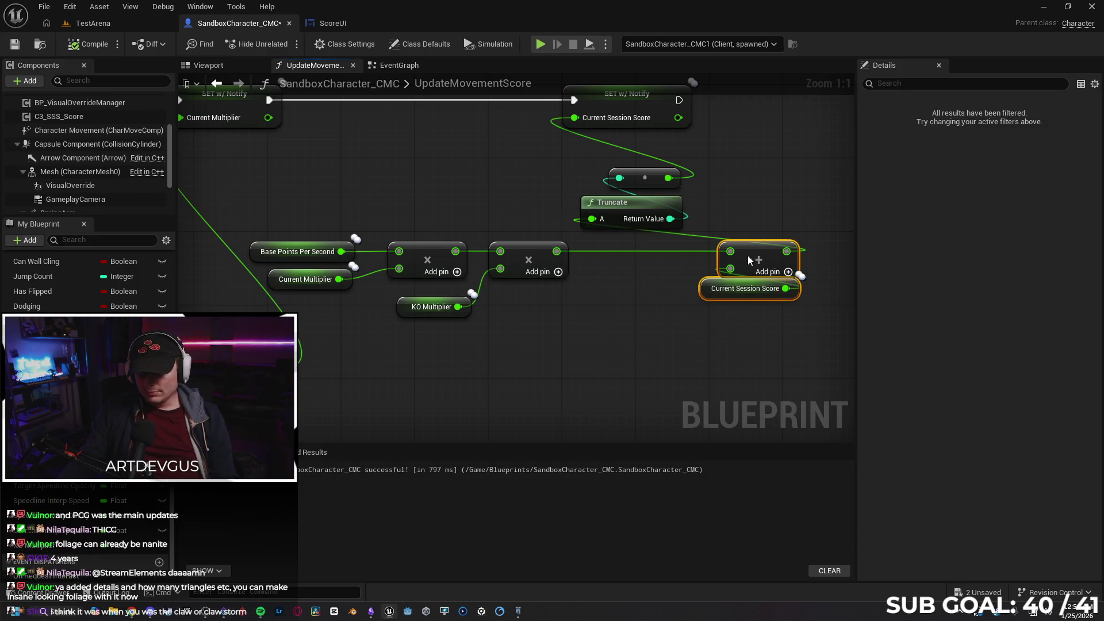
pyautogui.moveTo(557, 251)
pyautogui.mouseDown()
pyautogui.moveTo(586, 271)
pyautogui.moveTo(589, 294)
pyautogui.mouseUp()
pyautogui.write('equa')
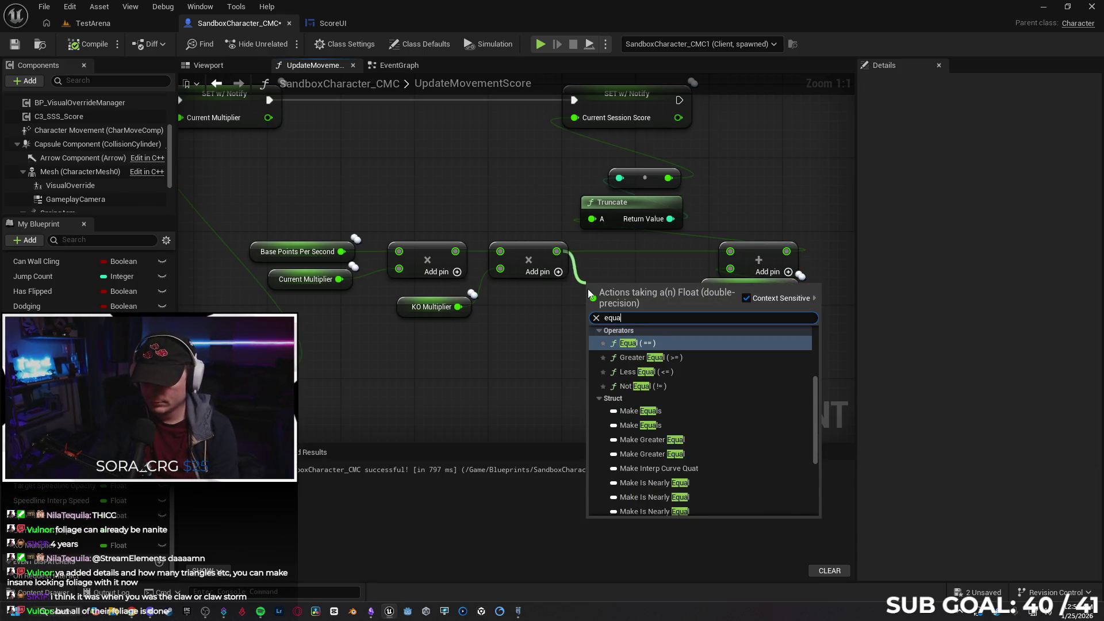
pyautogui.write('ls')
pyautogui.press('BackSpace')
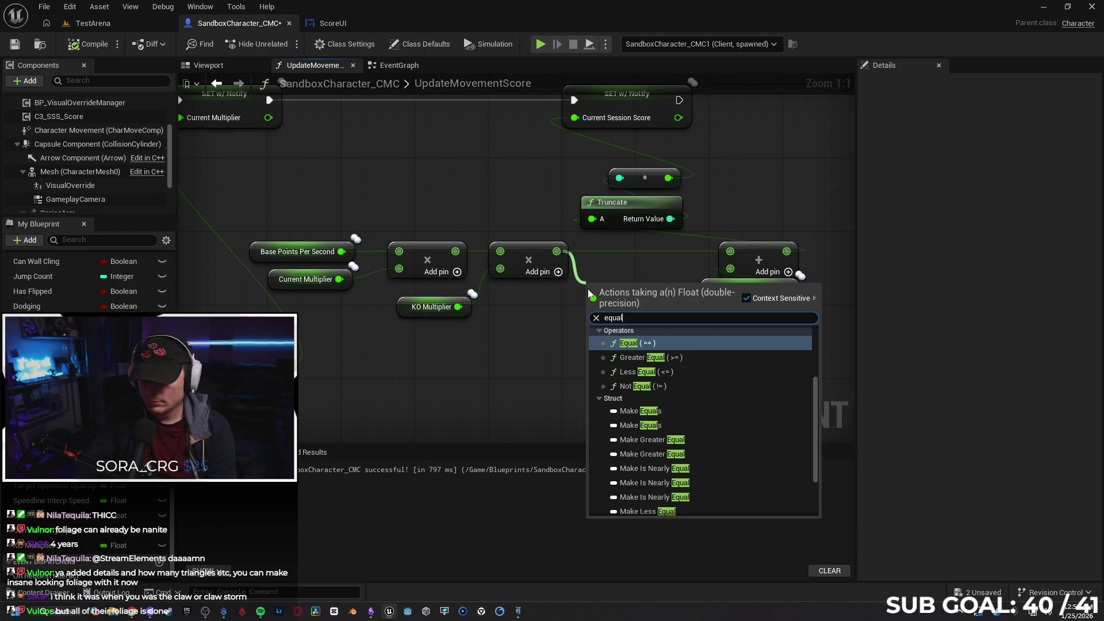
pyautogui.press('Return')
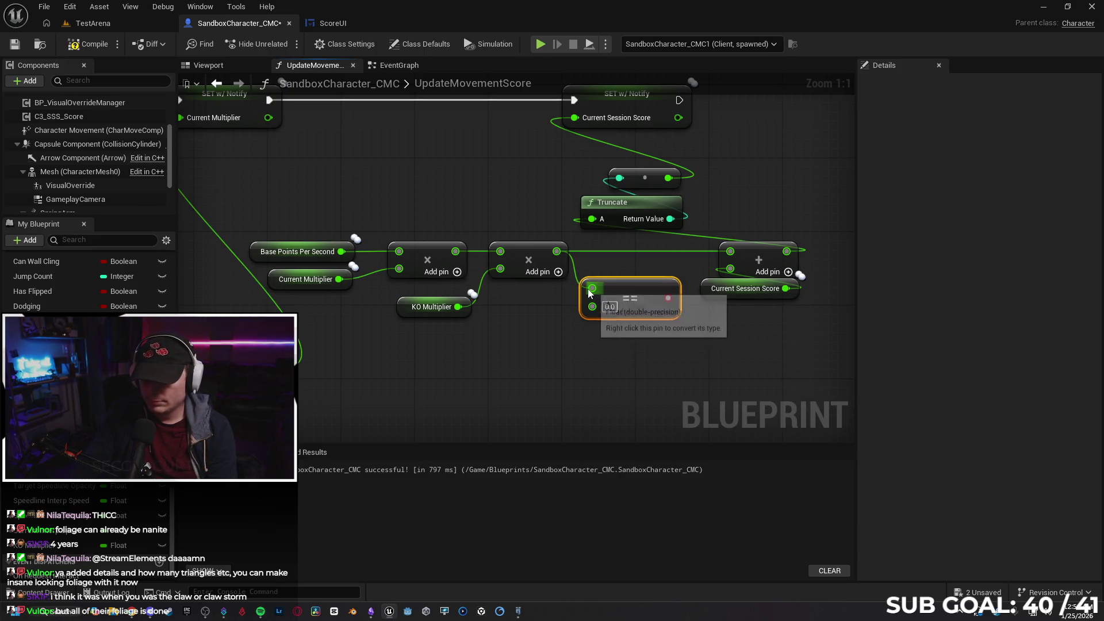
pyautogui.moveTo(652, 298)
pyautogui.mouseDown()
pyautogui.moveTo(652, 276)
pyautogui.moveTo(592, 279)
pyautogui.moveTo(650, 253)
pyautogui.mouseUp()
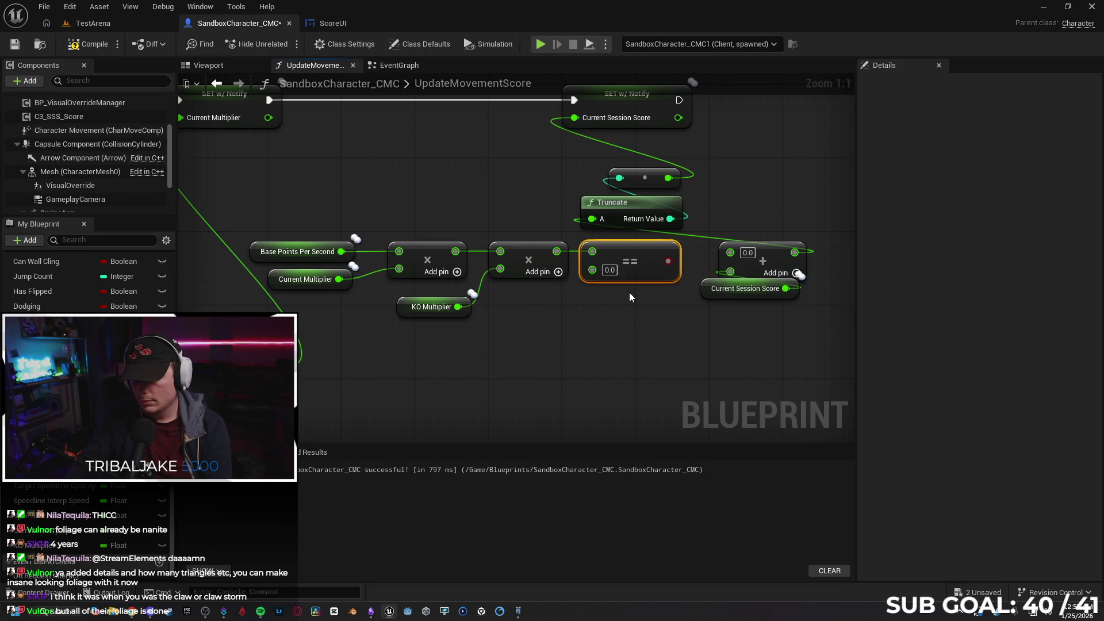
pyautogui.press('Delete')
# - Search for an Equal node again from the multiply result, then cancel the search
pyautogui.moveTo(557, 251); pyautogui.dragTo(601, 253)
pyautogui.write('eq')
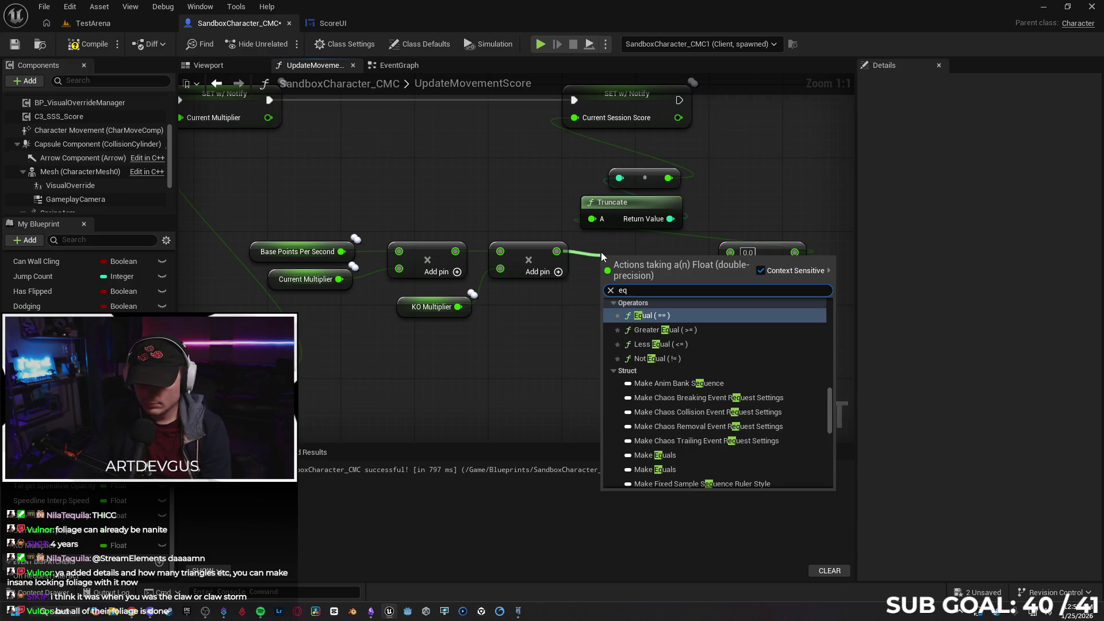
pyautogui.write('ua')
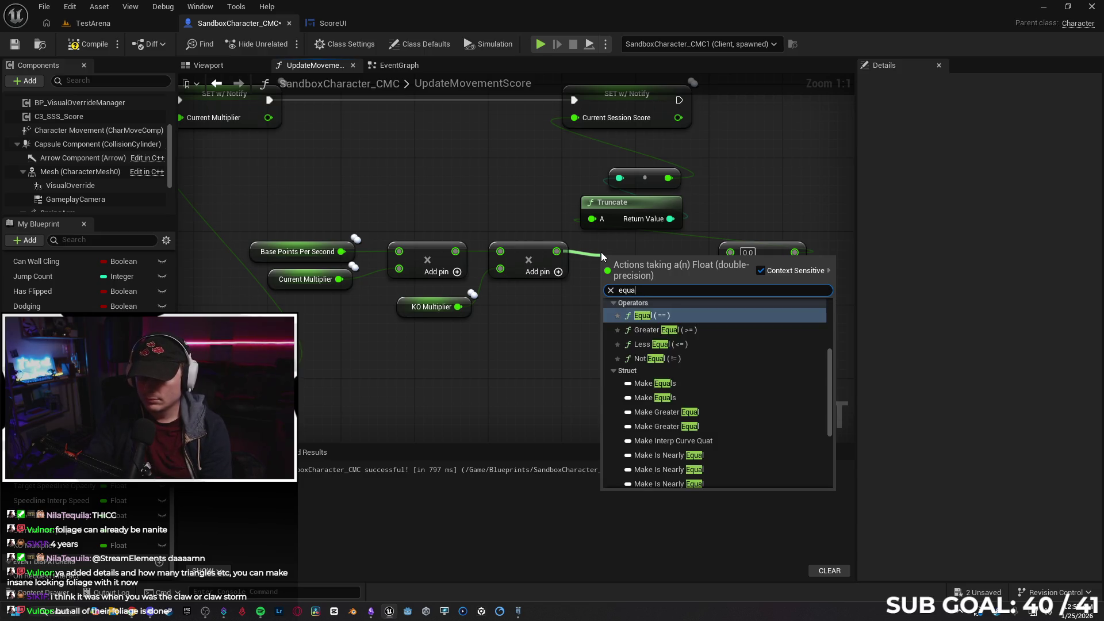
pyautogui.scroll(-2, 699, 363)
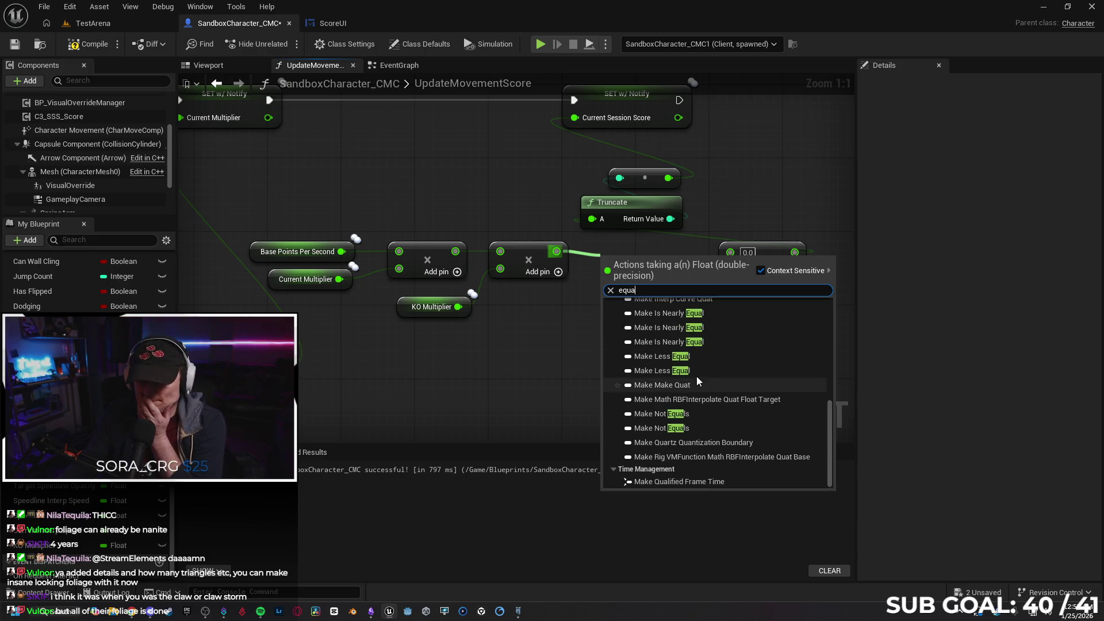
pyautogui.scroll(5, 683, 383)
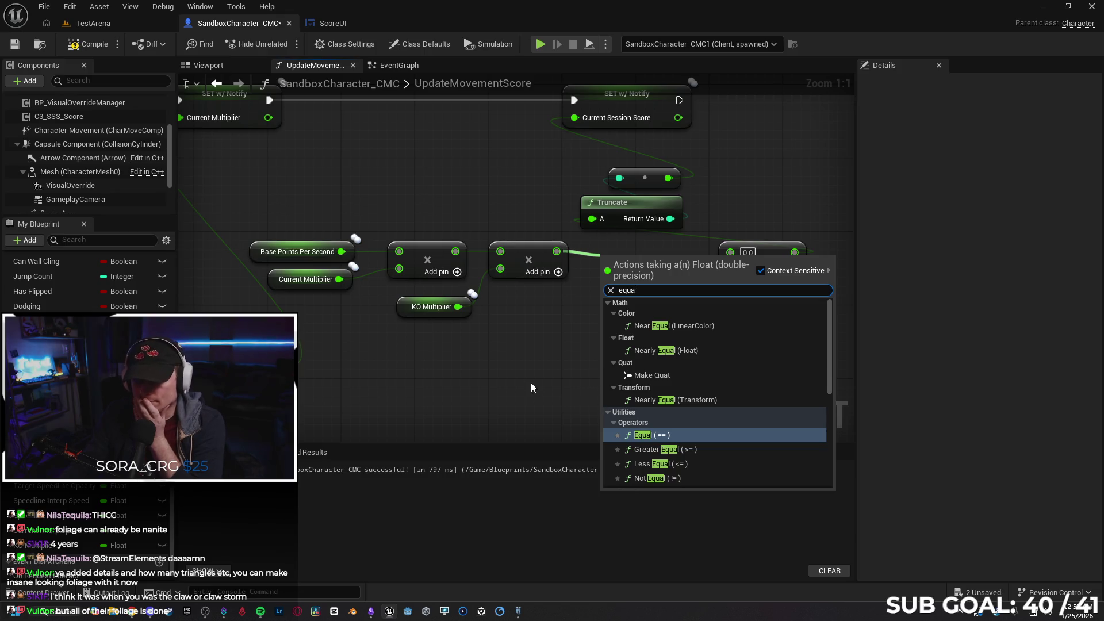
pyautogui.press('Escape')
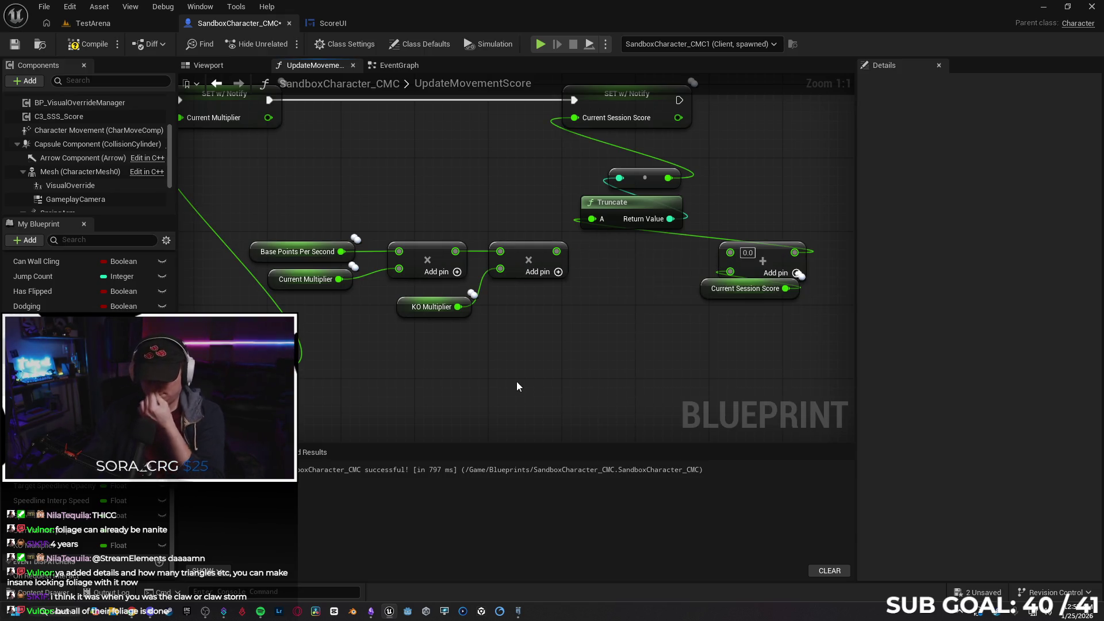
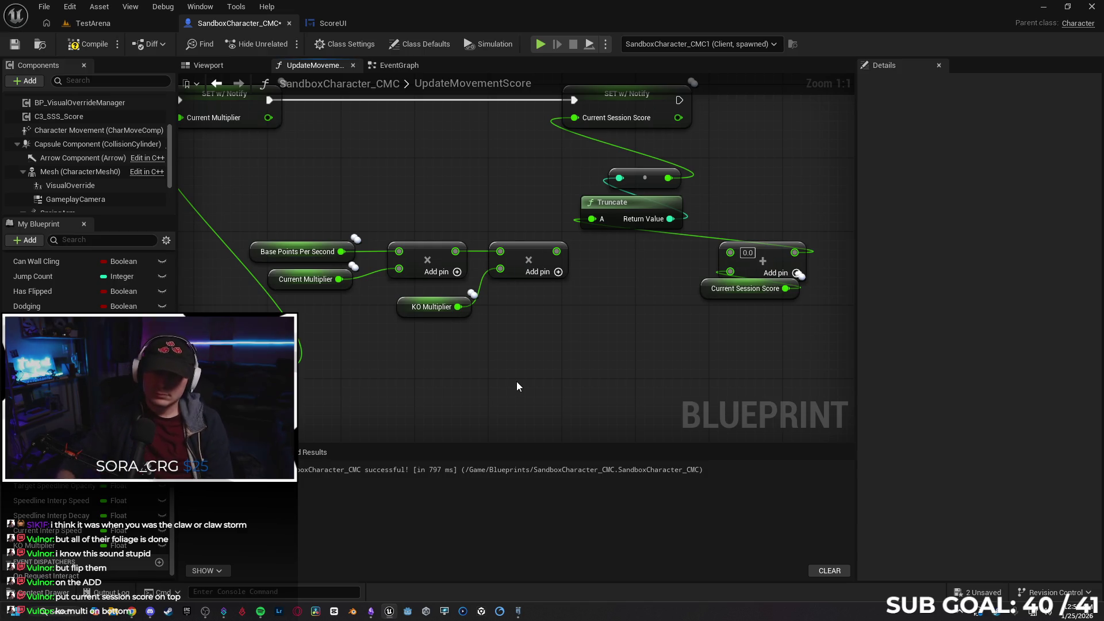
# - Position KO Multiplier above the multiplies, feed the second Multiply into the score Add, then launch PIE
pyautogui.moveTo(455, 251); pyautogui.dragTo(499, 269)
pyautogui.moveTo(405, 306)
pyautogui.mouseDown()
pyautogui.moveTo(425, 204)
pyautogui.moveTo(450, 242)
pyautogui.moveTo(452, 224)
pyautogui.moveTo(495, 252)
pyautogui.mouseUp()
pyautogui.moveTo(397, 223); pyautogui.dragTo(394, 227)
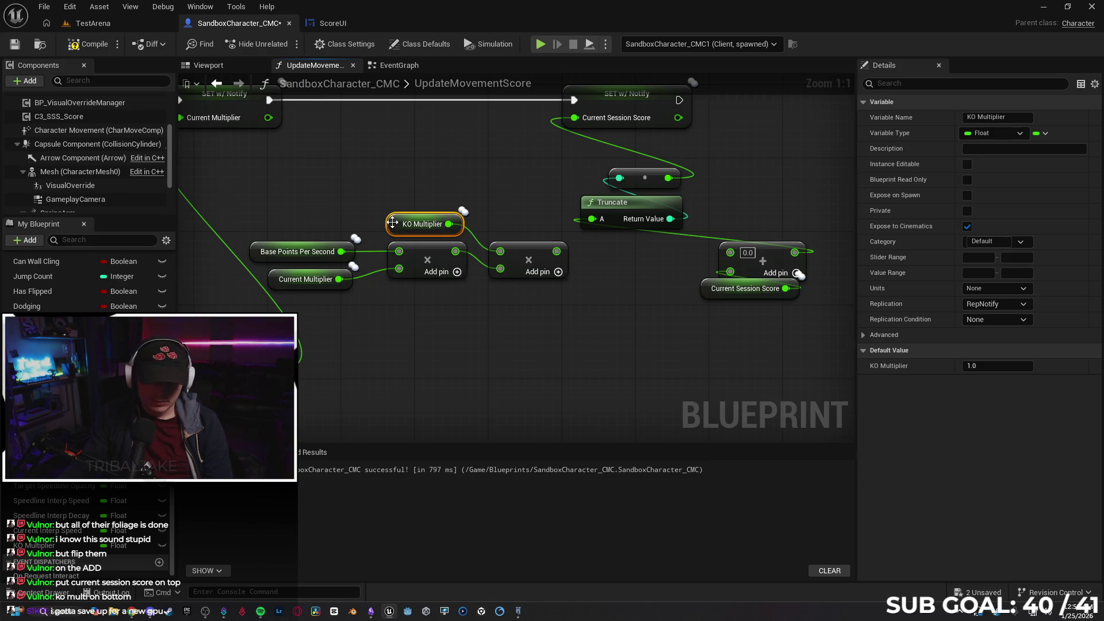
pyautogui.moveTo(557, 251); pyautogui.dragTo(731, 251)
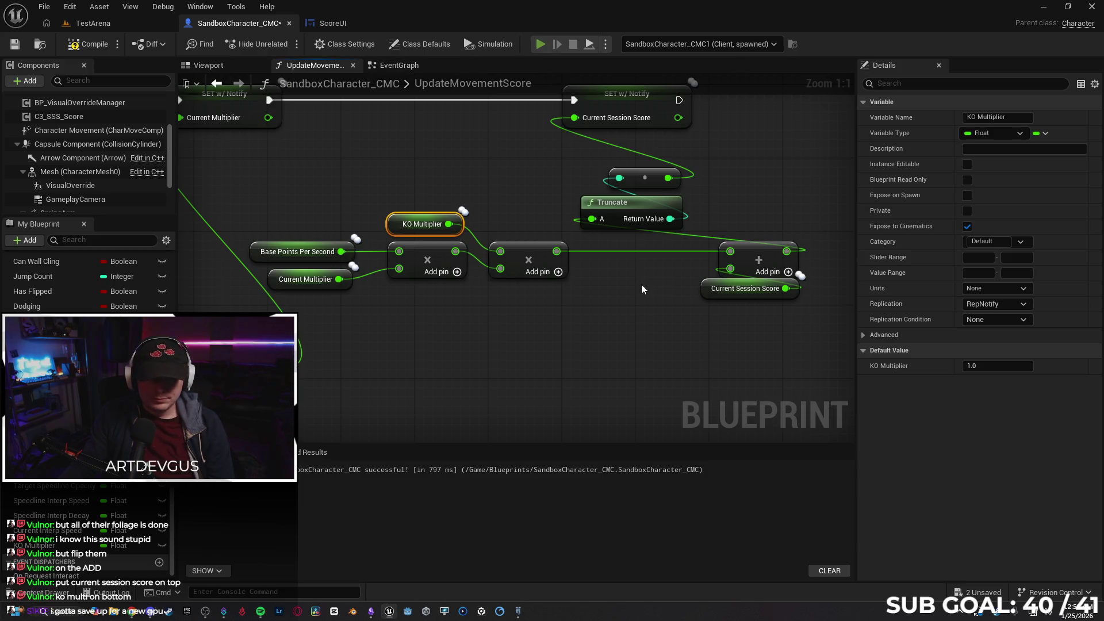
pyautogui.hotkey('alt', 'p')
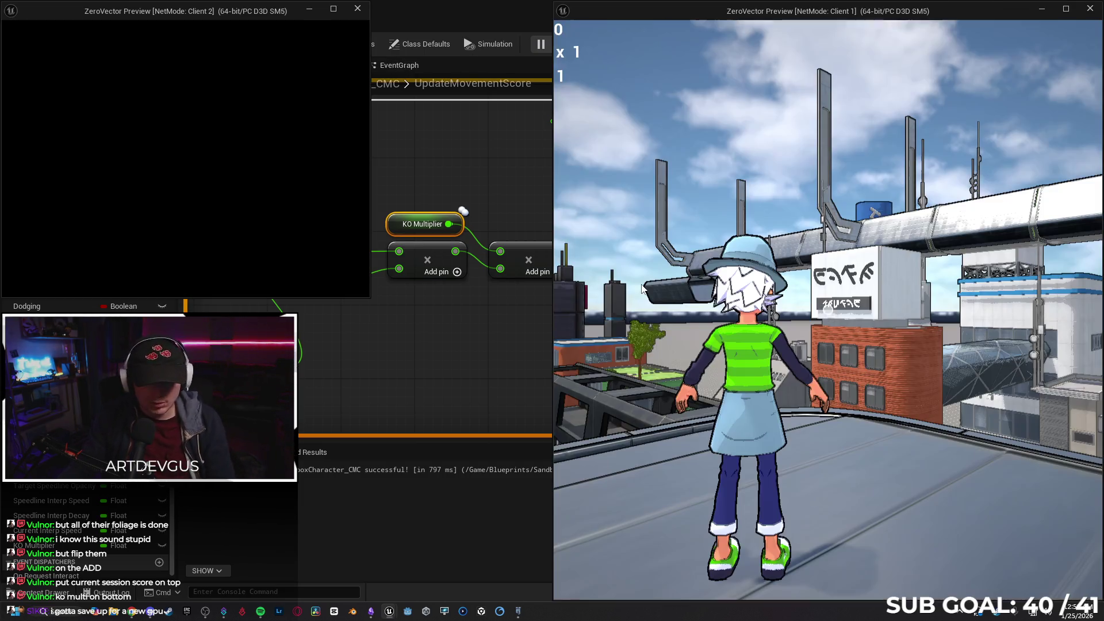
# - Run and flip the character along the rooftop to build score and multiplier
pyautogui.press('w')
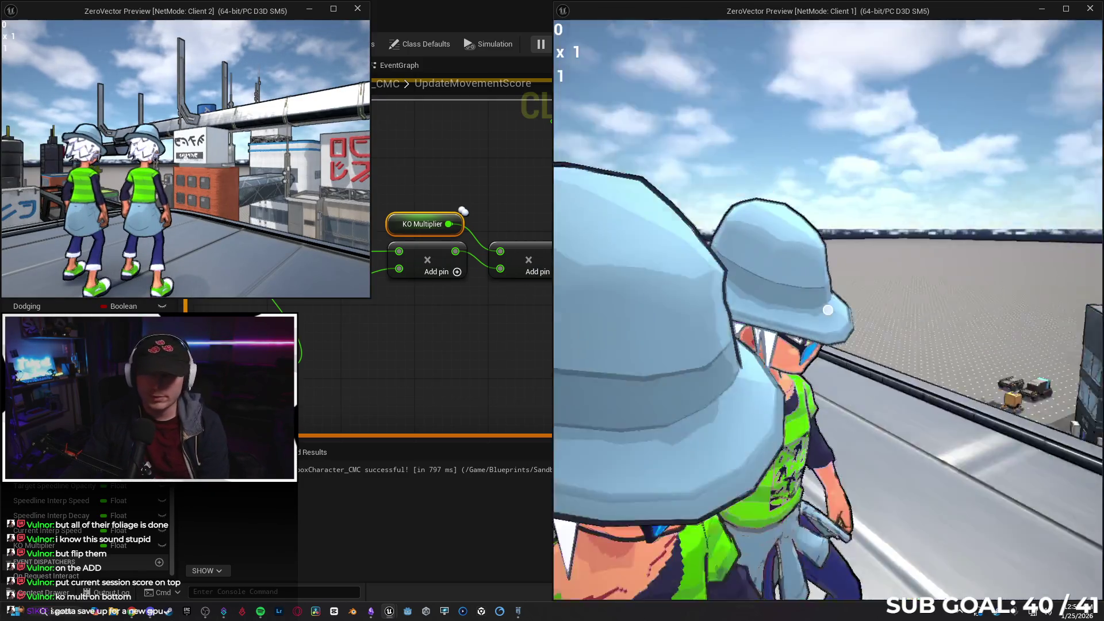
pyautogui.press('w')
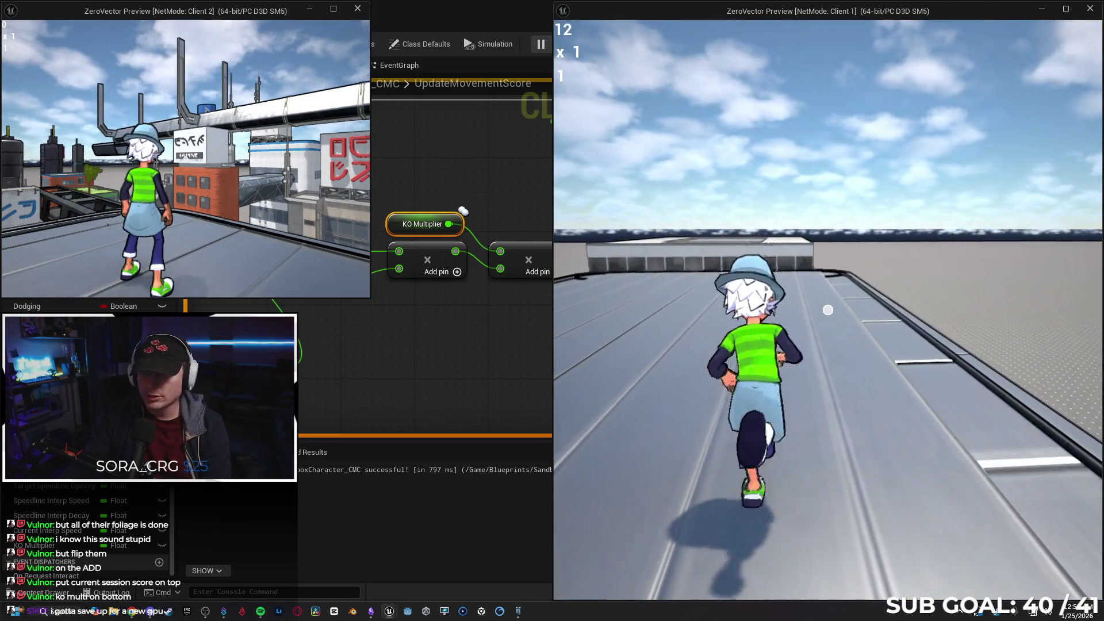
pyautogui.press('w')
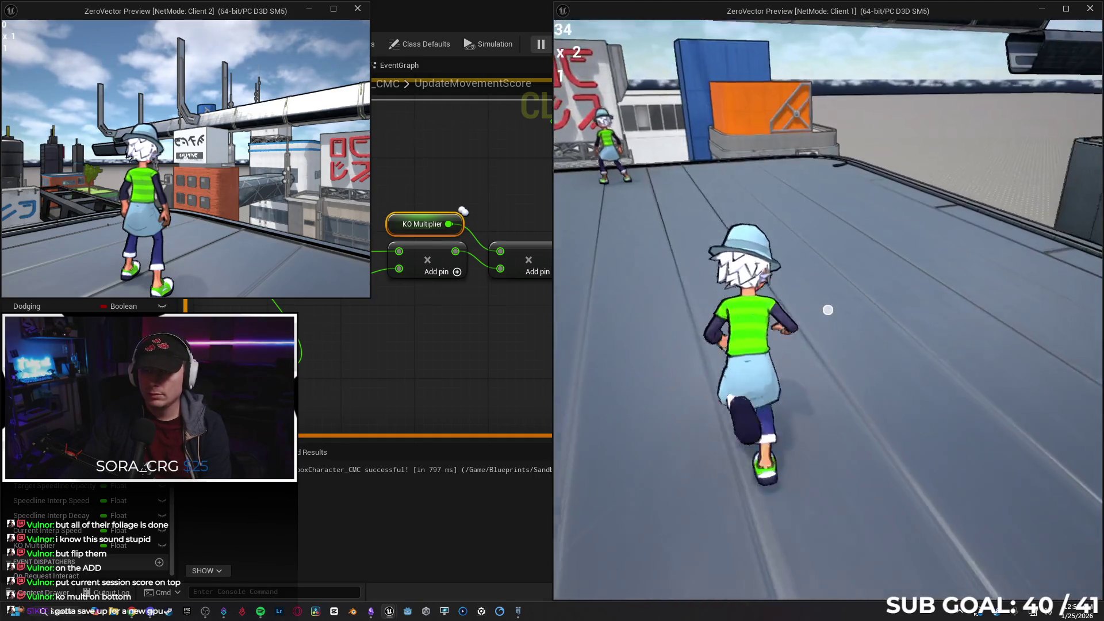
pyautogui.press('w')
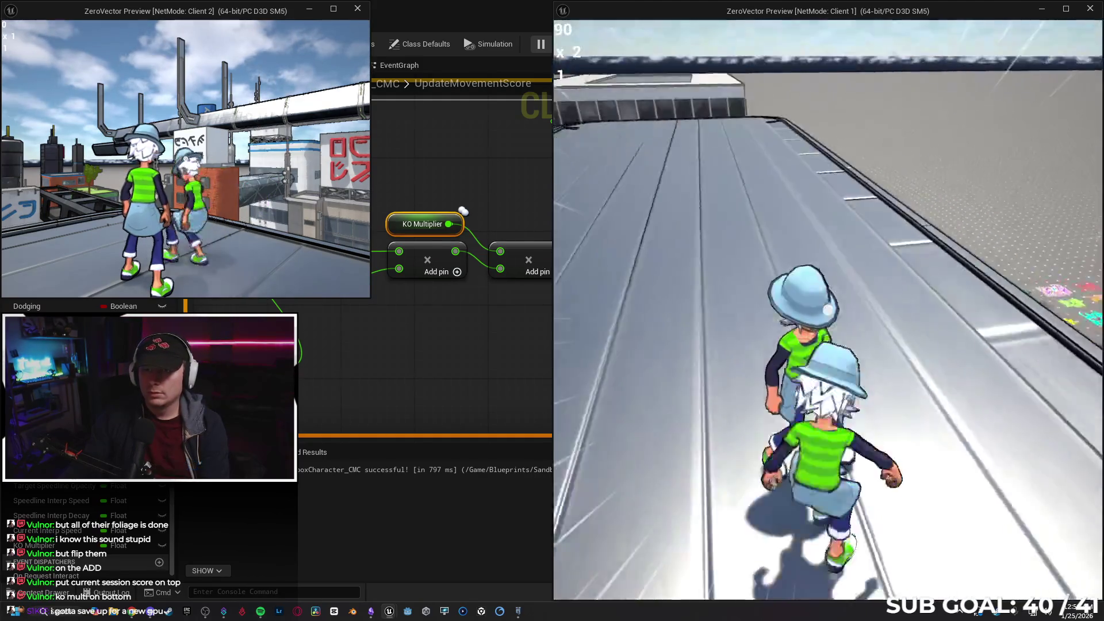
pyautogui.press('w')
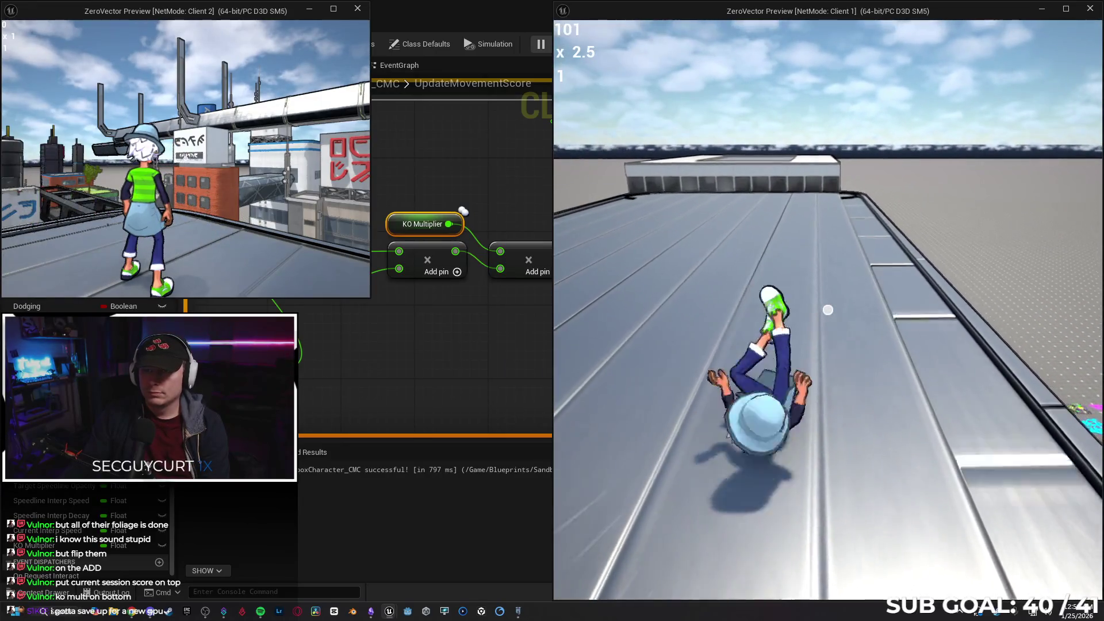
pyautogui.press('w')
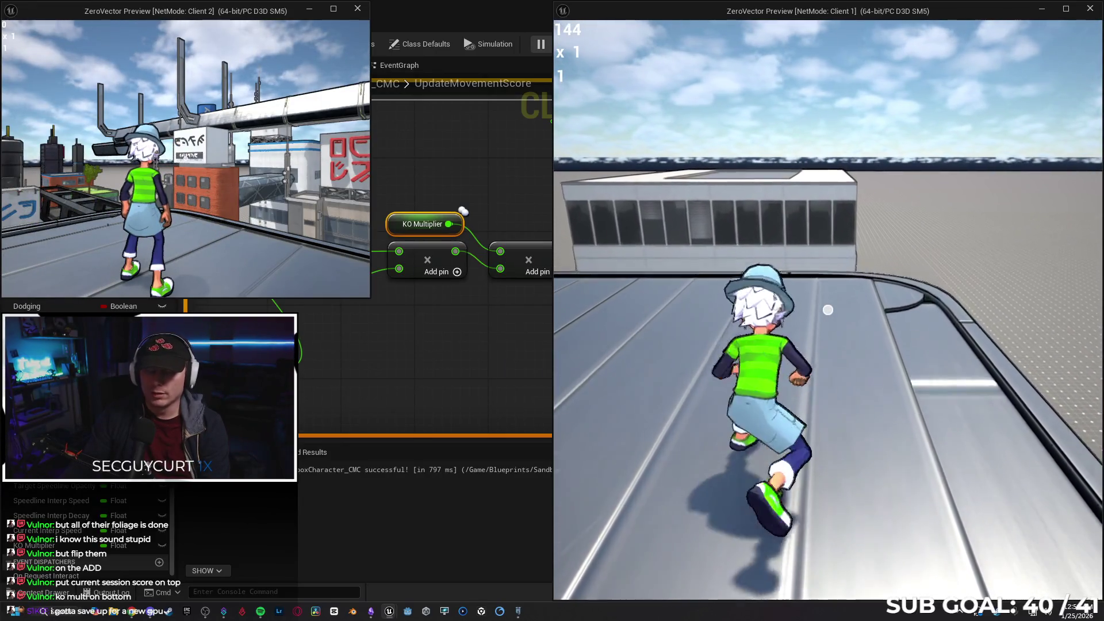
pyautogui.press('s')
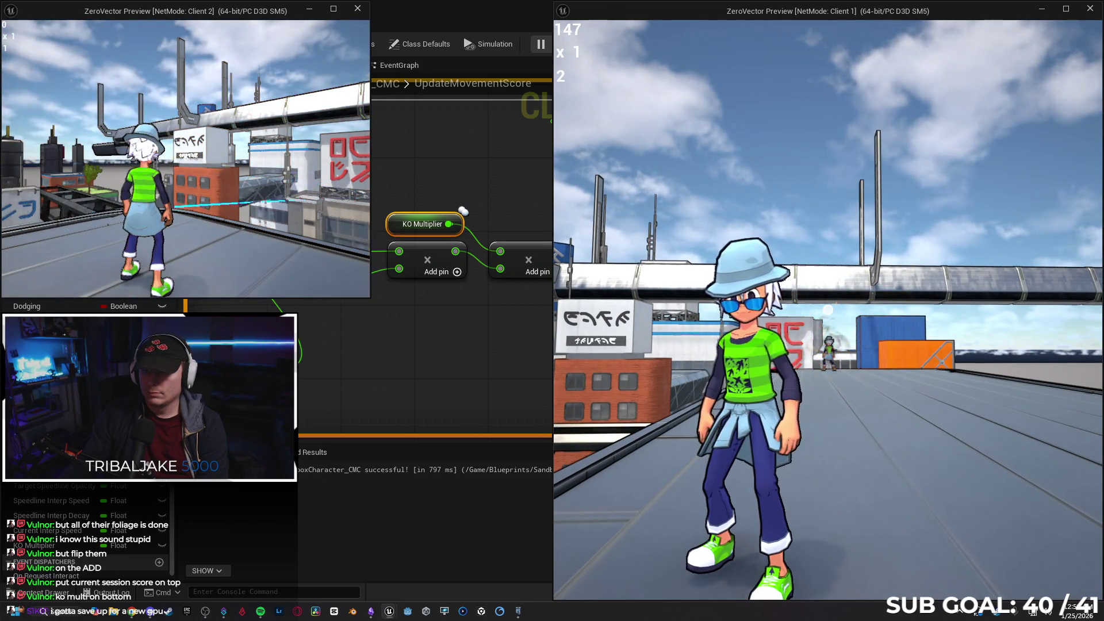
# - Run forward with the orb up to the other player, then stop play and close the message log
pyautogui.press('w')
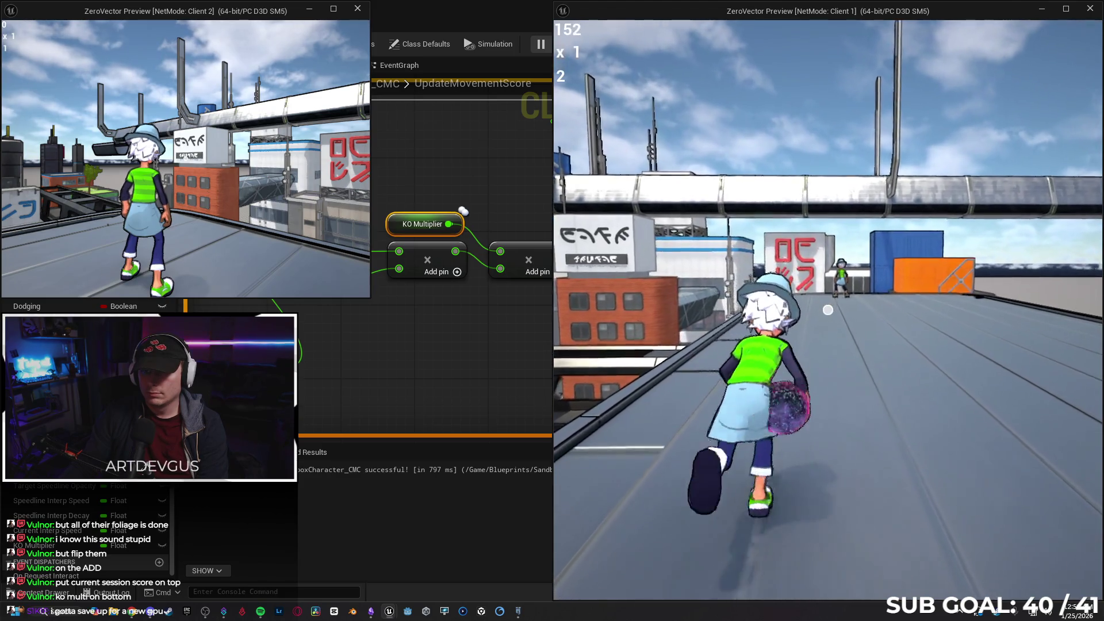
pyautogui.press('w')
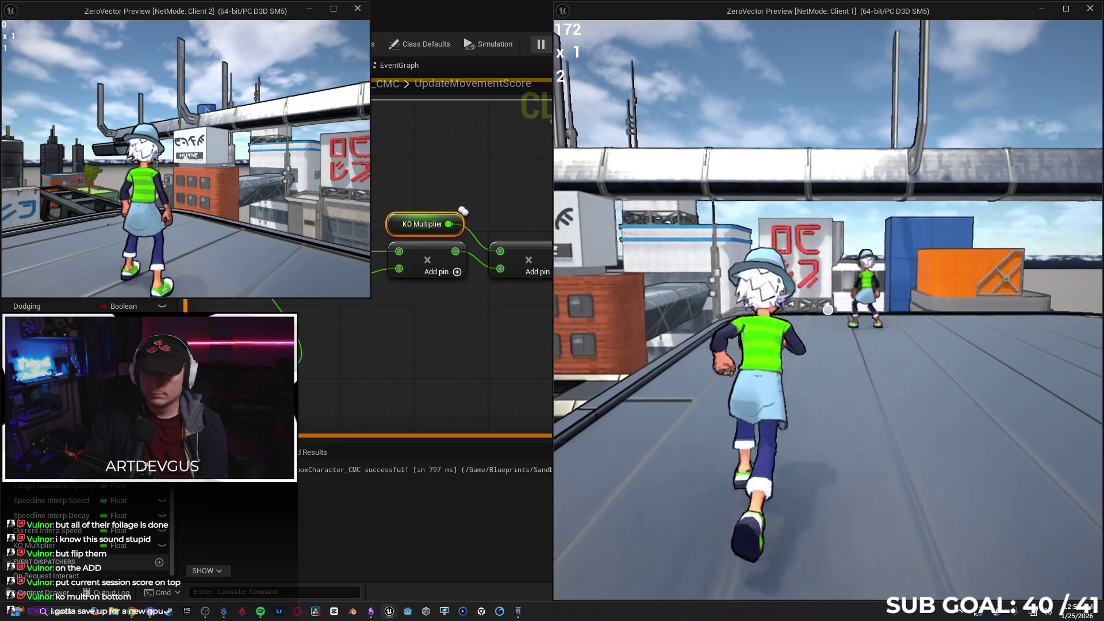
pyautogui.press('w')
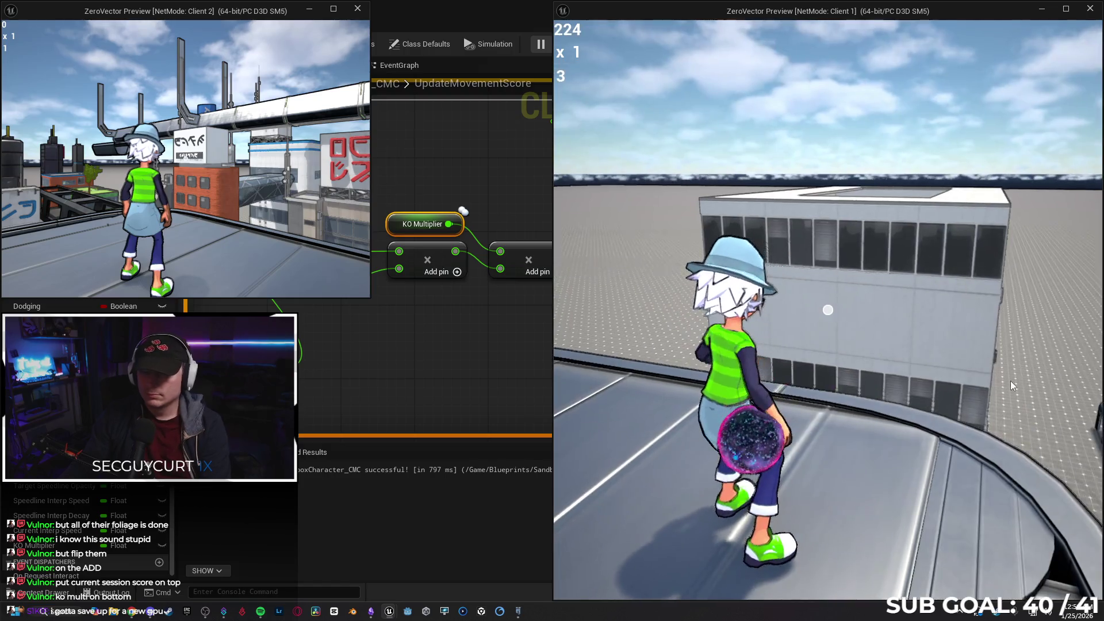
pyautogui.press('Escape')
pyautogui.click(765, 352)
# - Add a Print String after the Current Session Score setter that prints KO Multiplier
pyautogui.moveTo(578, 337); pyautogui.dragTo(706, 361)
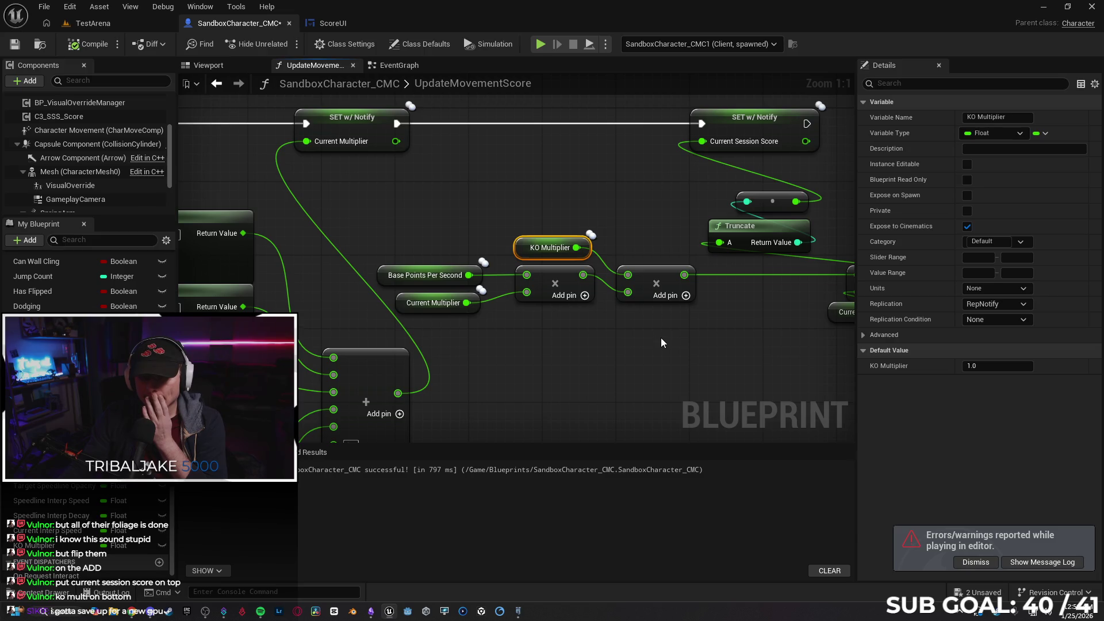
pyautogui.moveTo(778, 351)
pyautogui.mouseDown()
pyautogui.moveTo(606, 362)
pyautogui.moveTo(552, 404)
pyautogui.mouseUp()
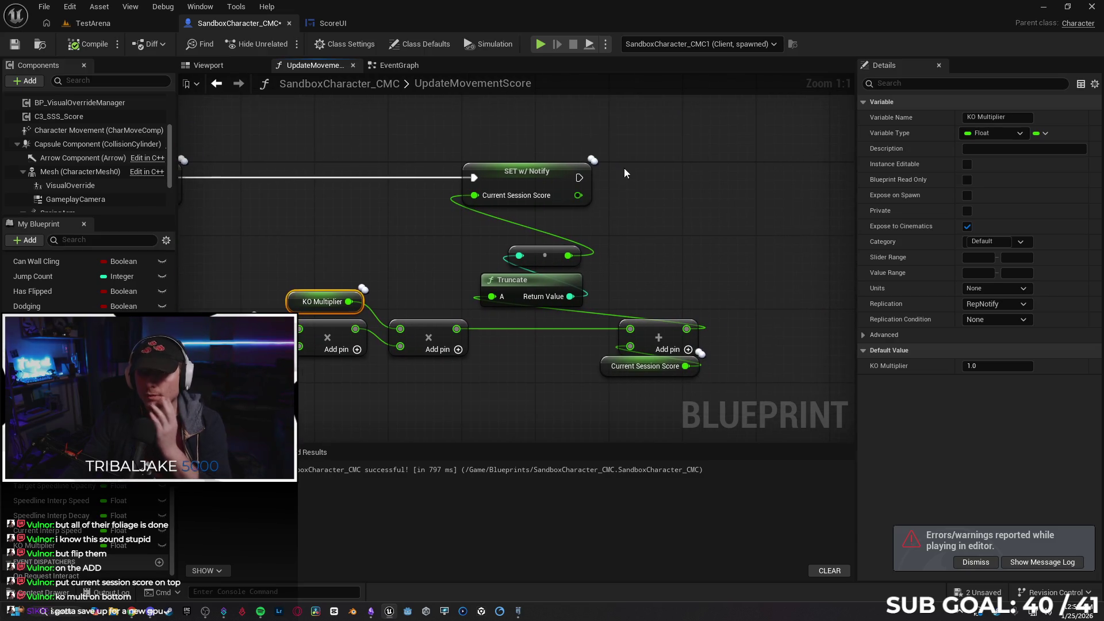
pyautogui.moveTo(581, 179); pyautogui.dragTo(684, 194)
pyautogui.write('print')
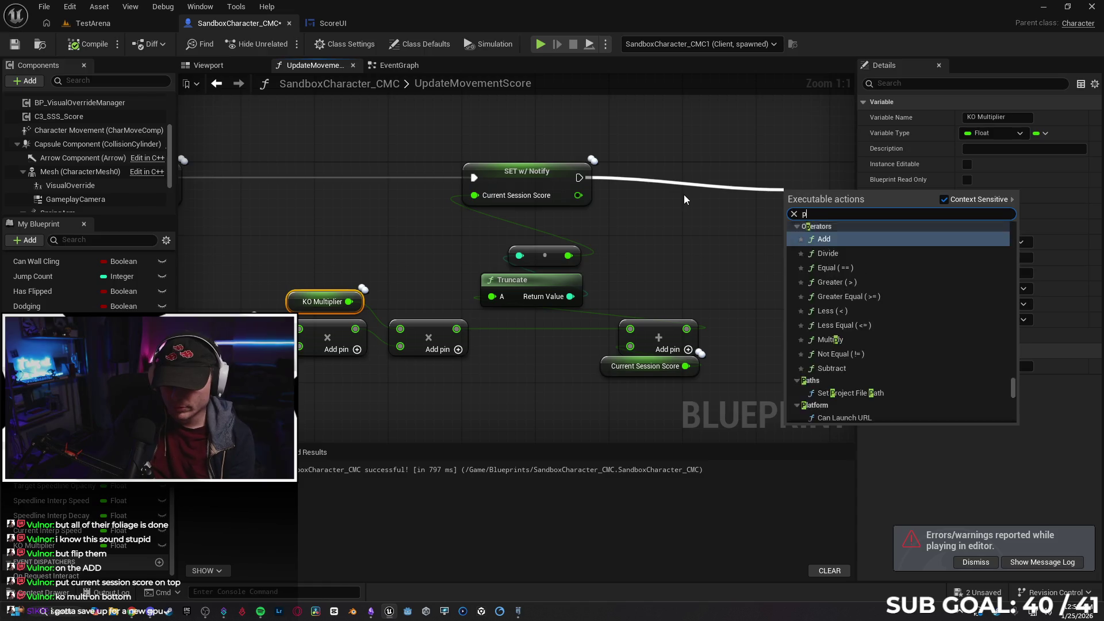
pyautogui.press('Return')
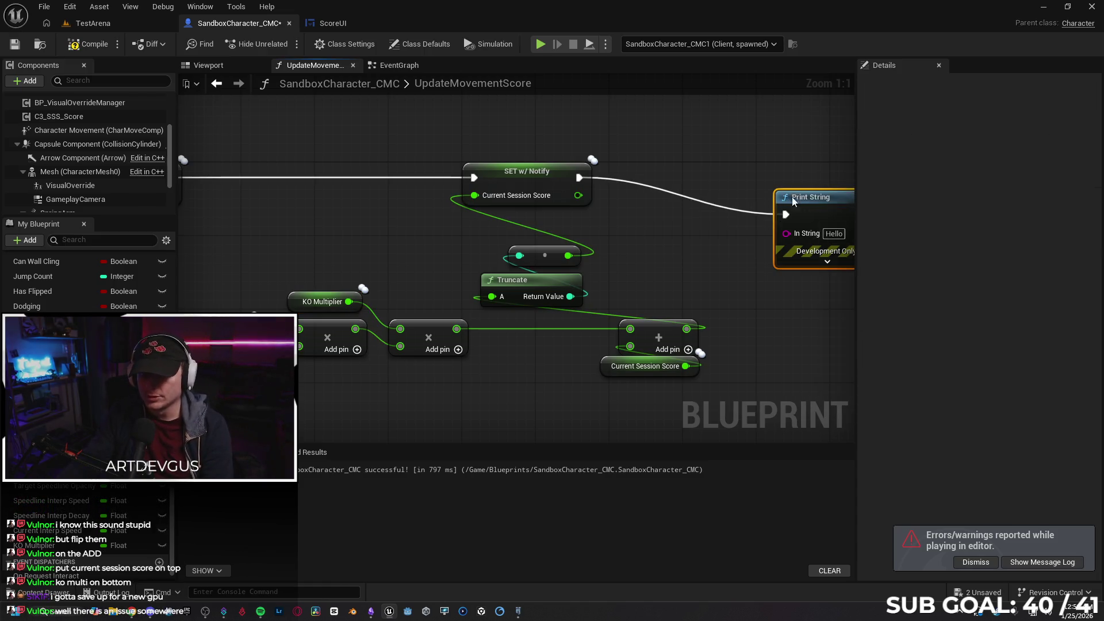
pyautogui.moveTo(794, 199); pyautogui.dragTo(772, 170)
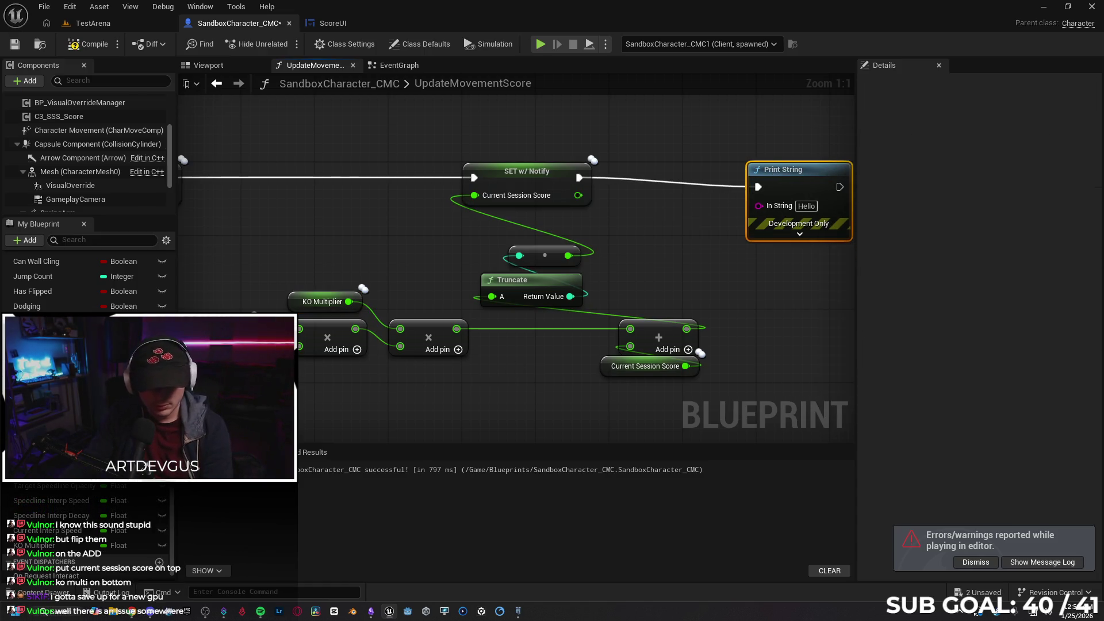
pyautogui.moveTo(62, 545)
pyautogui.mouseDown()
pyautogui.moveTo(599, 267)
pyautogui.moveTo(648, 222)
pyautogui.moveTo(758, 205)
pyautogui.mouseUp()
pyautogui.click(704, 242)
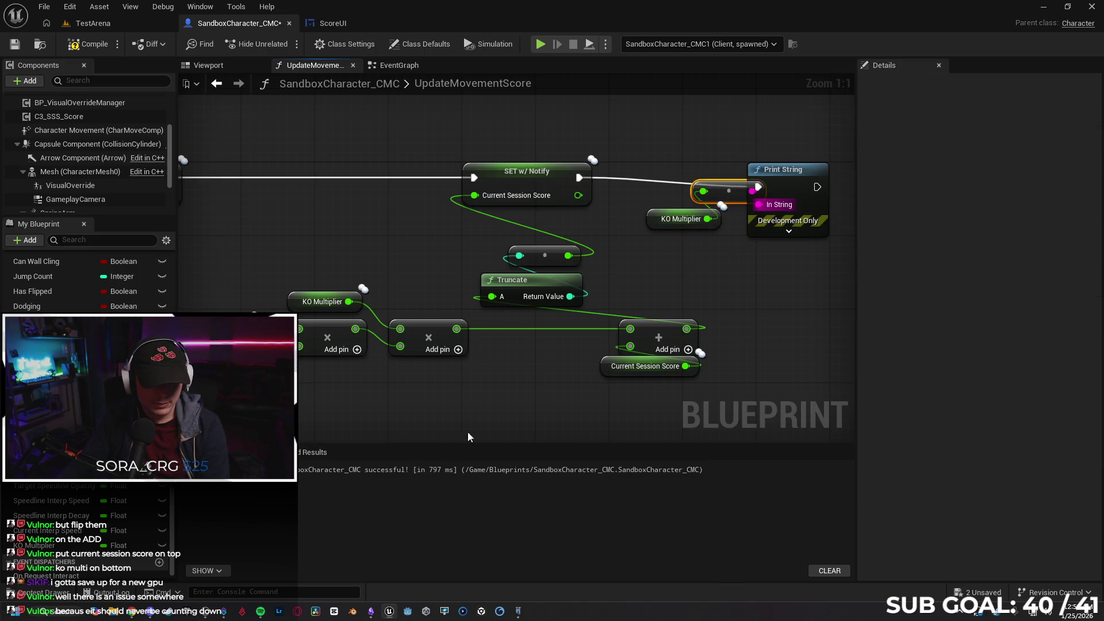
# - Zoom out over the scoring chain and nudge the second Multiply node up slightly
pyautogui.moveTo(478, 405); pyautogui.dragTo(602, 352)
pyautogui.scroll(-1, 603, 352)
pyautogui.moveTo(744, 357); pyautogui.dragTo(474, 346)
pyautogui.moveTo(588, 346); pyautogui.dragTo(457, 374)
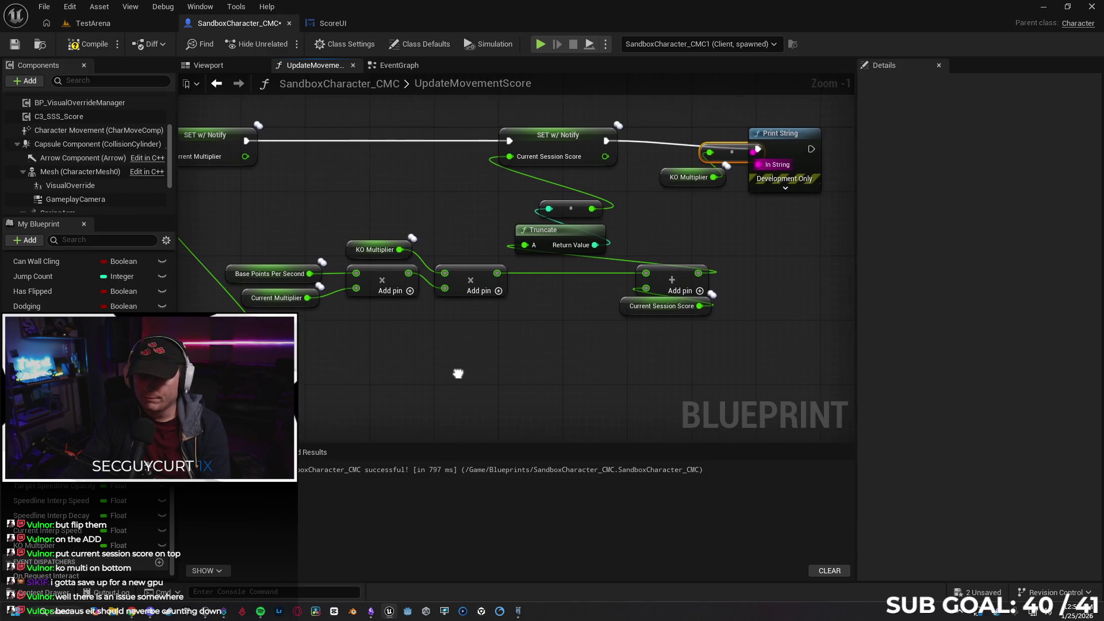
pyautogui.moveTo(478, 278); pyautogui.dragTo(477, 264)
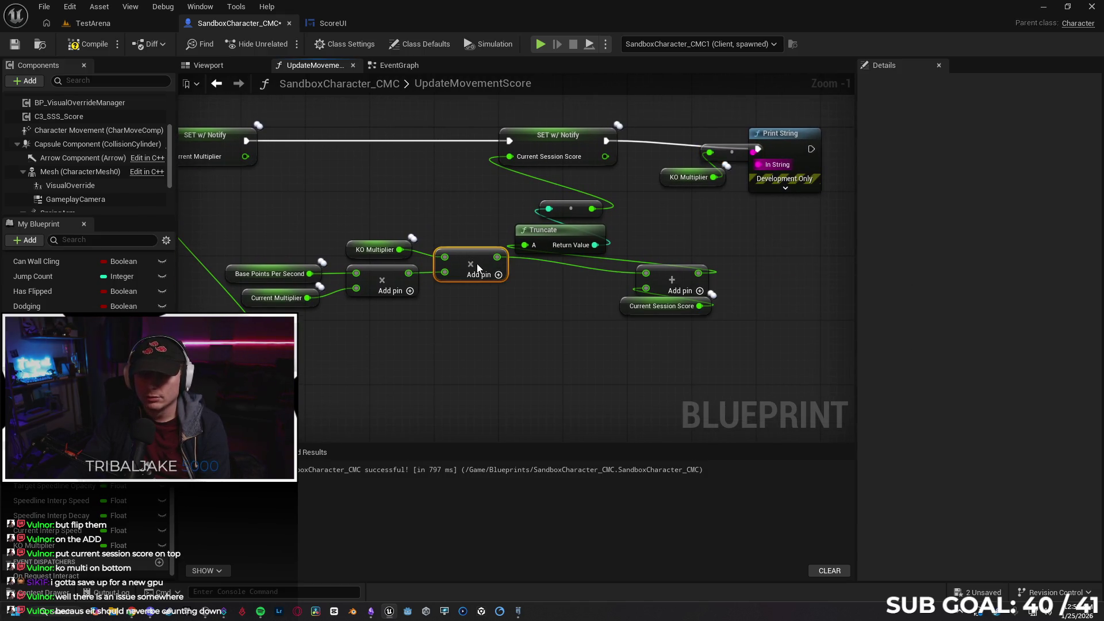
pyautogui.click(526, 343)
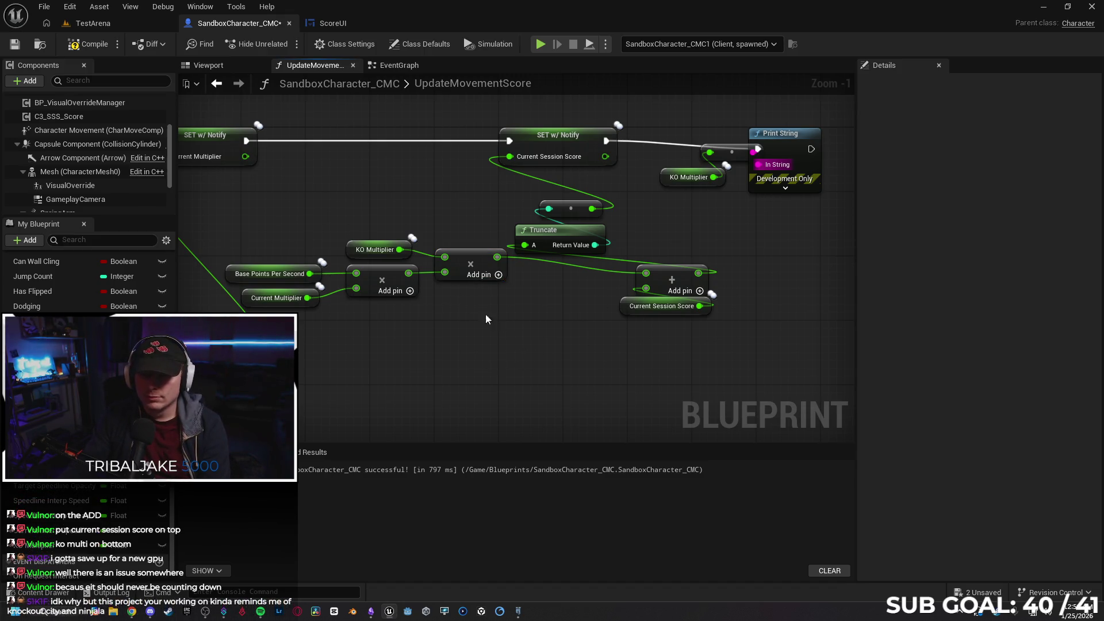
pyautogui.click(258, 274)
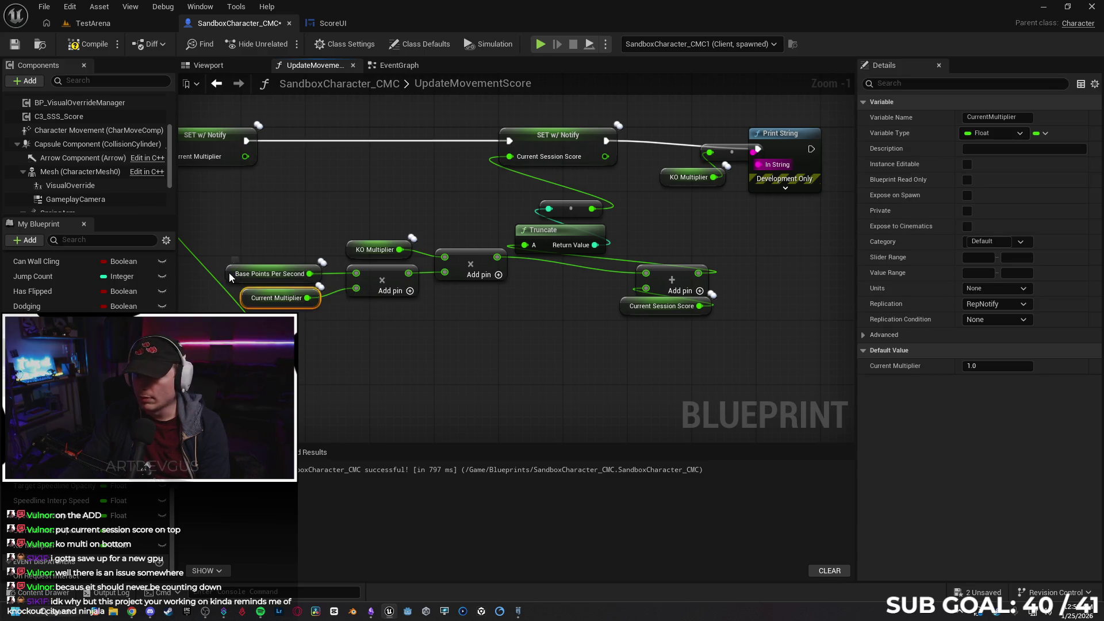
pyautogui.click(352, 246)
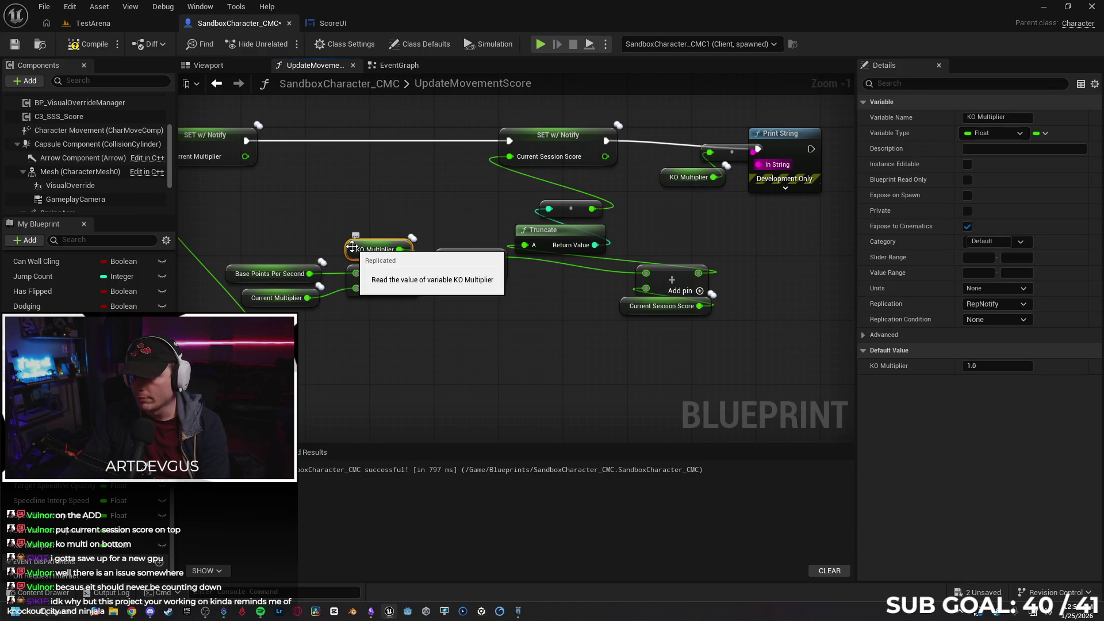
pyautogui.click(628, 307)
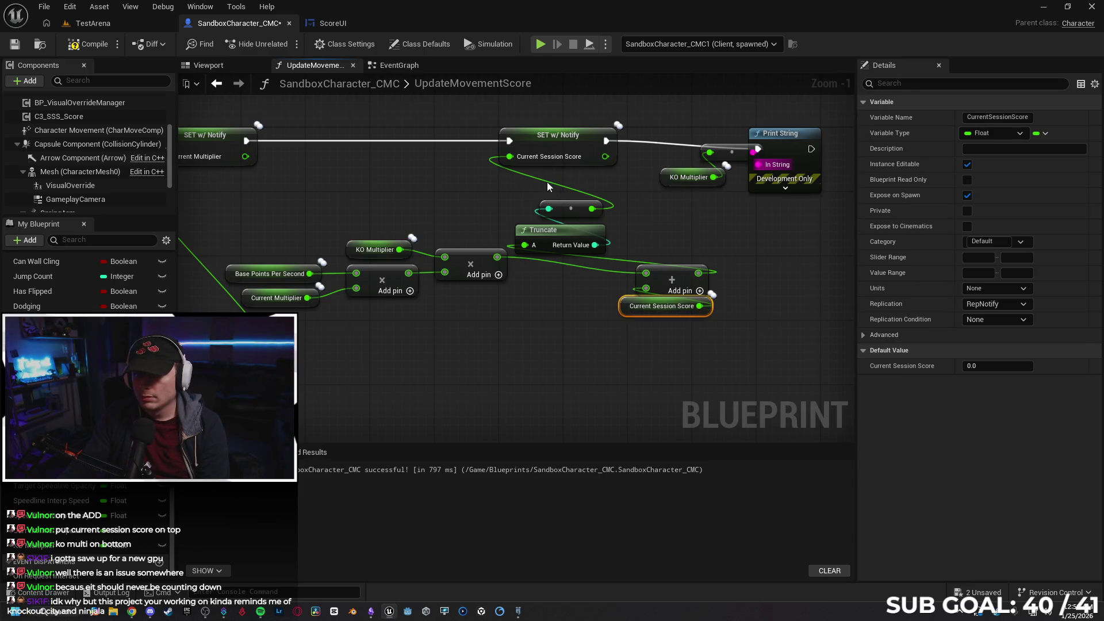
pyautogui.moveTo(562, 146); pyautogui.dragTo(703, 182)
pyautogui.click(352, 257)
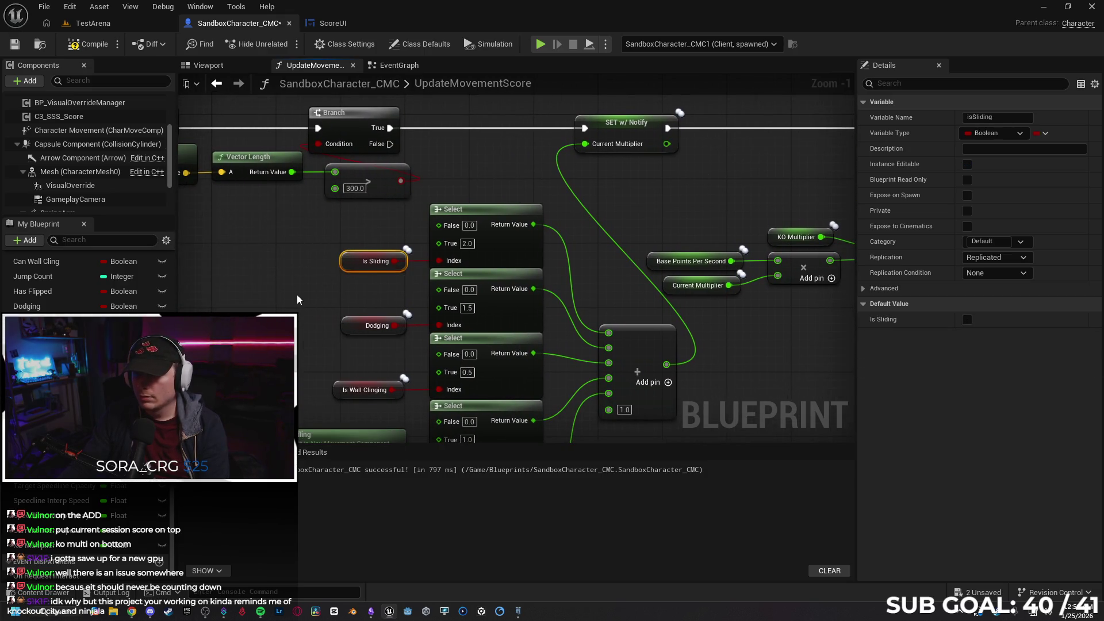
pyautogui.moveTo(297, 295); pyautogui.dragTo(307, 231)
pyautogui.click(358, 260)
pyautogui.moveTo(323, 321)
pyautogui.mouseDown()
pyautogui.moveTo(353, 250)
pyautogui.moveTo(334, 246)
pyautogui.moveTo(508, 303)
pyautogui.moveTo(322, 322)
pyautogui.moveTo(490, 341)
pyautogui.mouseUp()
pyautogui.click(378, 253)
pyautogui.click(695, 297)
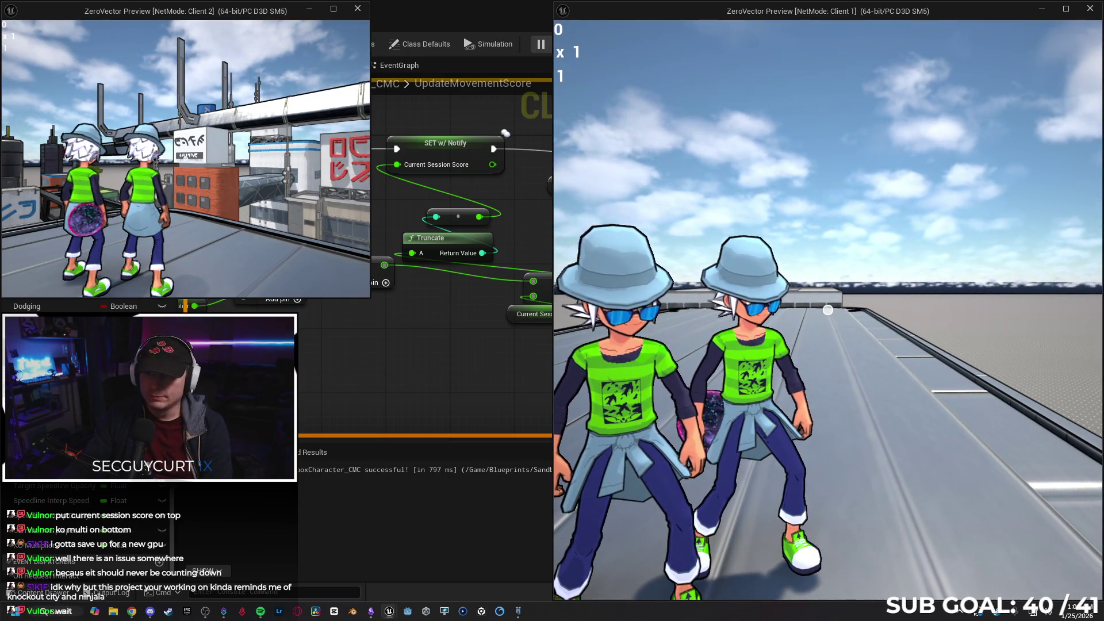
# - Run Client 1 toward the other player while watching the printed KO Multiplier, then stop PIE
pyautogui.press('w')
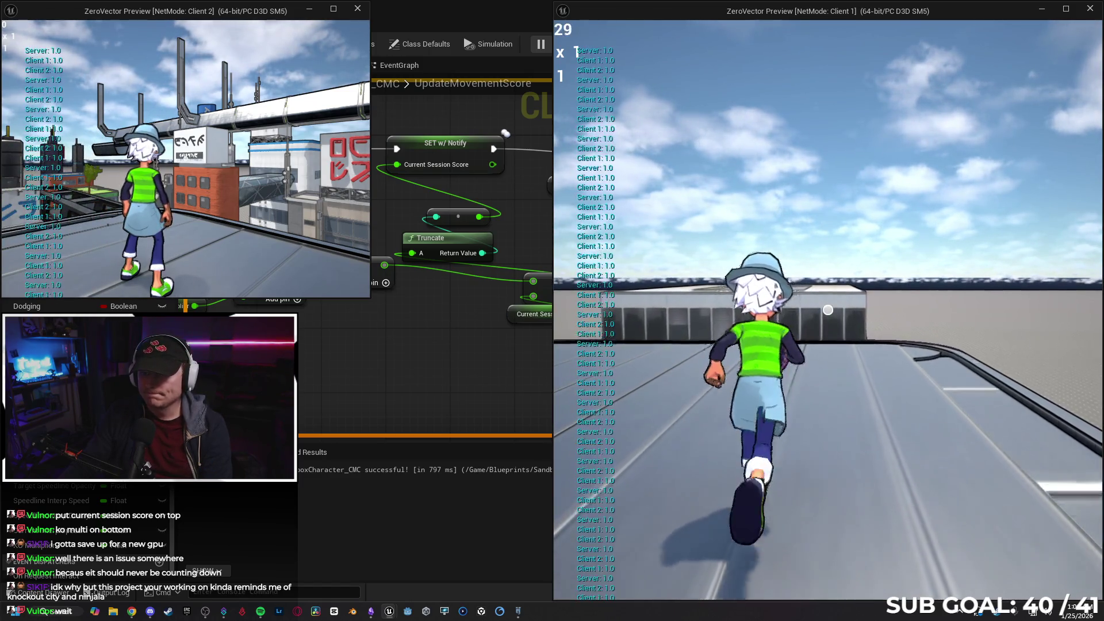
pyautogui.press('s')
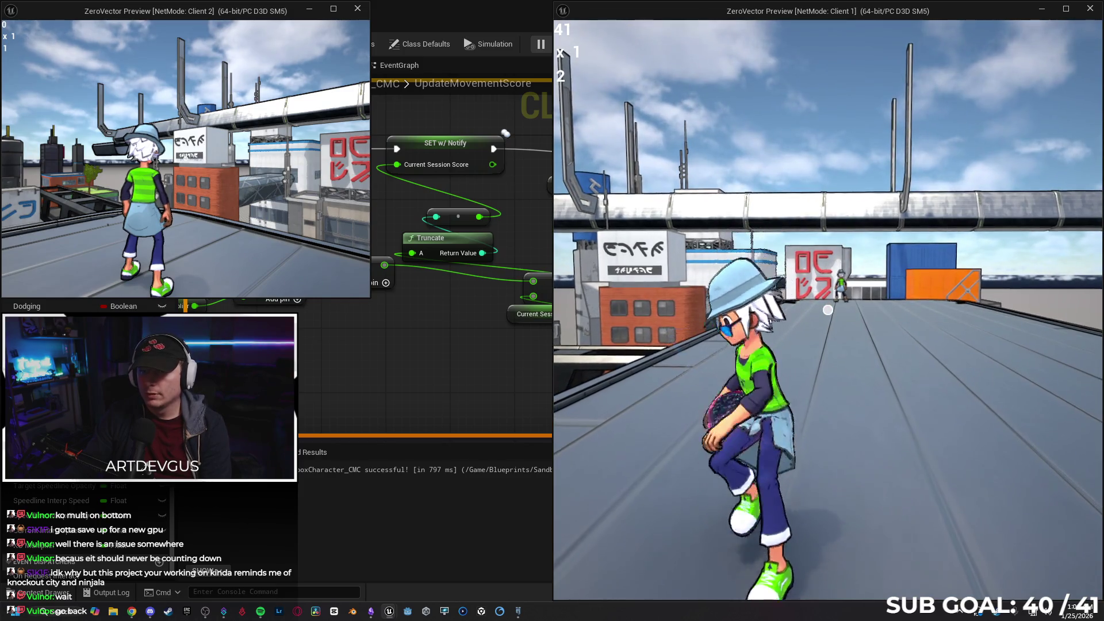
pyautogui.press('w')
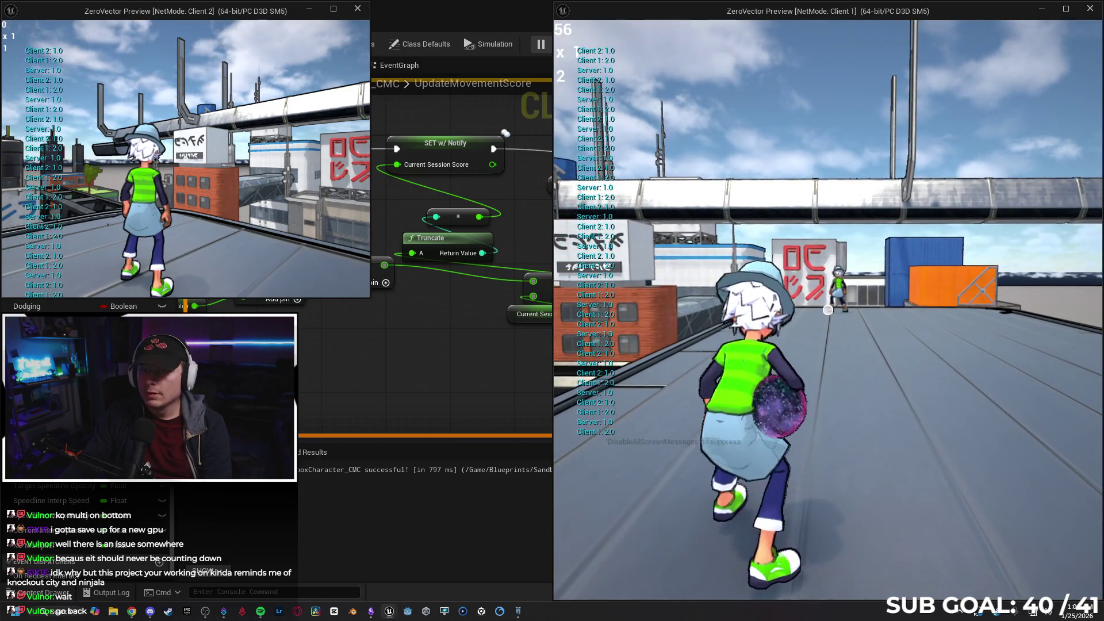
pyautogui.press('w')
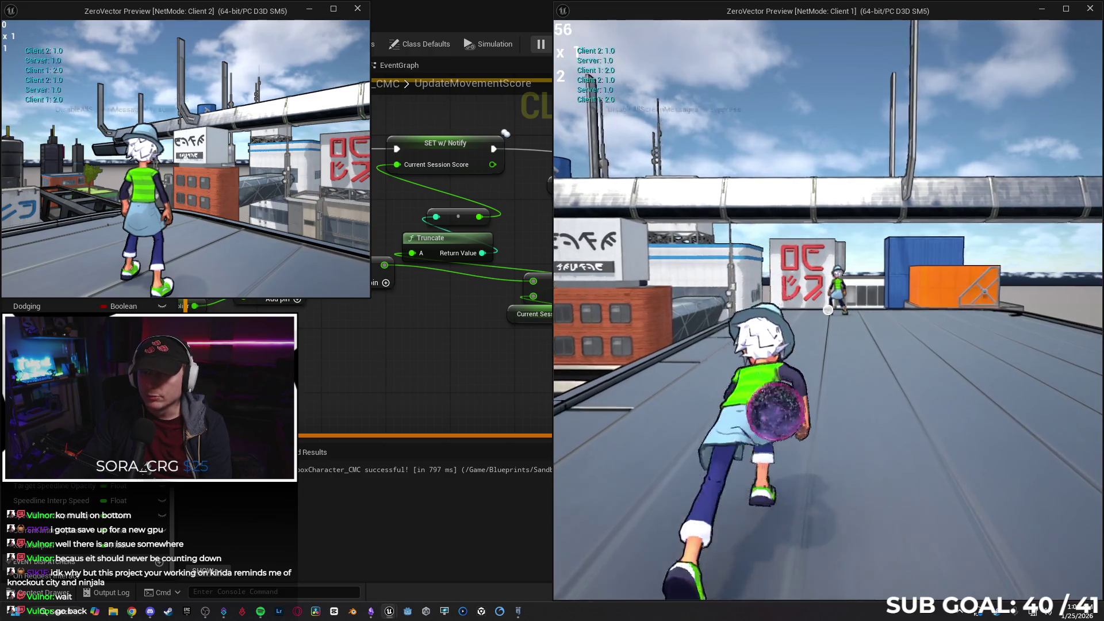
pyautogui.press('w')
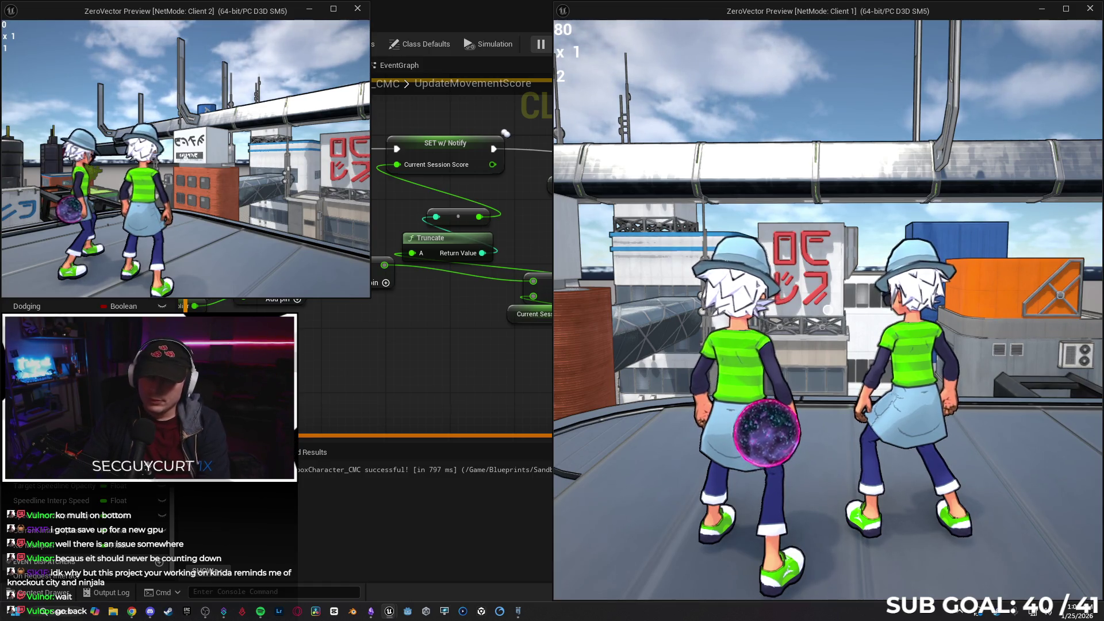
pyautogui.press('Escape')
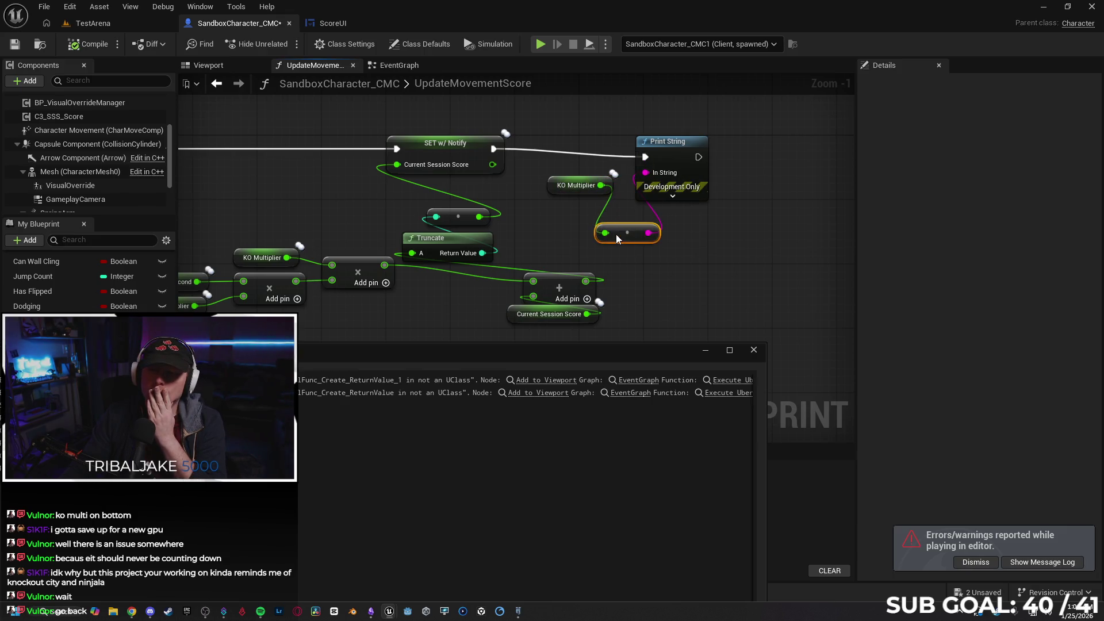
# - Move the KO Multiplier getter beside its conversion node and close the message log
pyautogui.moveTo(558, 188)
pyautogui.mouseDown()
pyautogui.moveTo(554, 229)
pyautogui.moveTo(540, 231)
pyautogui.mouseUp()
pyautogui.click(753, 351)
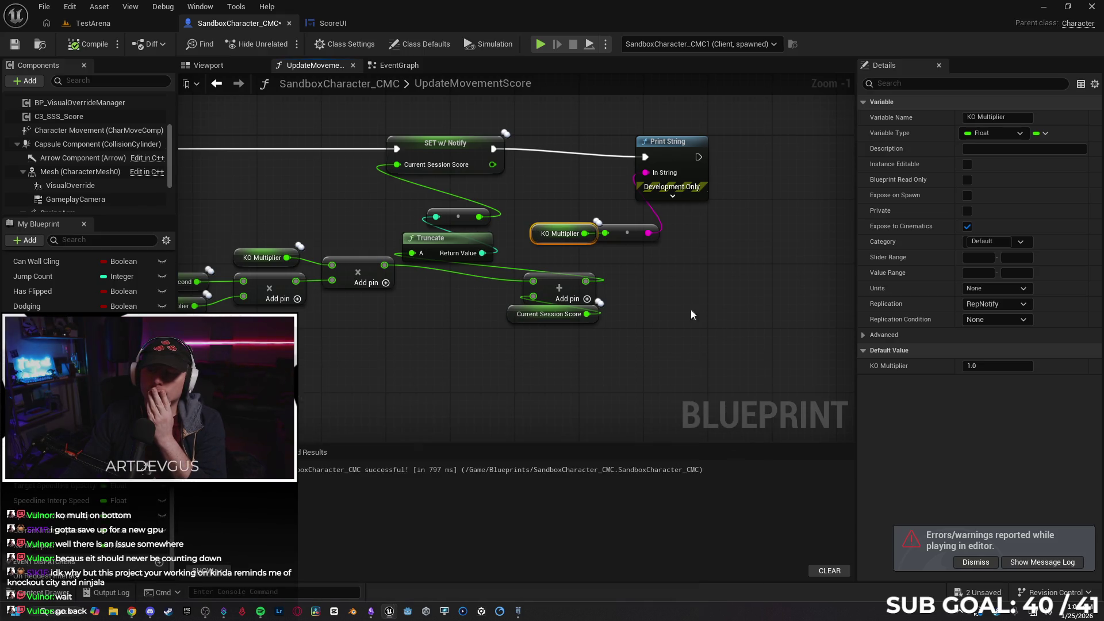
pyautogui.click(334, 27)
pyautogui.click(256, 23)
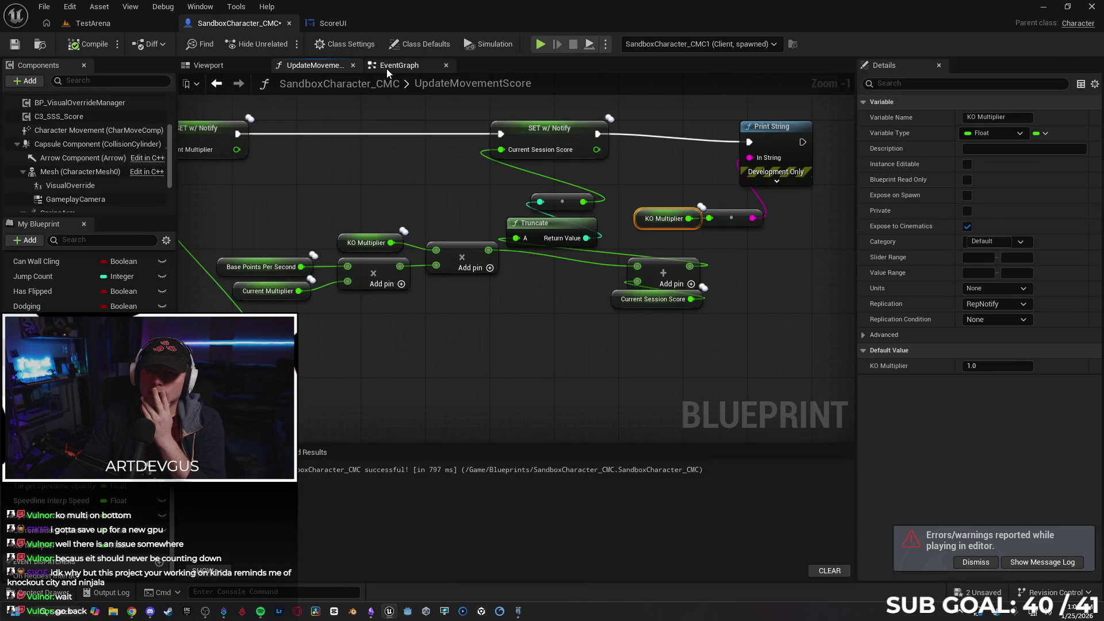
# - Review the Hit Other Player logic in EventGraph and ScoreUI, then start multiplayer play
pyautogui.hotkey('ctrl', 'Tab')
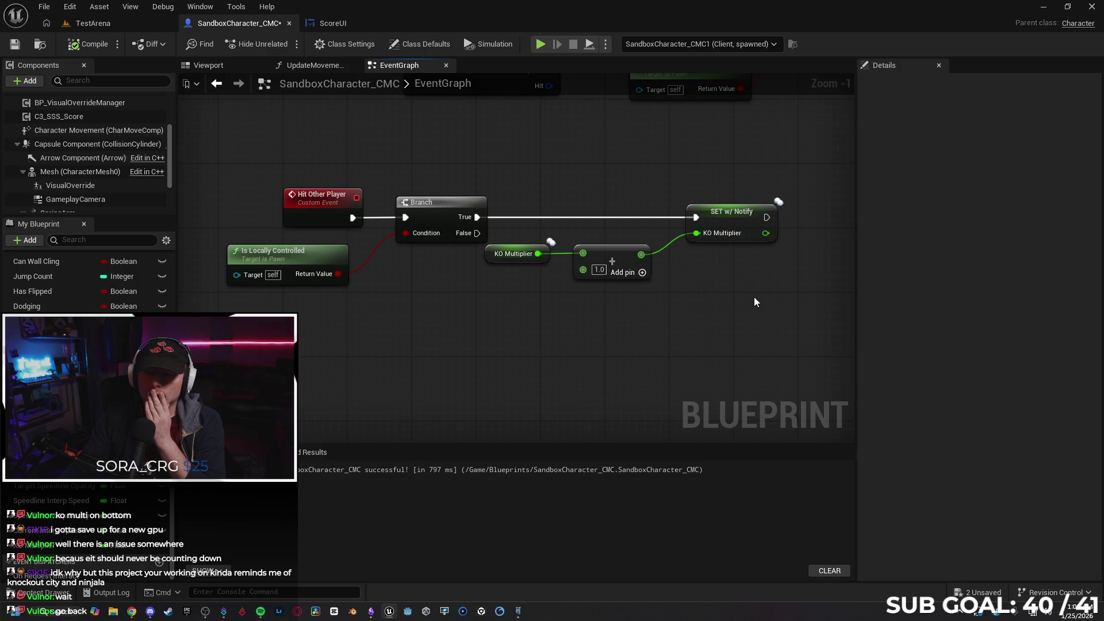
pyautogui.moveTo(689, 309); pyautogui.dragTo(594, 341)
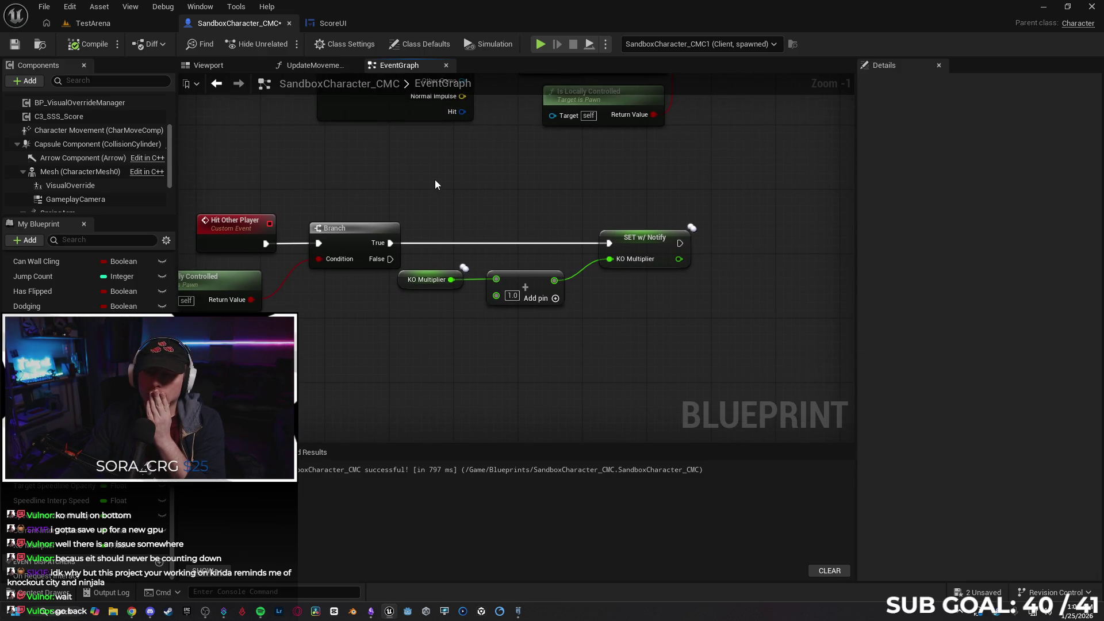
pyautogui.click(337, 28)
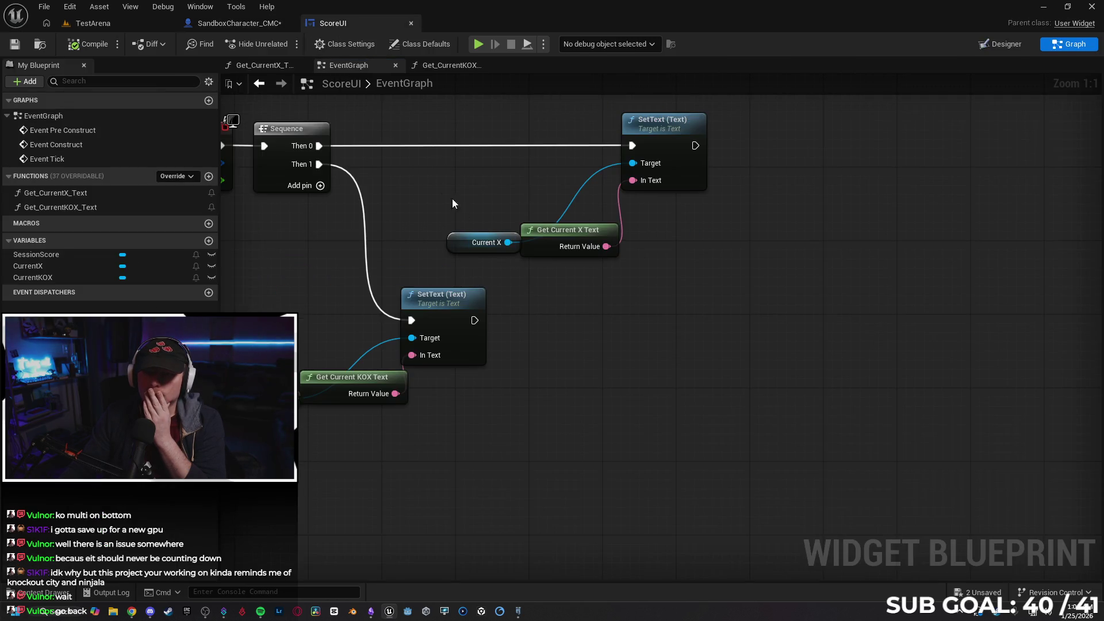
pyautogui.click(253, 25)
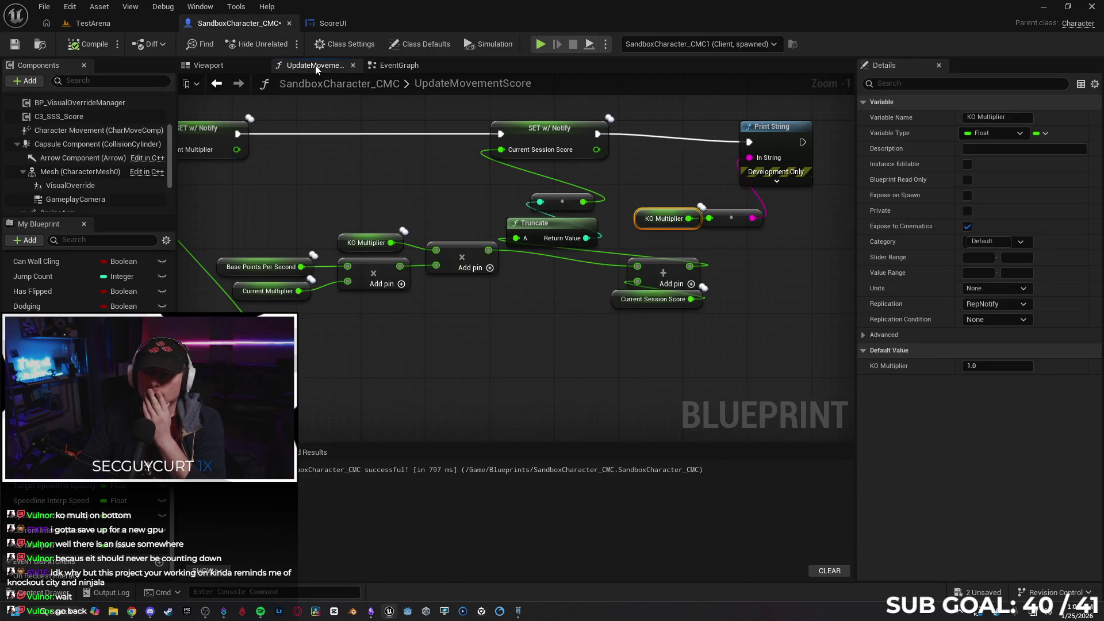
pyautogui.click(538, 46)
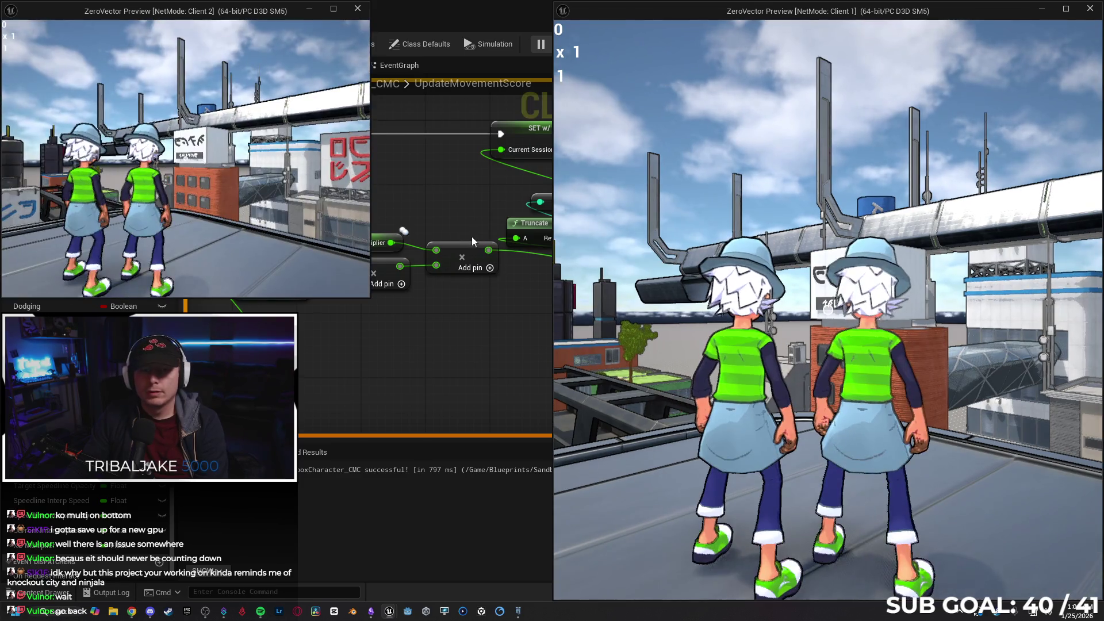
# - In TestArena, try moving PlayerStart2 onto the rooftop, then undo the move
pyautogui.click(473, 237)
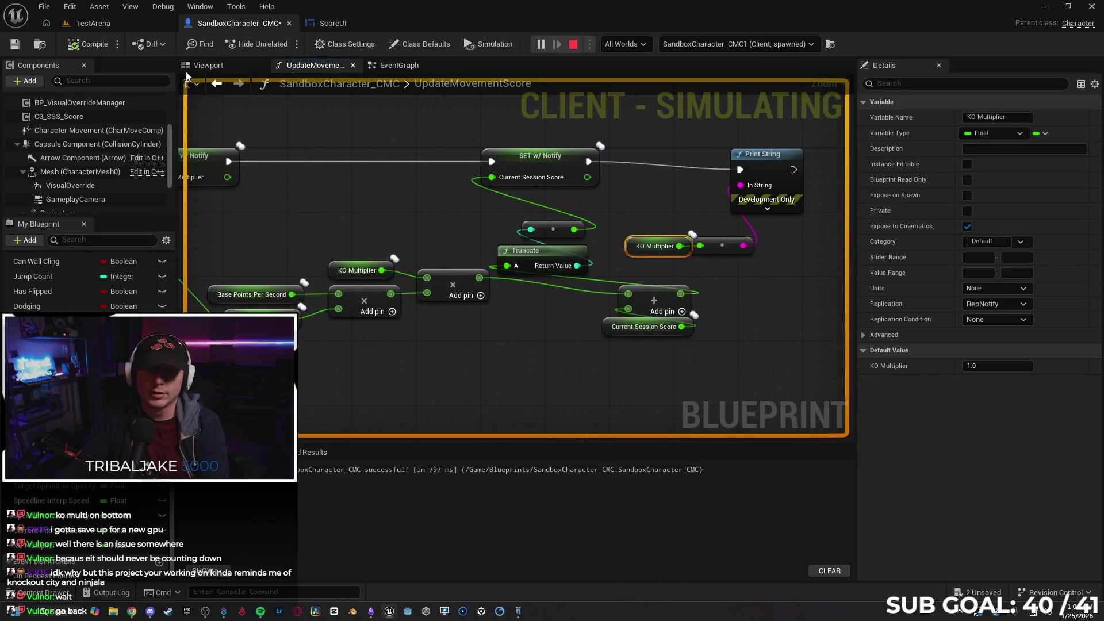
pyautogui.click(143, 24)
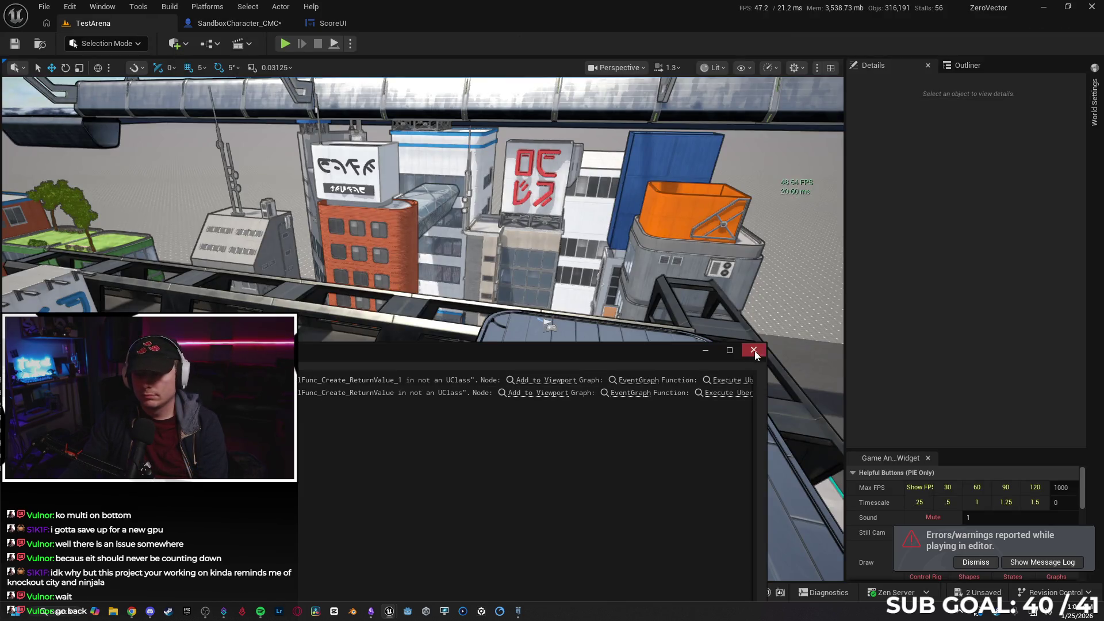
pyautogui.click(754, 350)
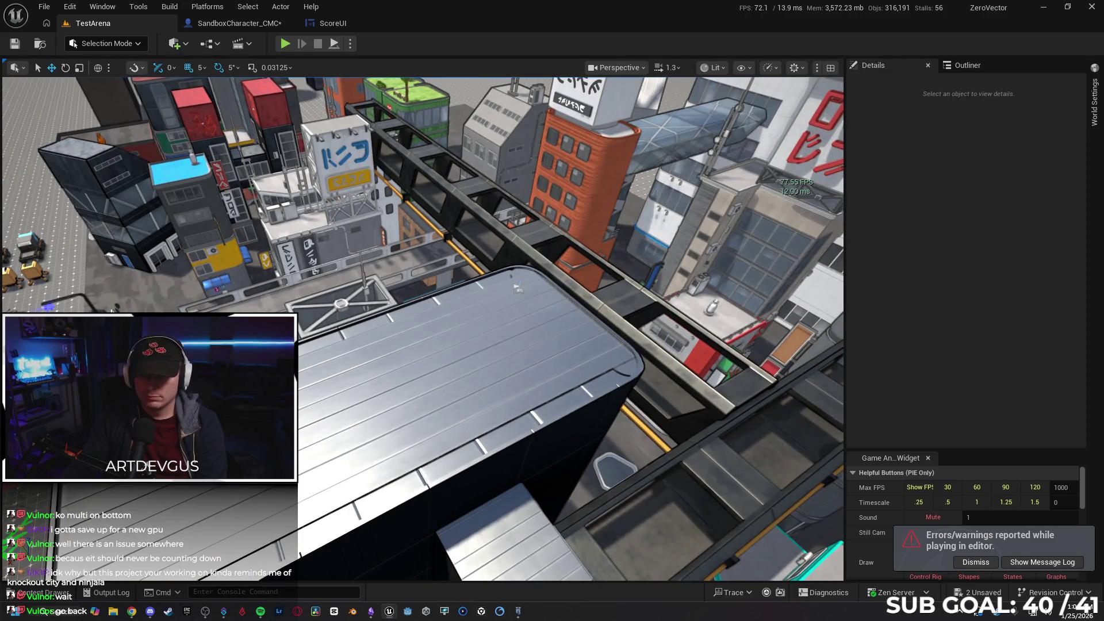
pyautogui.click(516, 288)
pyautogui.moveTo(516, 289); pyautogui.dragTo(404, 332)
pyautogui.hotkey('ctrl', 'z')
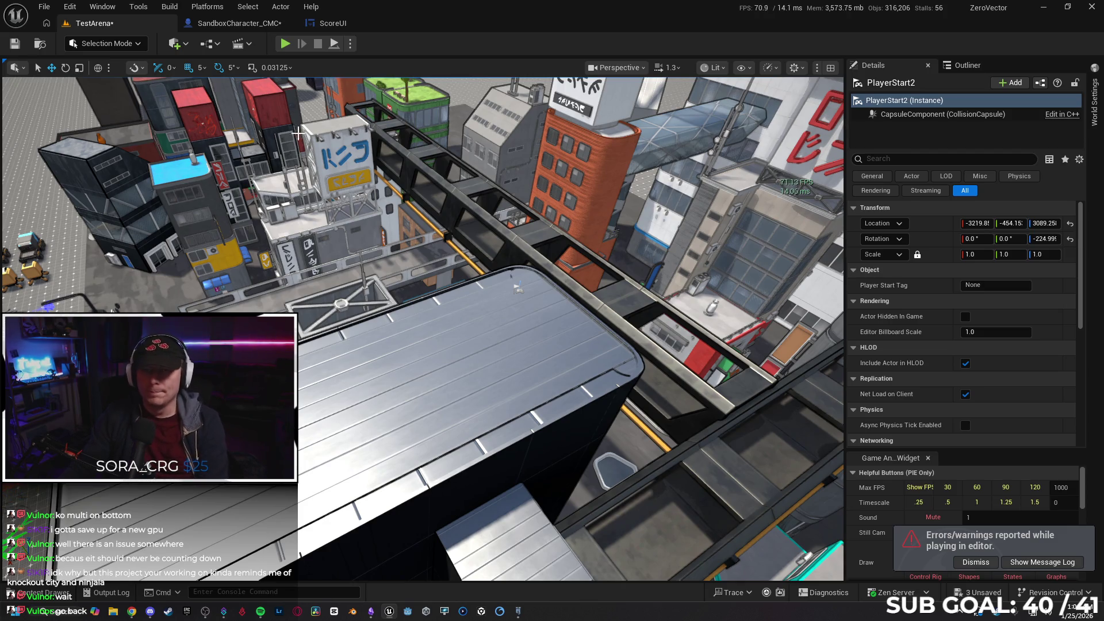
pyautogui.click(236, 23)
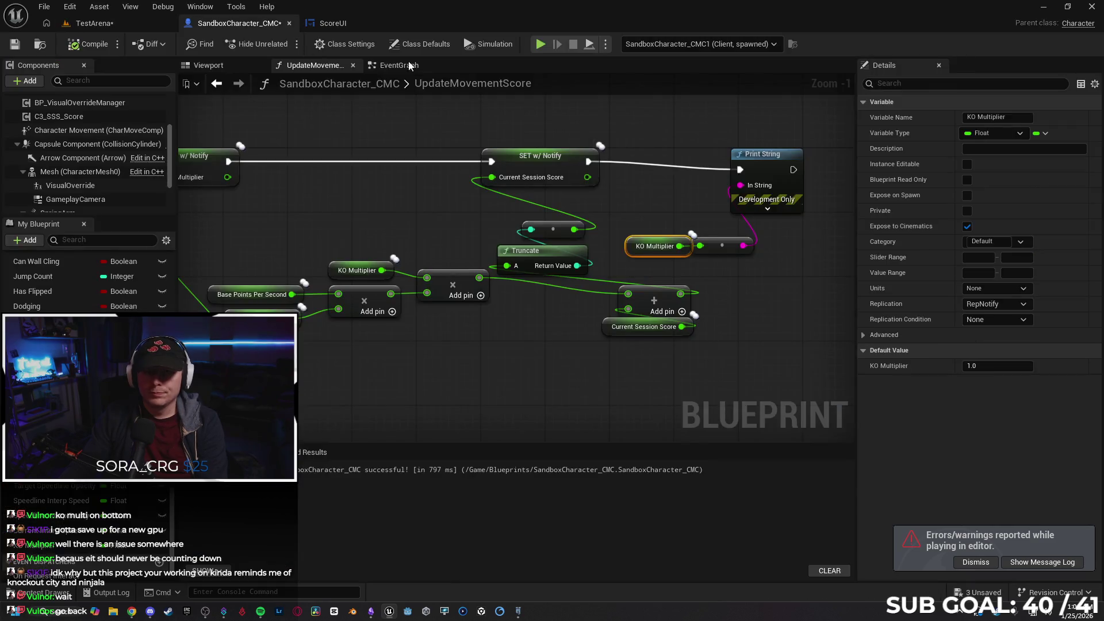
# - Rerun the two-client session, throw the orb as Client 2 toward the other player, and stop
pyautogui.hotkey('alt', 'p')
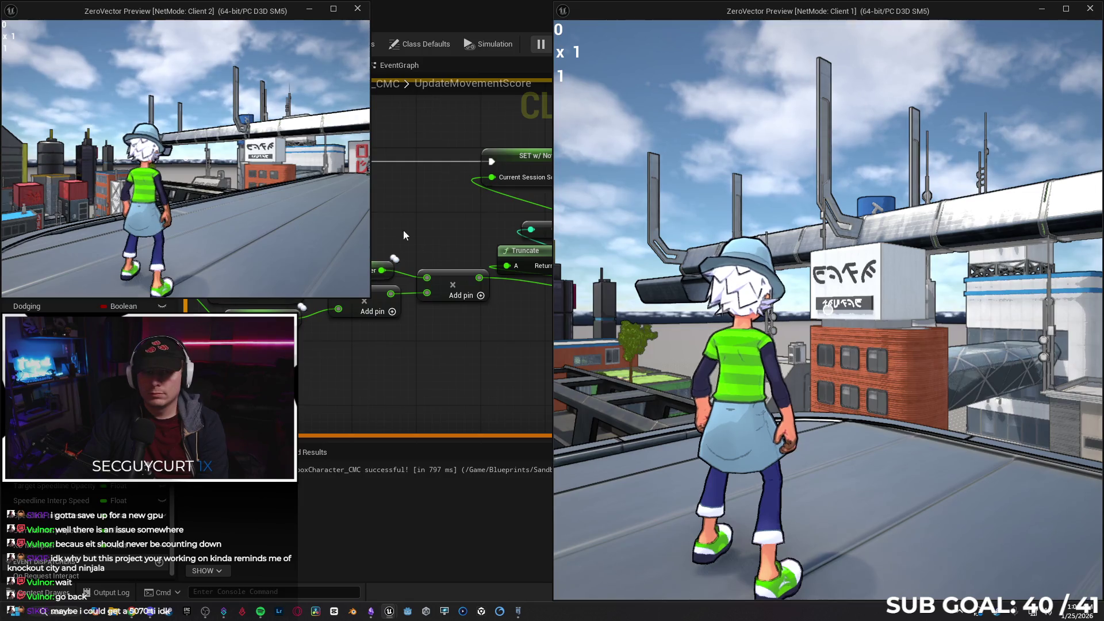
pyautogui.click(230, 201)
pyautogui.press('e')
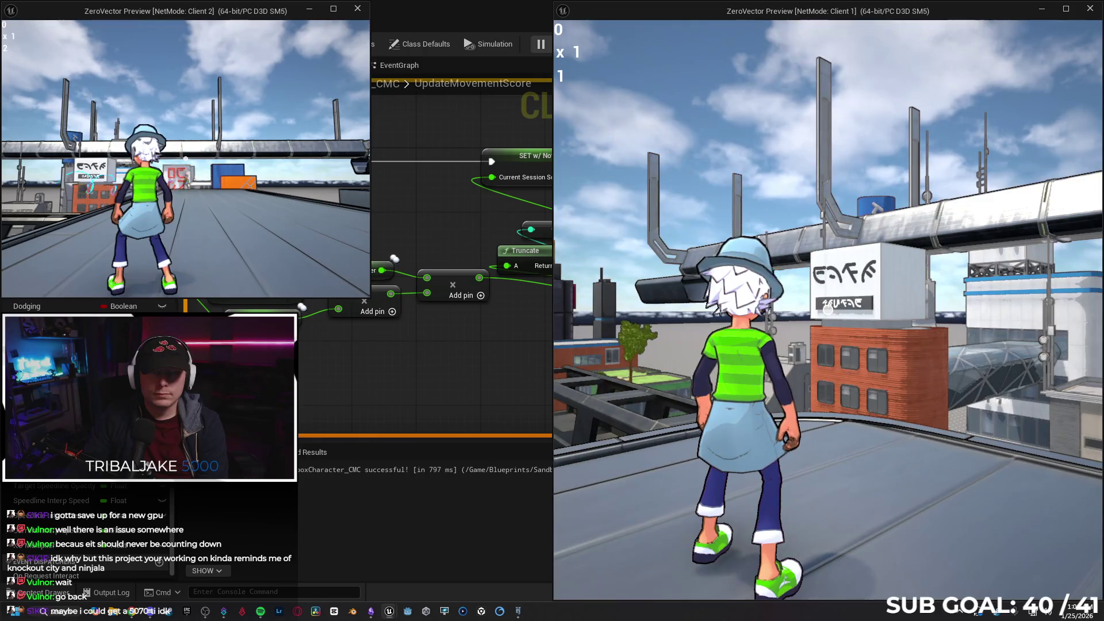
pyautogui.press('e')
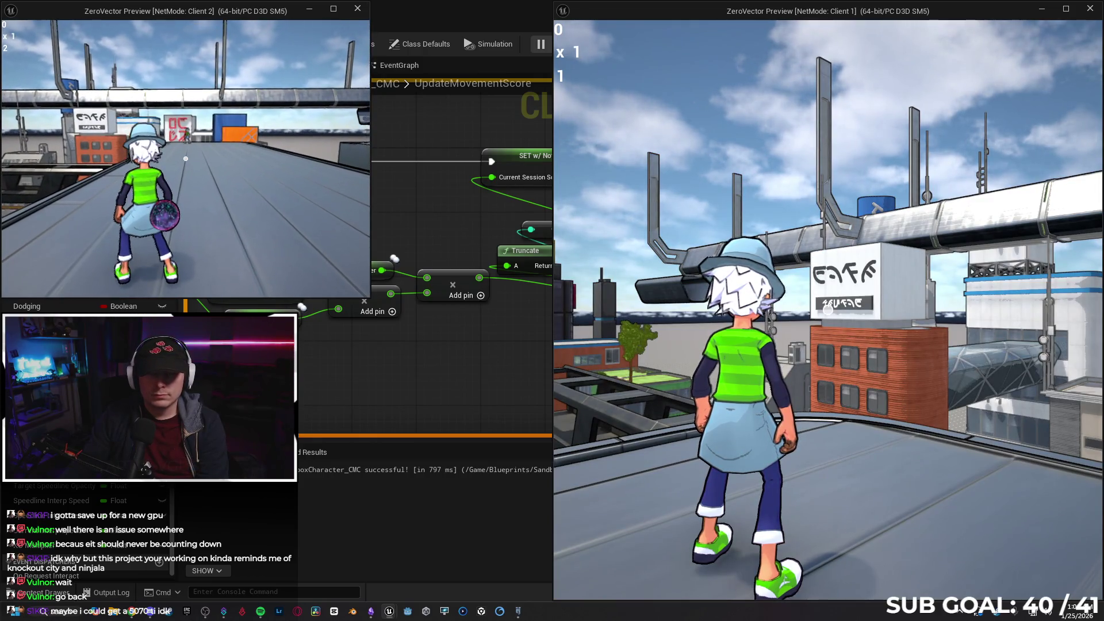
pyautogui.press('w')
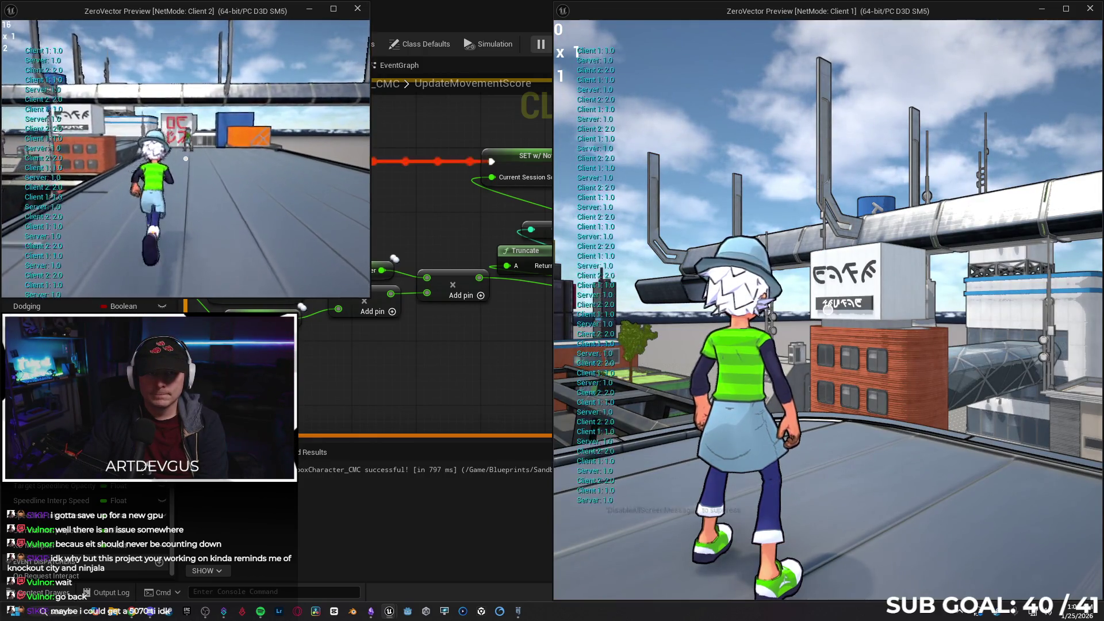
pyautogui.press('e')
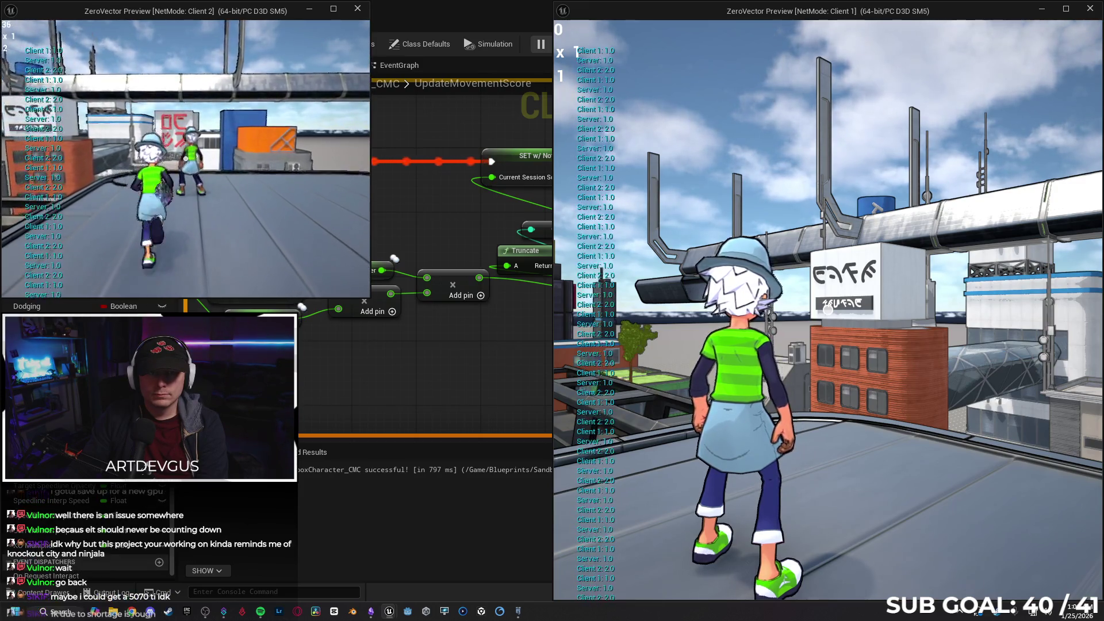
pyautogui.press('Escape')
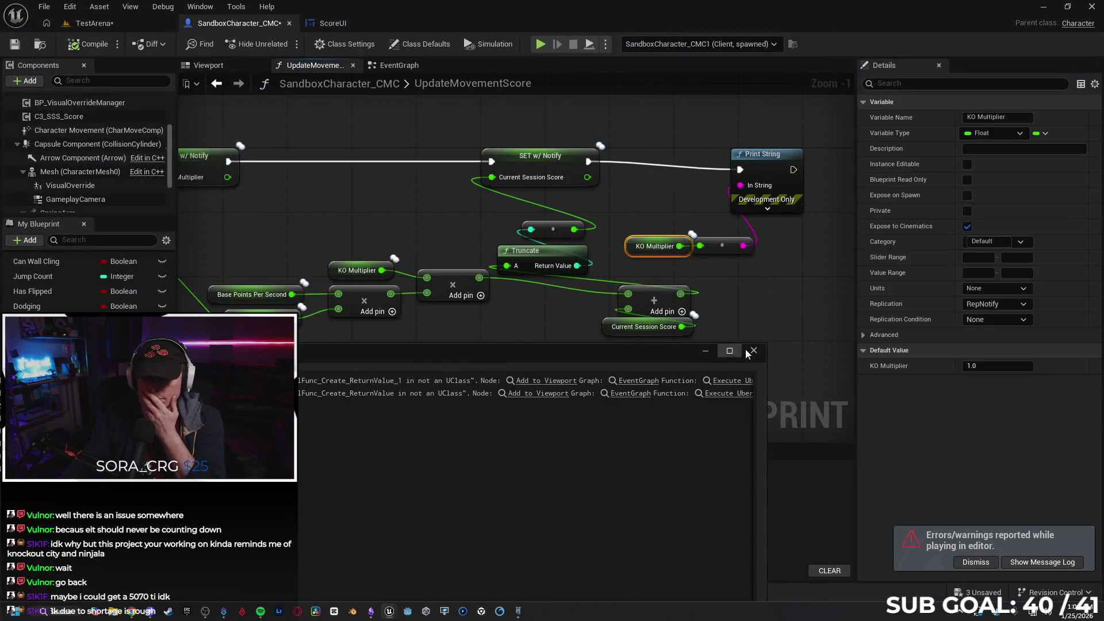
# - Close the message log and zoom out to reveal the Select nodes feeding Current Multiplier
pyautogui.click(753, 351)
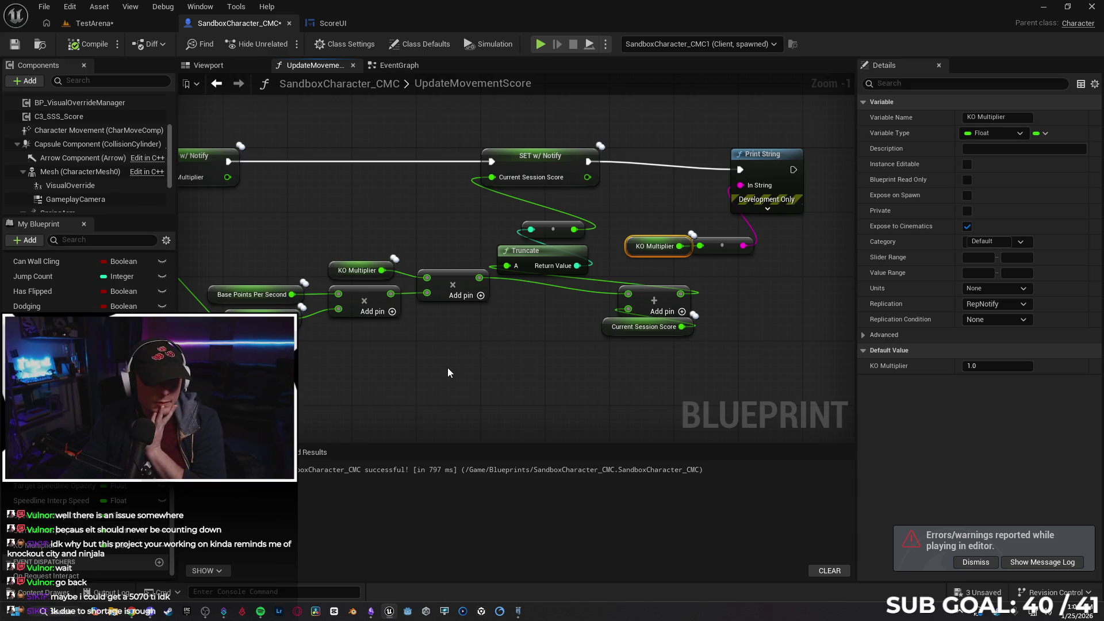
pyautogui.moveTo(433, 370)
pyautogui.mouseDown()
pyautogui.moveTo(403, 341)
pyautogui.moveTo(485, 335)
pyautogui.mouseUp()
pyautogui.hotkey('alt', 'Left')
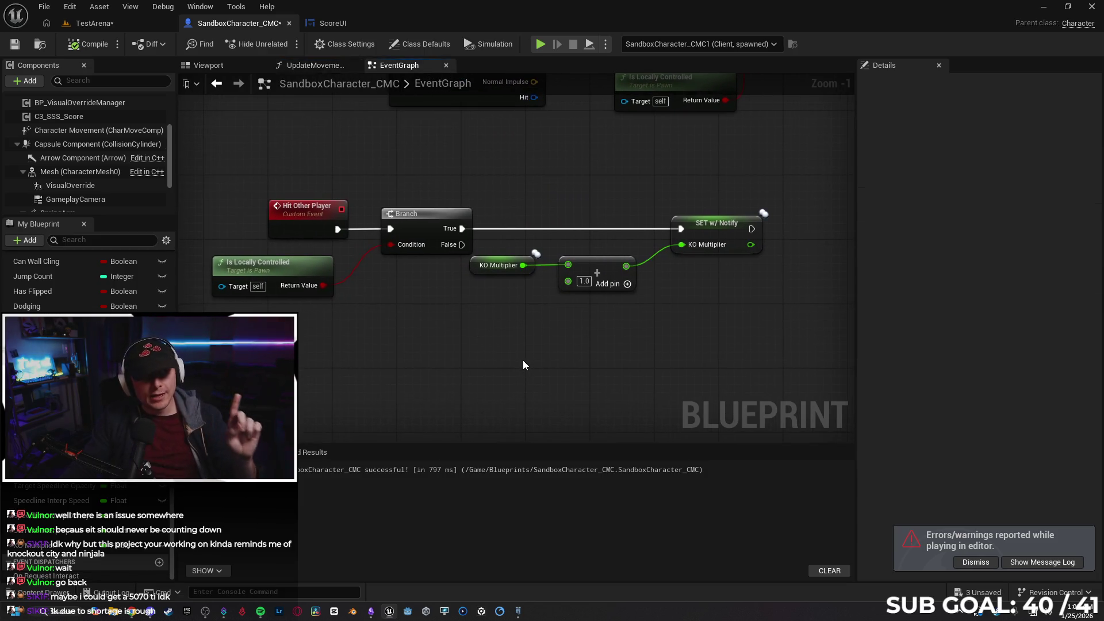
pyautogui.click(315, 66)
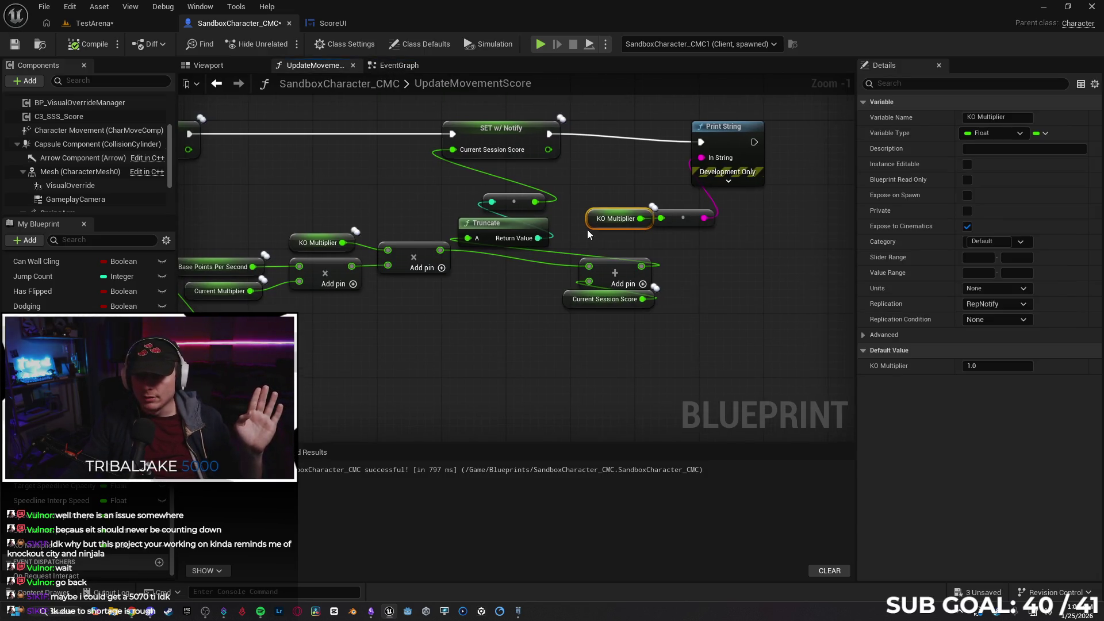
pyautogui.moveTo(611, 222); pyautogui.dragTo(657, 223)
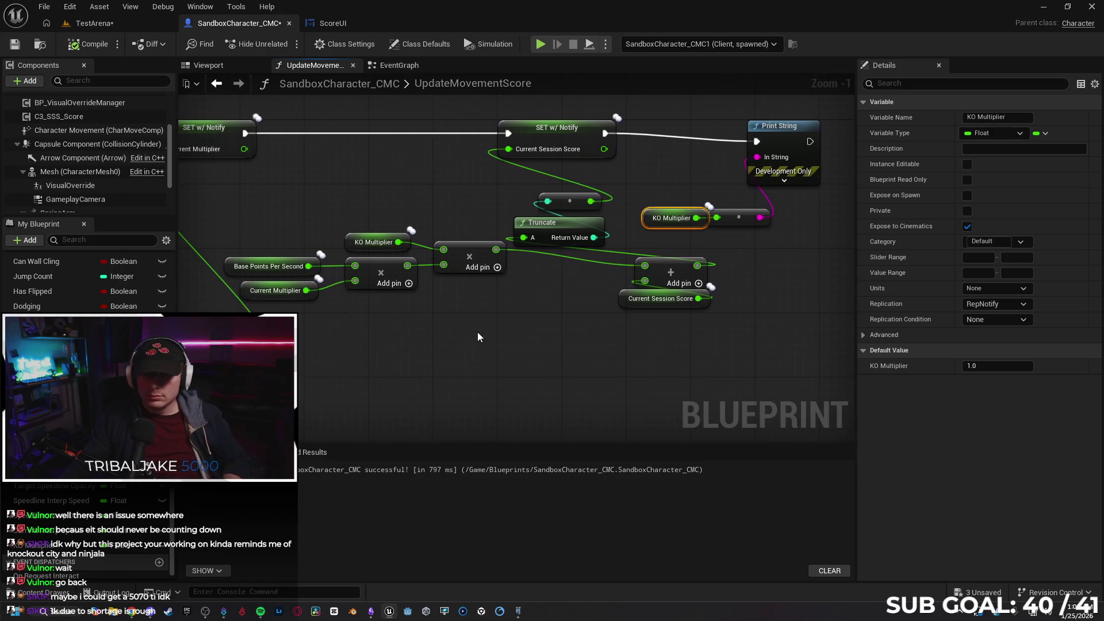
pyautogui.moveTo(478, 332); pyautogui.dragTo(522, 334)
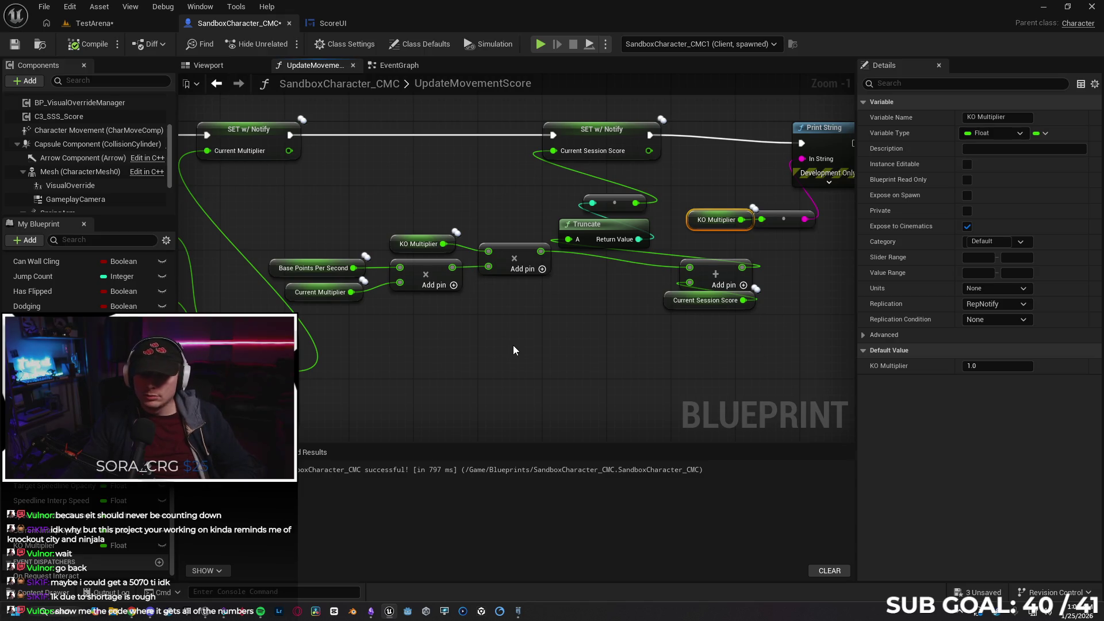
pyautogui.scroll(-1, 509, 333)
pyautogui.moveTo(495, 351)
pyautogui.mouseDown()
pyautogui.moveTo(582, 281)
pyautogui.moveTo(567, 308)
pyautogui.mouseUp()
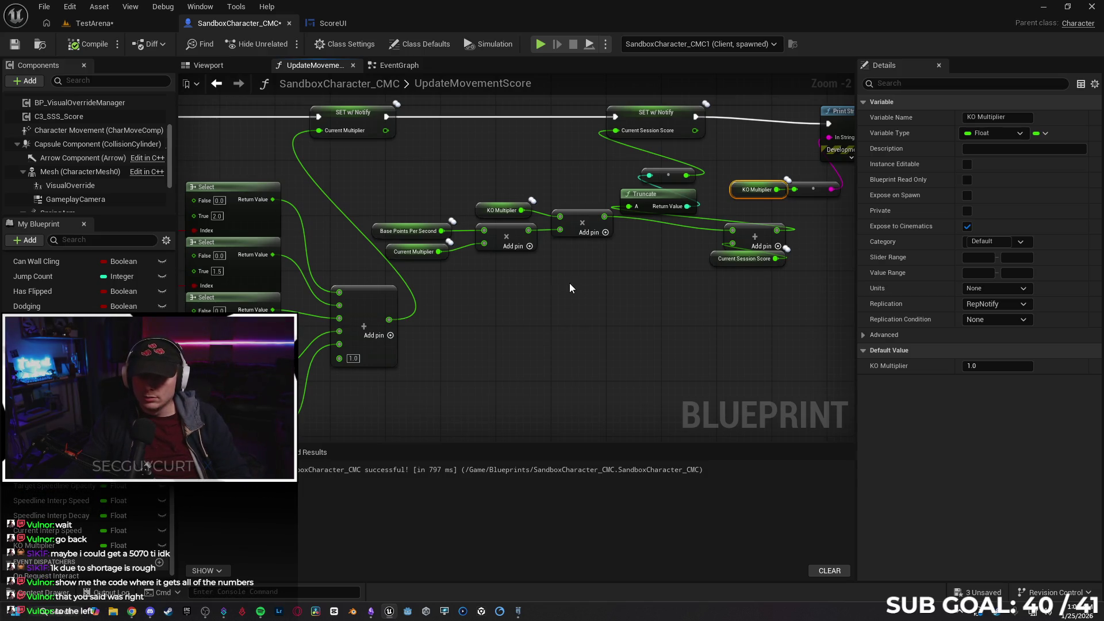
pyautogui.moveTo(576, 290); pyautogui.dragTo(572, 257)
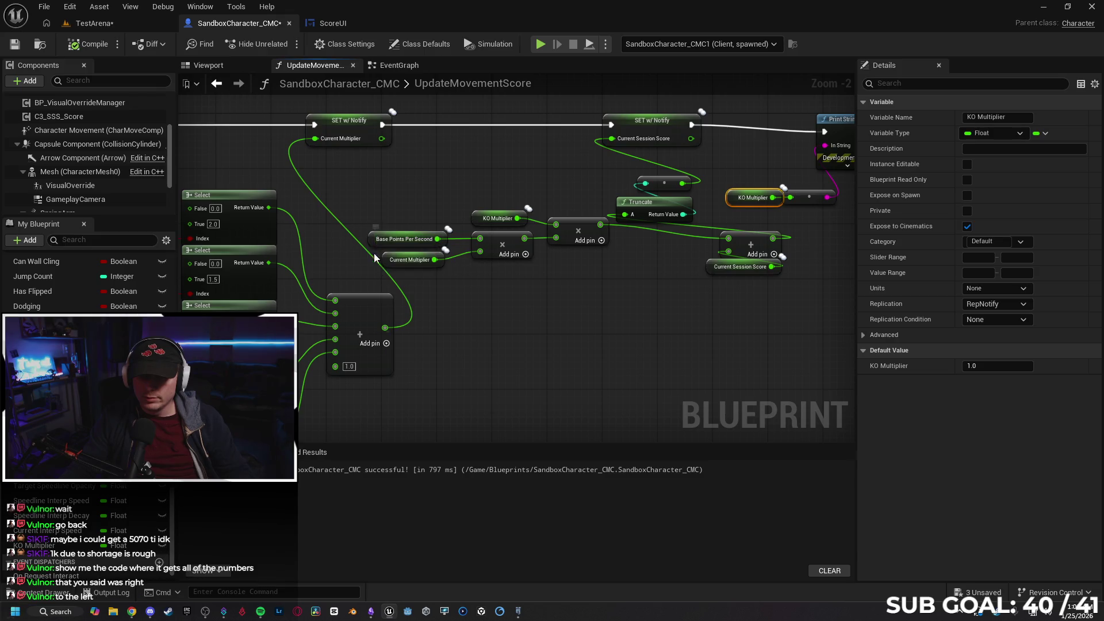
pyautogui.click(404, 239)
pyautogui.moveTo(507, 297); pyautogui.dragTo(588, 299)
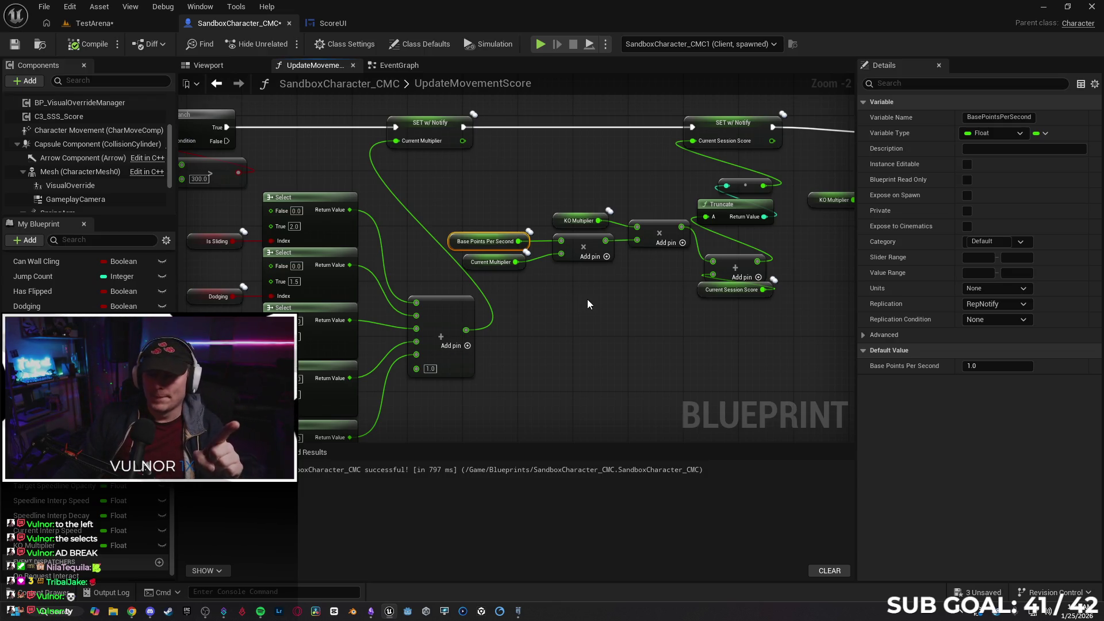
pyautogui.moveTo(584, 301); pyautogui.dragTo(558, 299)
pyautogui.click(541, 299)
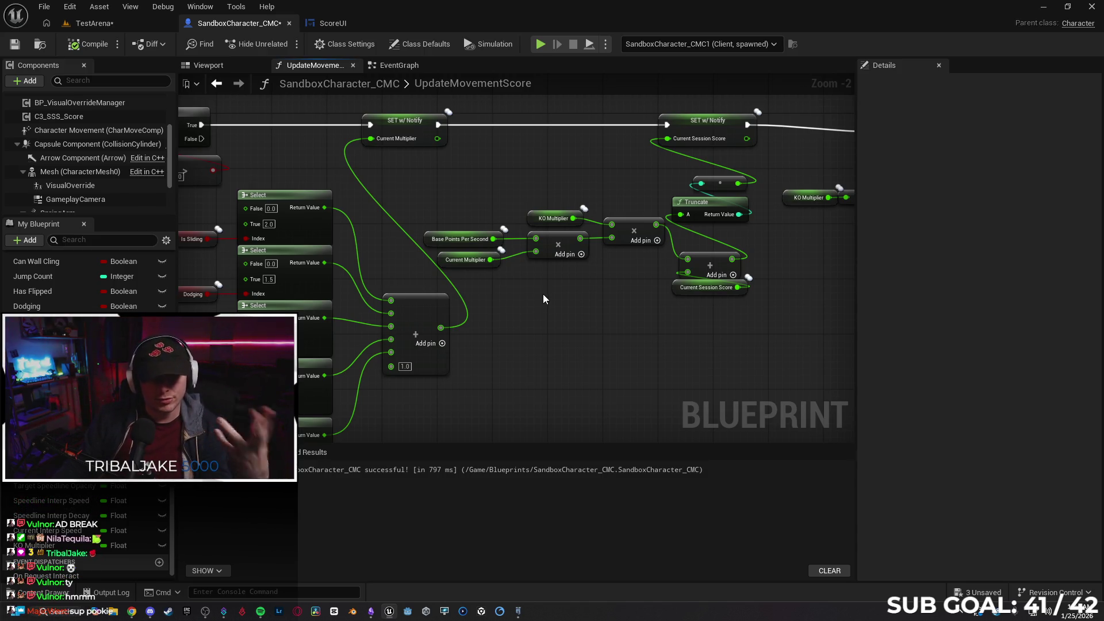
pyautogui.moveTo(543, 294); pyautogui.dragTo(571, 302)
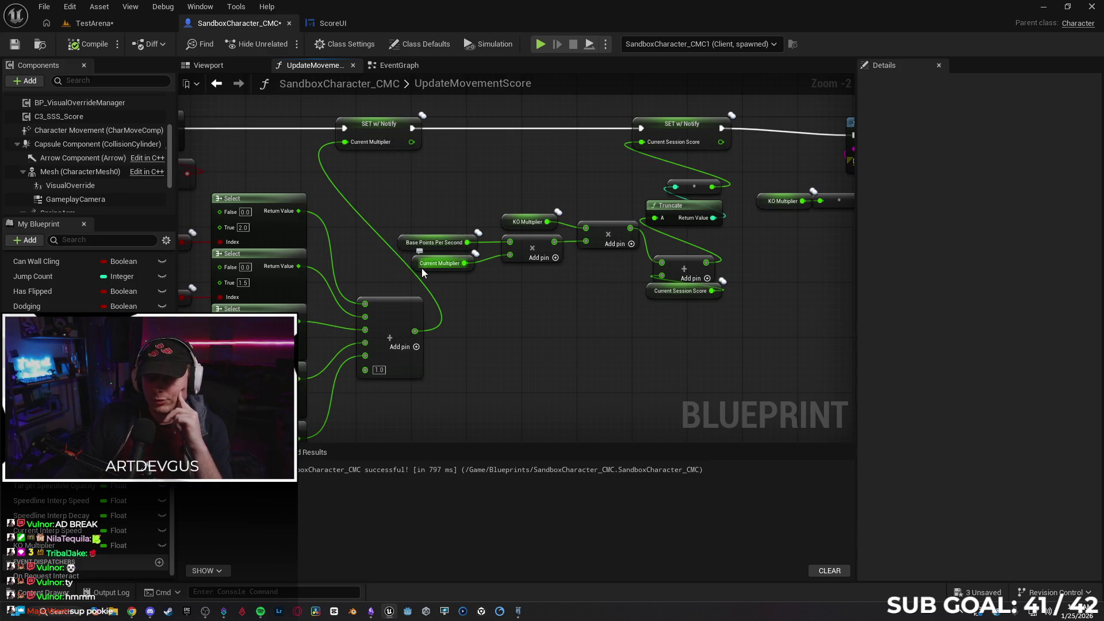
pyautogui.moveTo(573, 299); pyautogui.dragTo(518, 314)
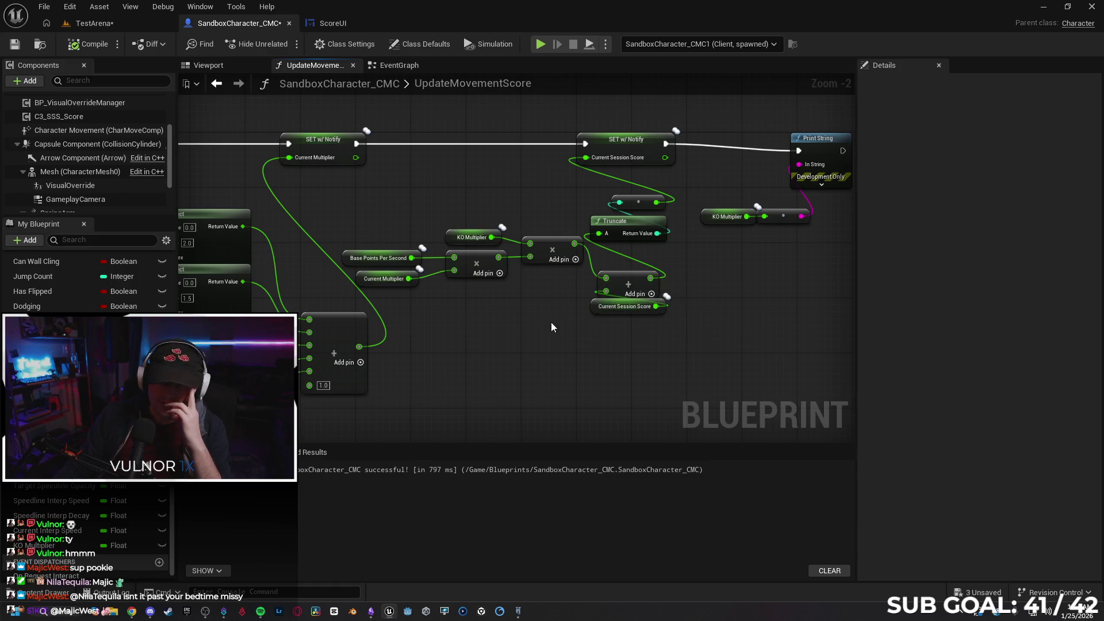
pyautogui.scroll(-1, 545, 323)
pyautogui.moveTo(540, 326)
pyautogui.mouseDown()
pyautogui.moveTo(926, 299)
pyautogui.moveTo(646, 379)
pyautogui.moveTo(557, 345)
pyautogui.mouseUp()
pyautogui.moveTo(625, 328); pyautogui.dragTo(621, 329)
pyautogui.moveTo(580, 263)
pyautogui.mouseDown()
pyautogui.moveTo(495, 338)
pyautogui.moveTo(679, 334)
pyautogui.moveTo(620, 325)
pyautogui.moveTo(634, 338)
pyautogui.mouseUp()
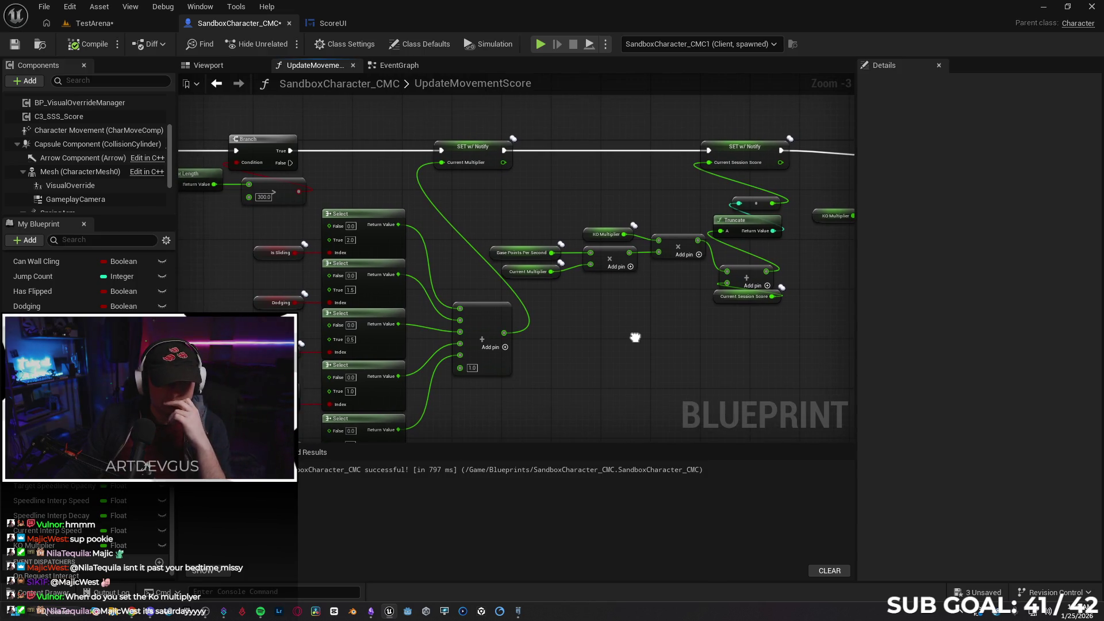
pyautogui.scroll(1, 596, 299)
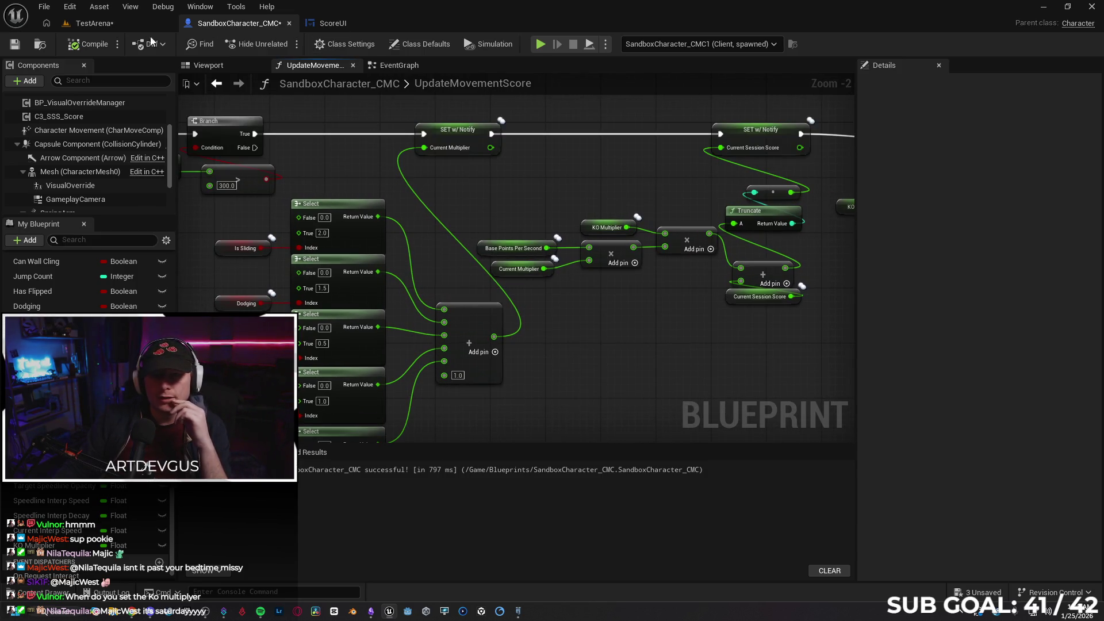
pyautogui.click(412, 69)
pyautogui.moveTo(417, 233); pyautogui.dragTo(504, 241)
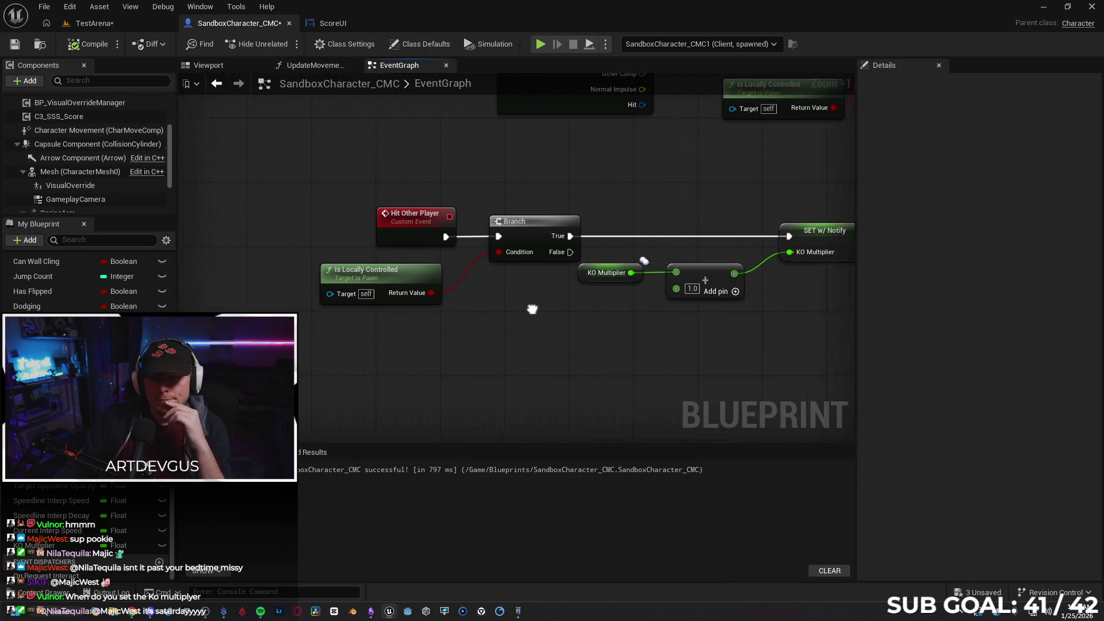
pyautogui.scroll(1, 435, 275)
pyautogui.moveTo(602, 315); pyautogui.dragTo(560, 334)
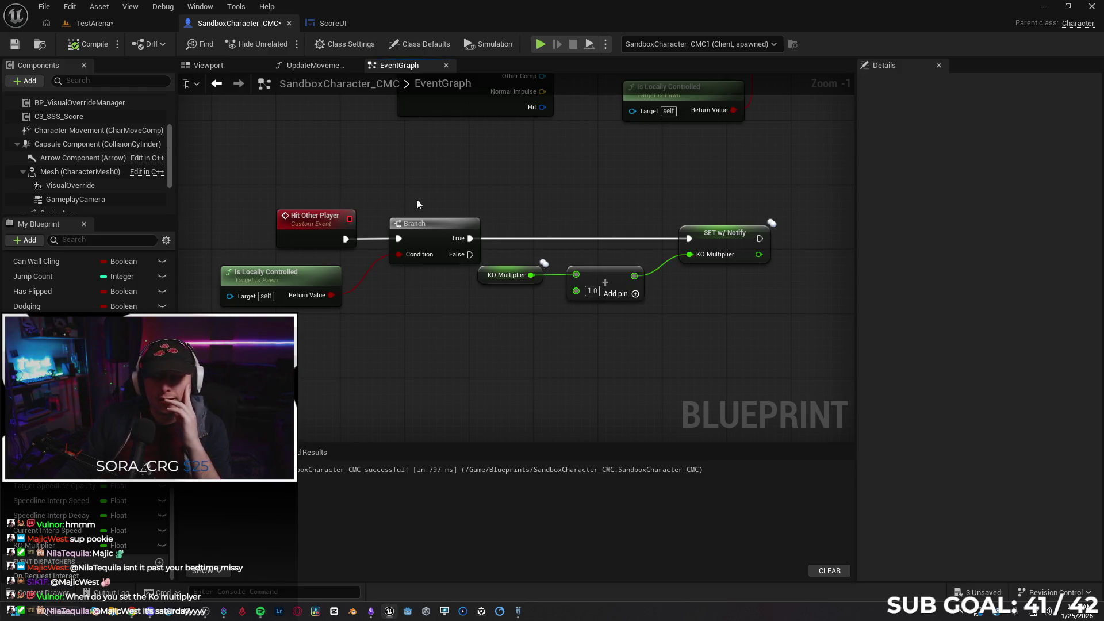
pyautogui.moveTo(398, 295); pyautogui.dragTo(351, 298)
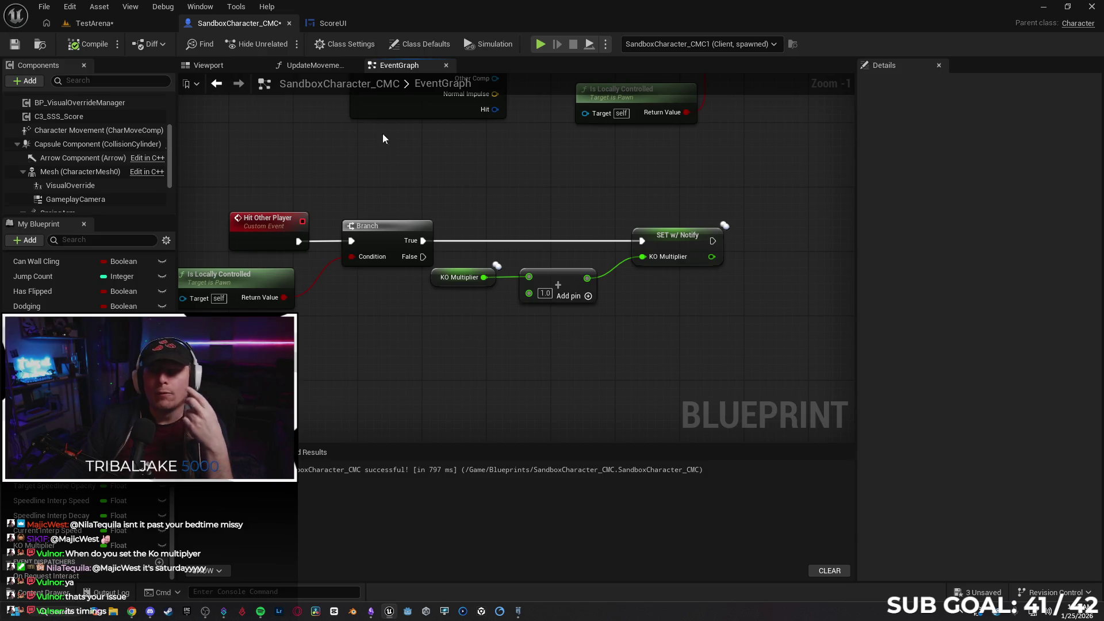
pyautogui.click(322, 69)
pyautogui.click(399, 65)
pyautogui.scroll(-7, 304, 172)
pyautogui.moveTo(311, 213)
pyautogui.mouseDown()
pyautogui.moveTo(421, 222)
pyautogui.moveTo(519, 289)
pyautogui.mouseUp()
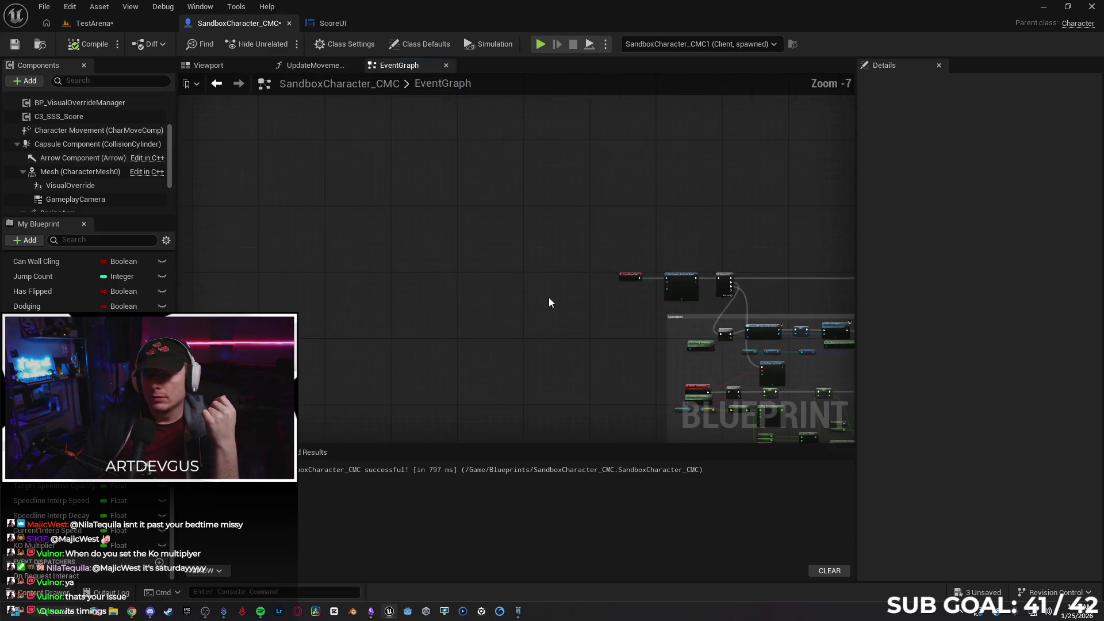
pyautogui.scroll(9, 547, 297)
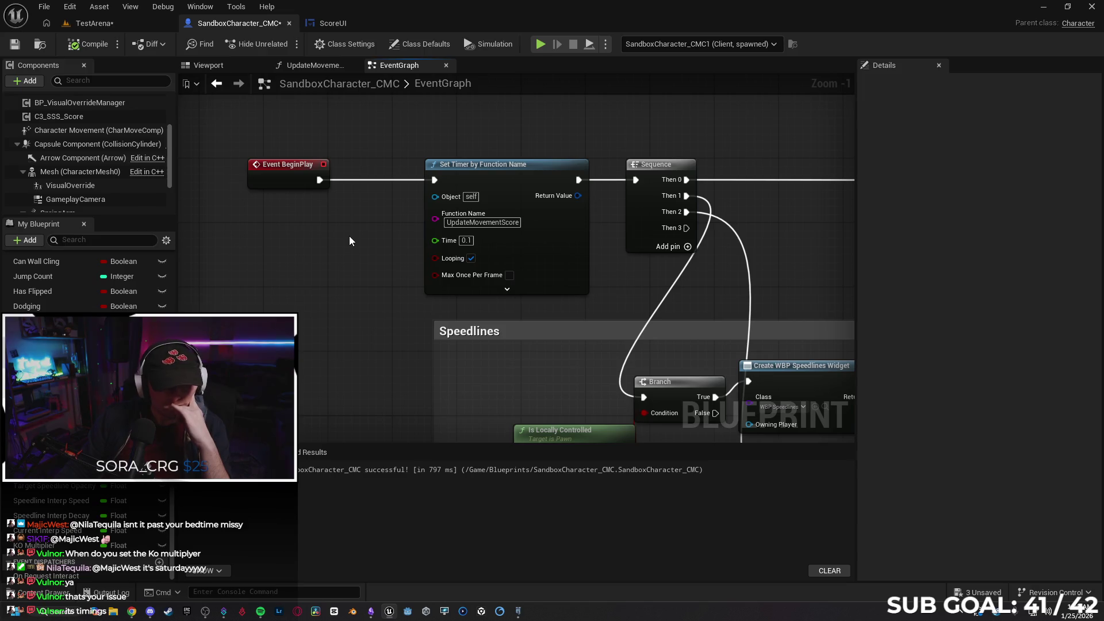
pyautogui.moveTo(373, 262); pyautogui.dragTo(347, 264)
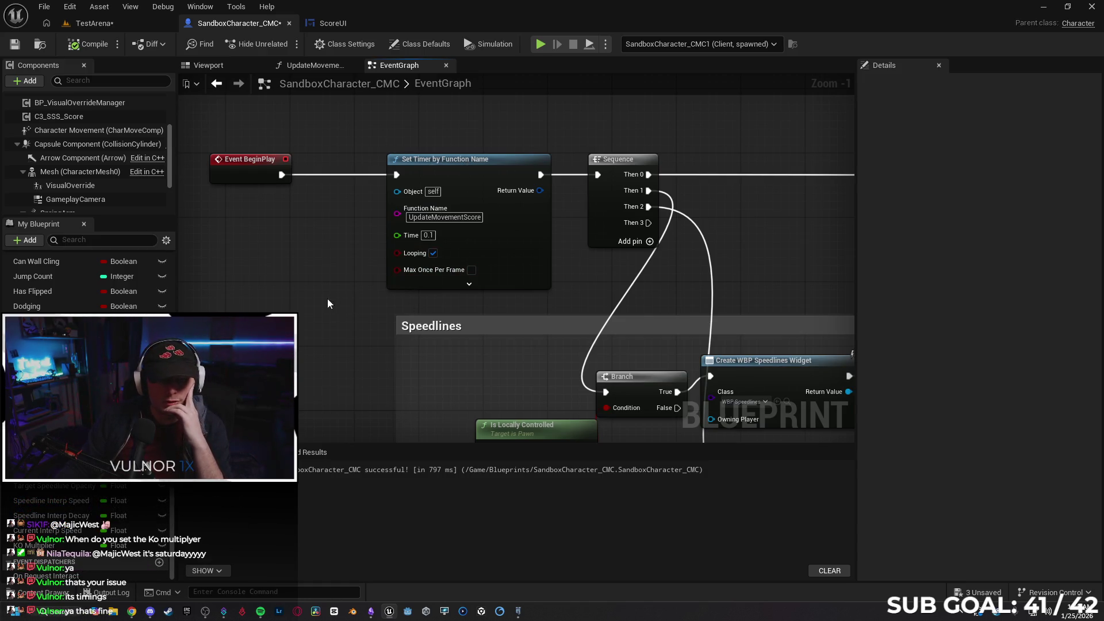
pyautogui.moveTo(226, 175); pyautogui.dragTo(284, 171)
pyautogui.click(318, 258)
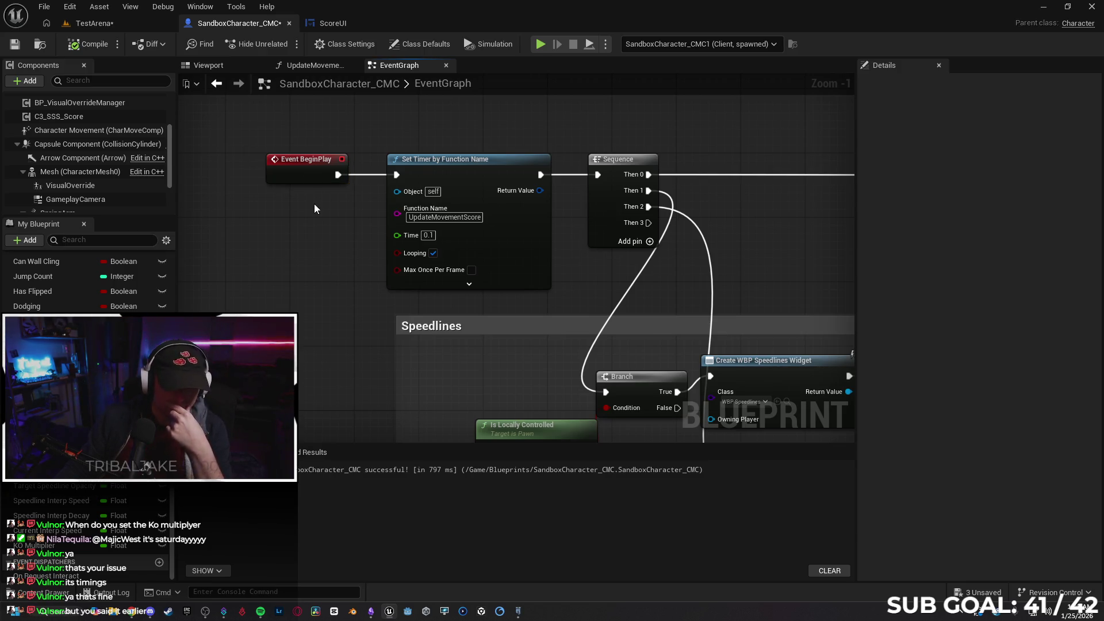
pyautogui.click(311, 66)
pyautogui.moveTo(622, 287); pyautogui.dragTo(518, 273)
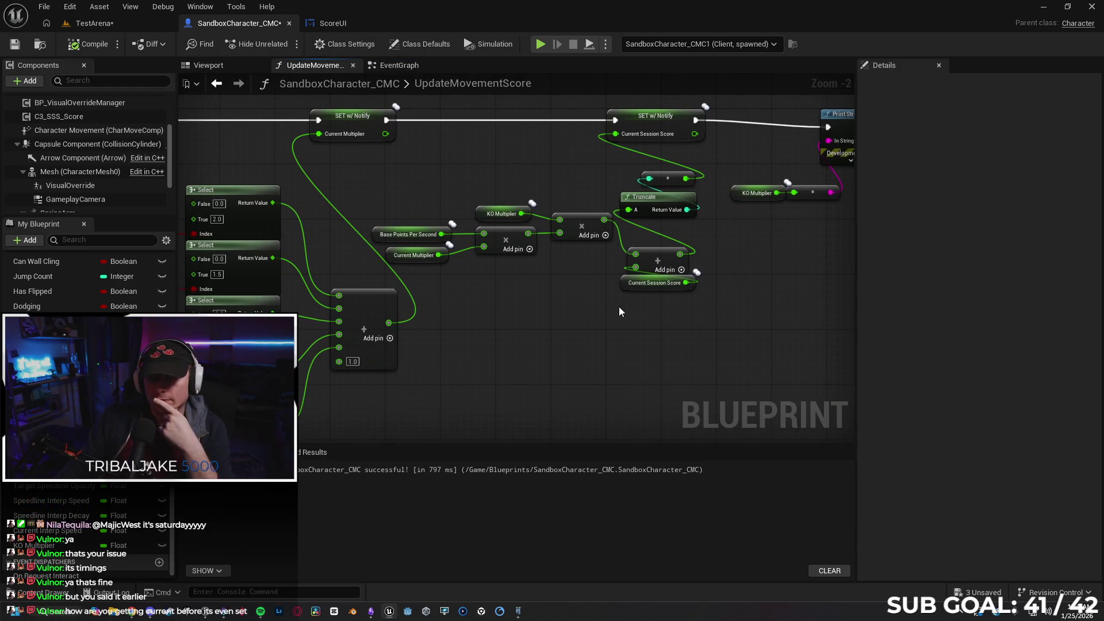
# - Launch a two-client session, move Client 2 forward briefly, and stop it
pyautogui.click(540, 44)
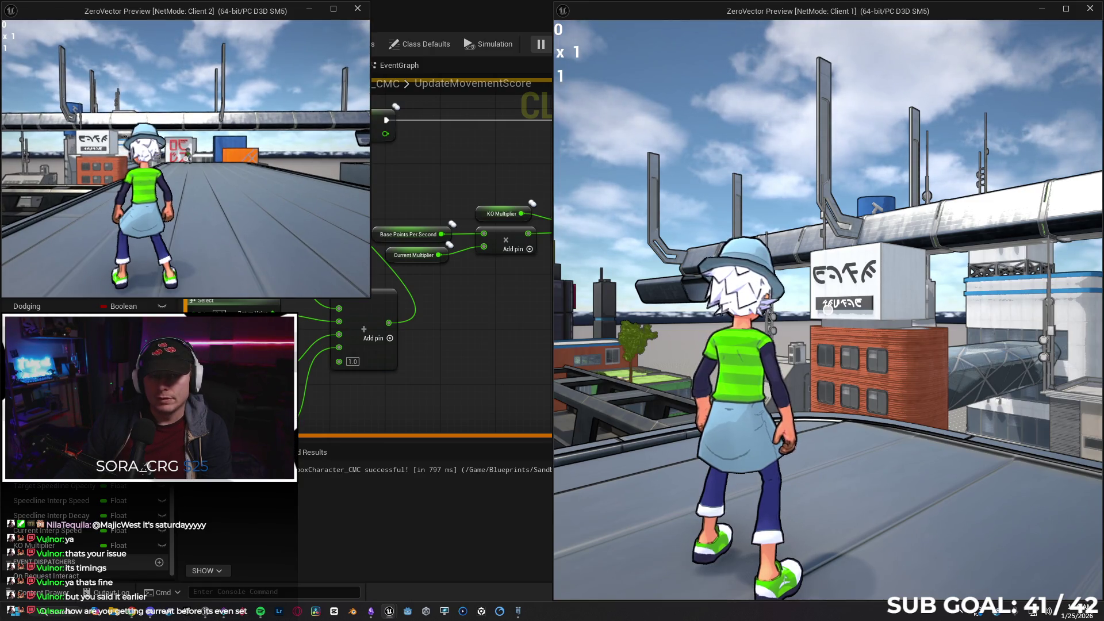
pyautogui.press('w')
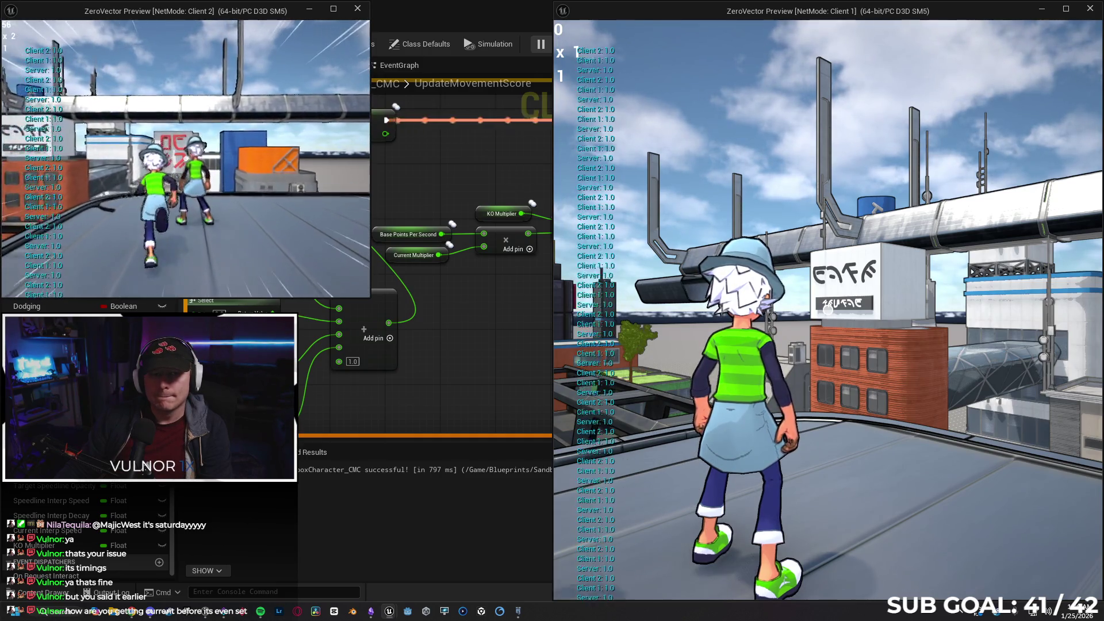
pyautogui.press('Escape')
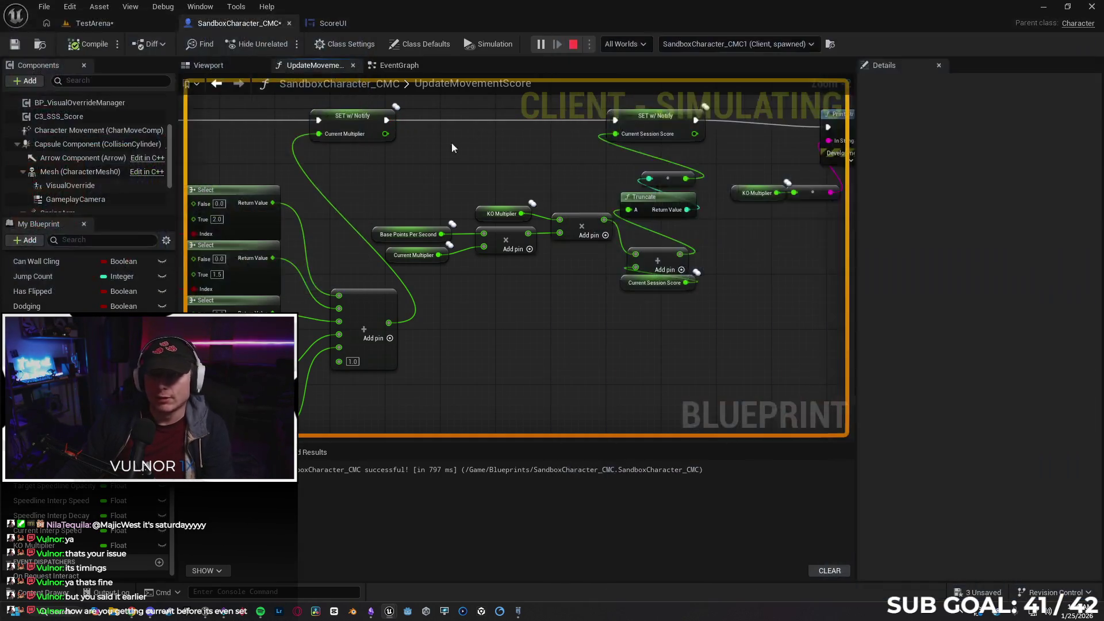
# - Restart play, throw the orb at the other player from Client 1, run forward, and stop
pyautogui.hotkey('alt', 'p')
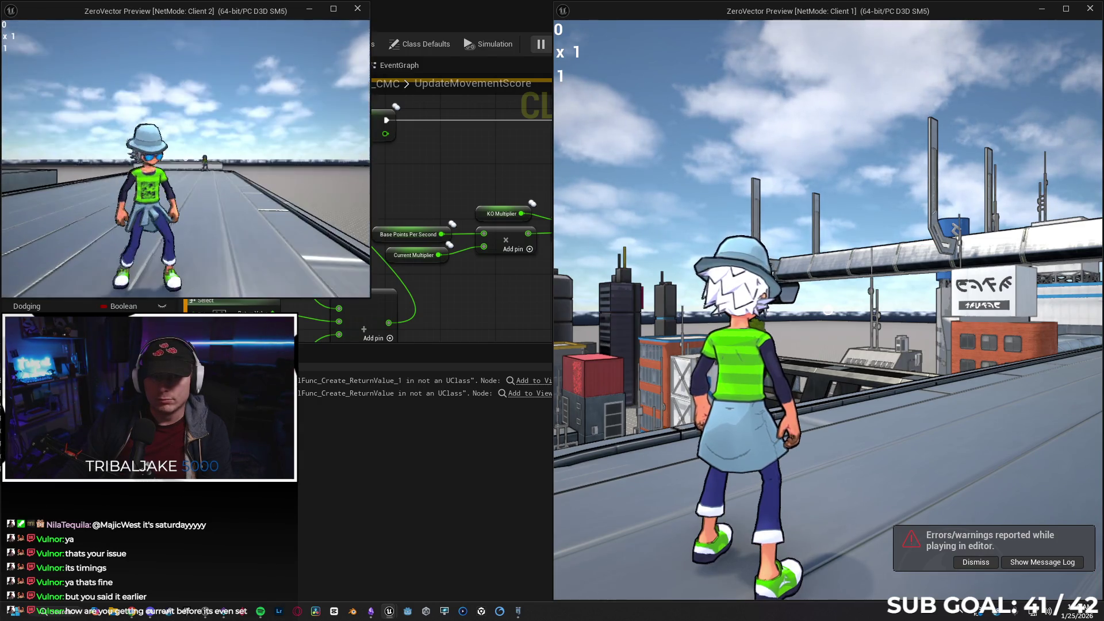
pyautogui.press('super')
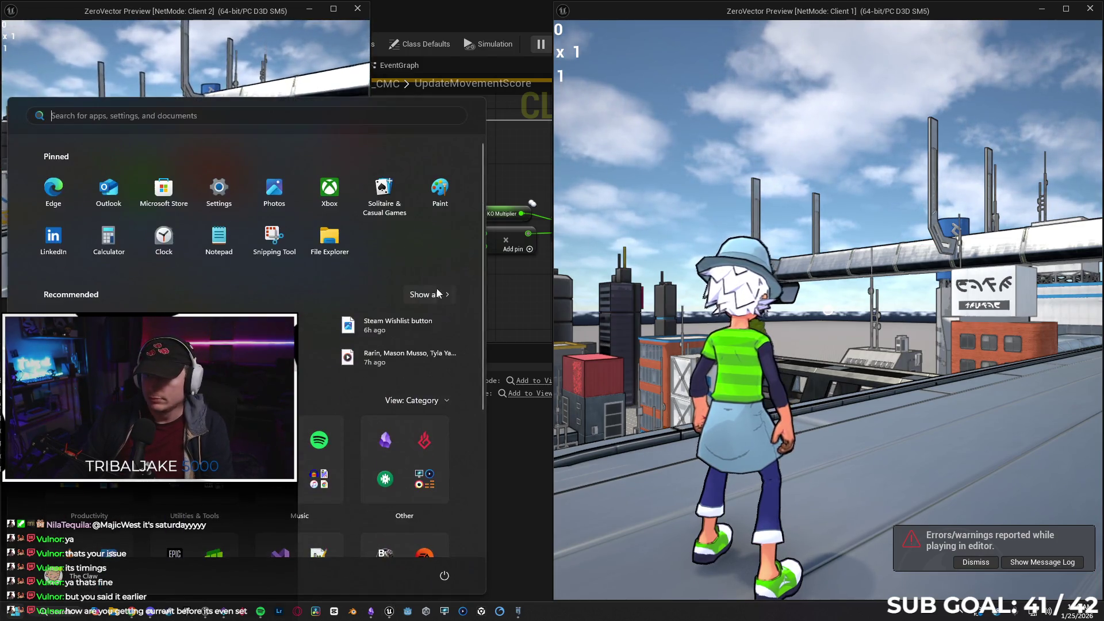
pyautogui.click(606, 311)
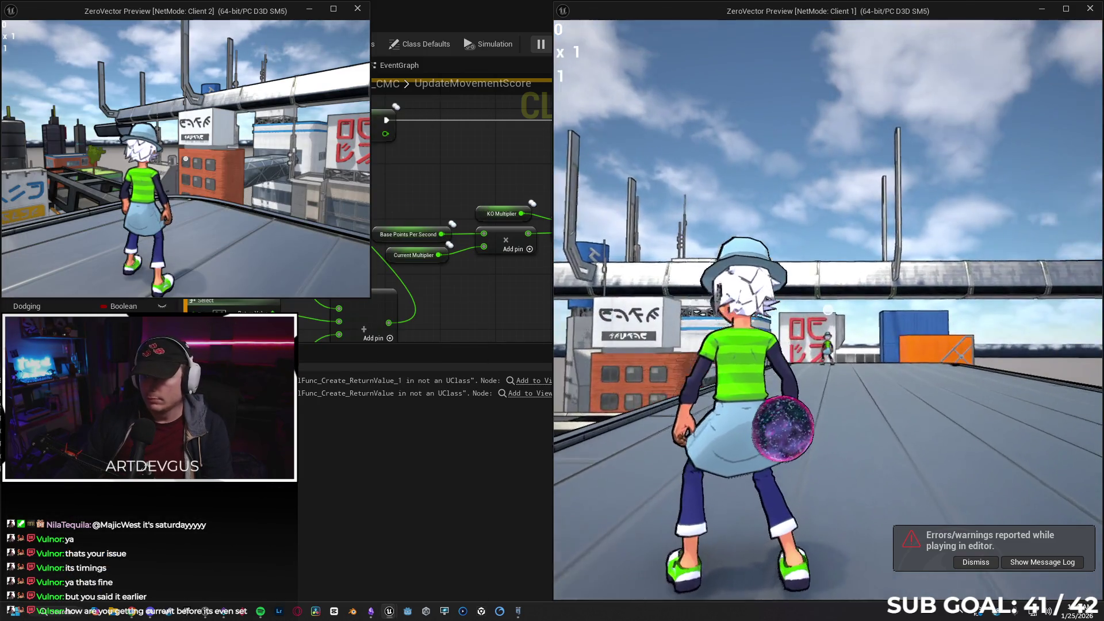
pyautogui.click(828, 310)
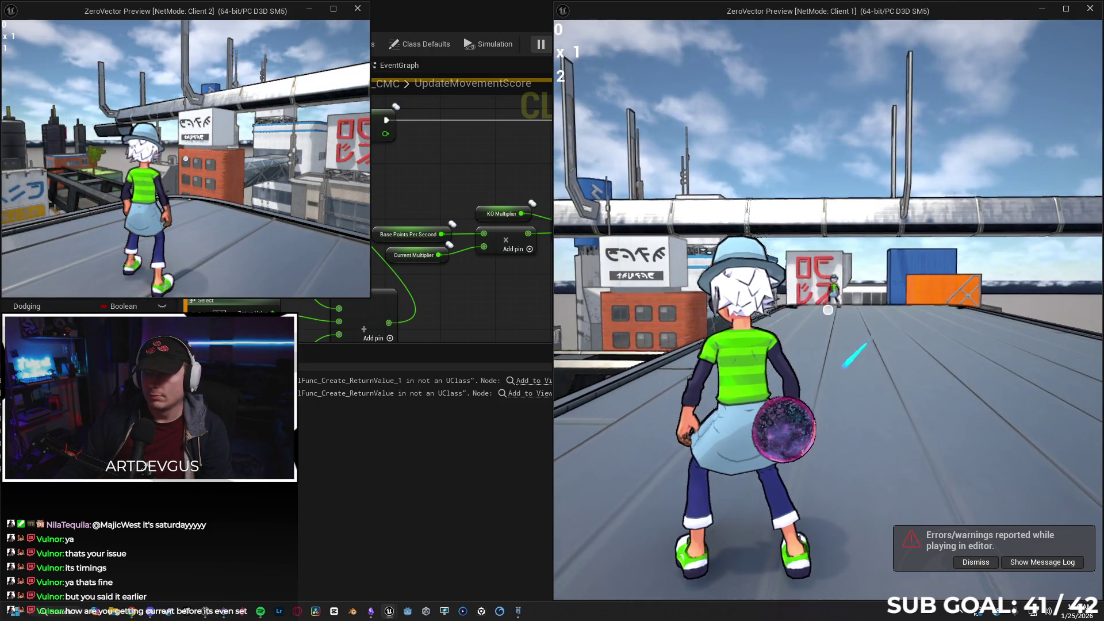
pyautogui.press('w')
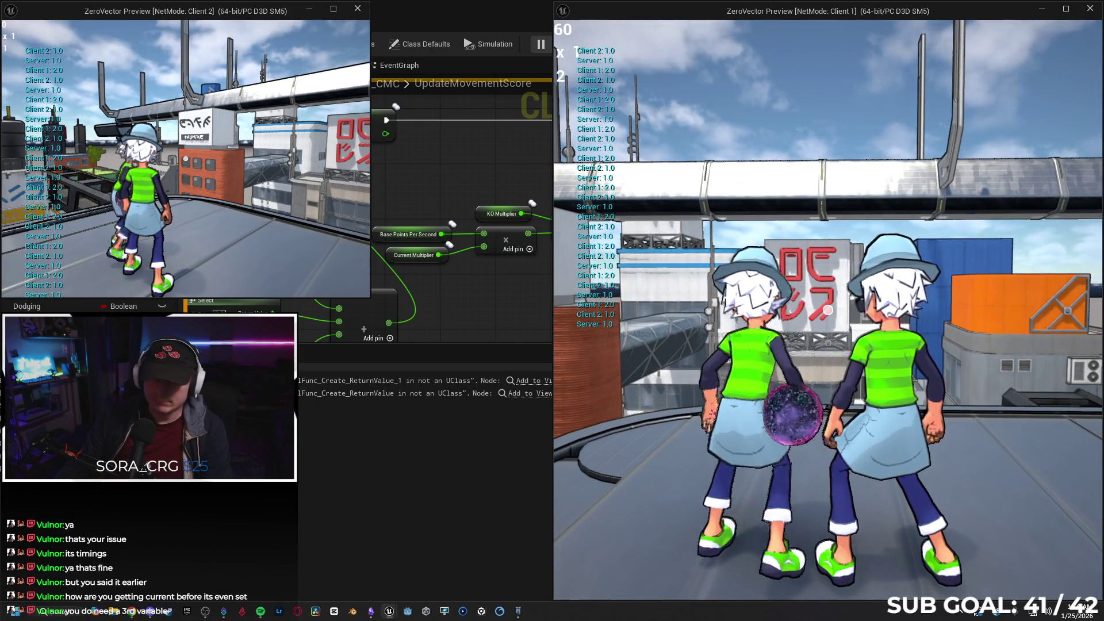
pyautogui.press('Escape')
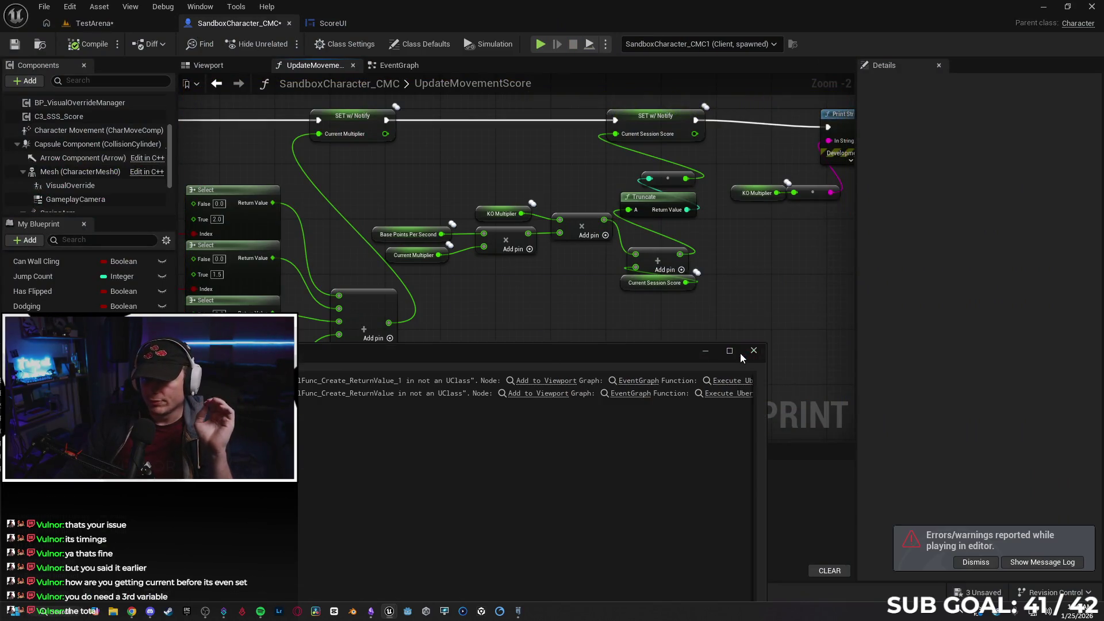
# - Shift the Current Session Score setter left, then select the Truncate and Add nodes below it
pyautogui.click(747, 352)
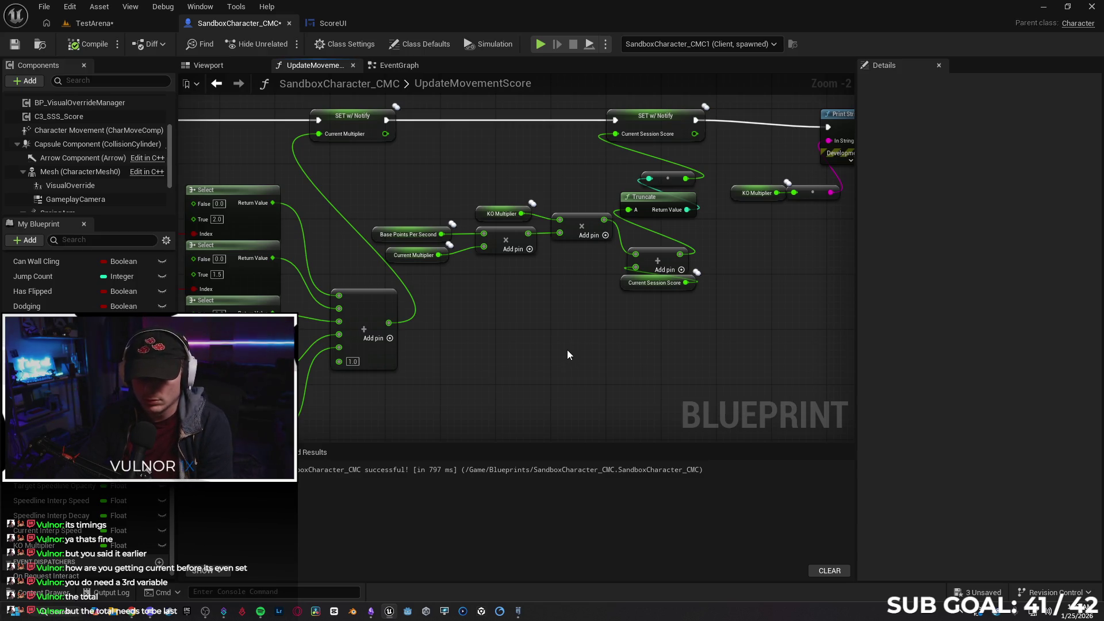
pyautogui.moveTo(560, 349)
pyautogui.mouseDown()
pyautogui.moveTo(598, 355)
pyautogui.moveTo(552, 366)
pyautogui.mouseUp()
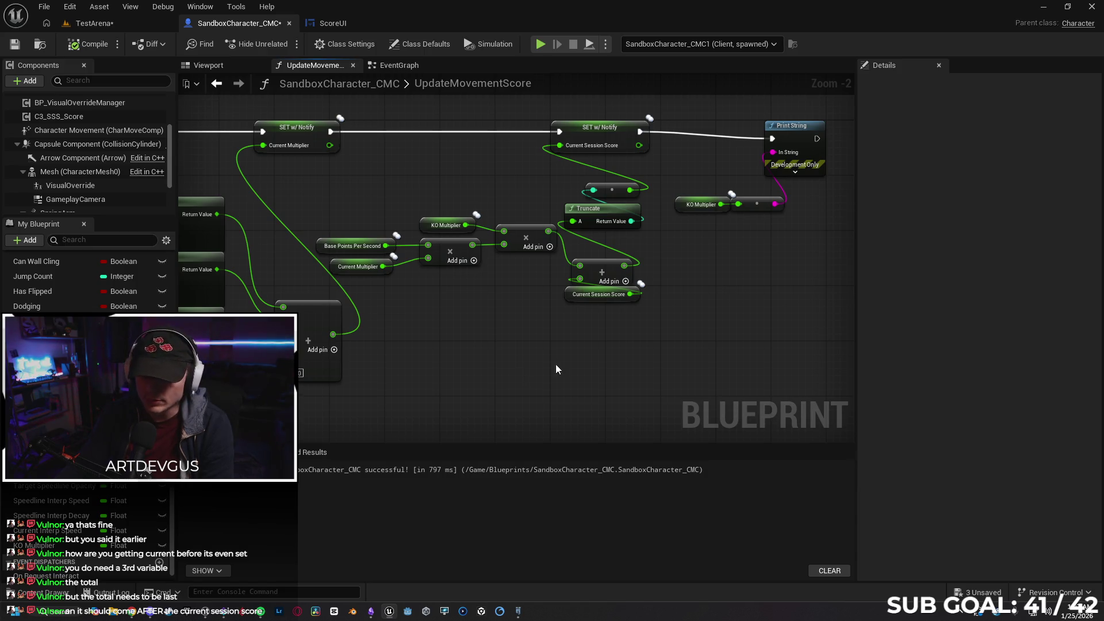
pyautogui.moveTo(685, 294); pyautogui.dragTo(629, 295)
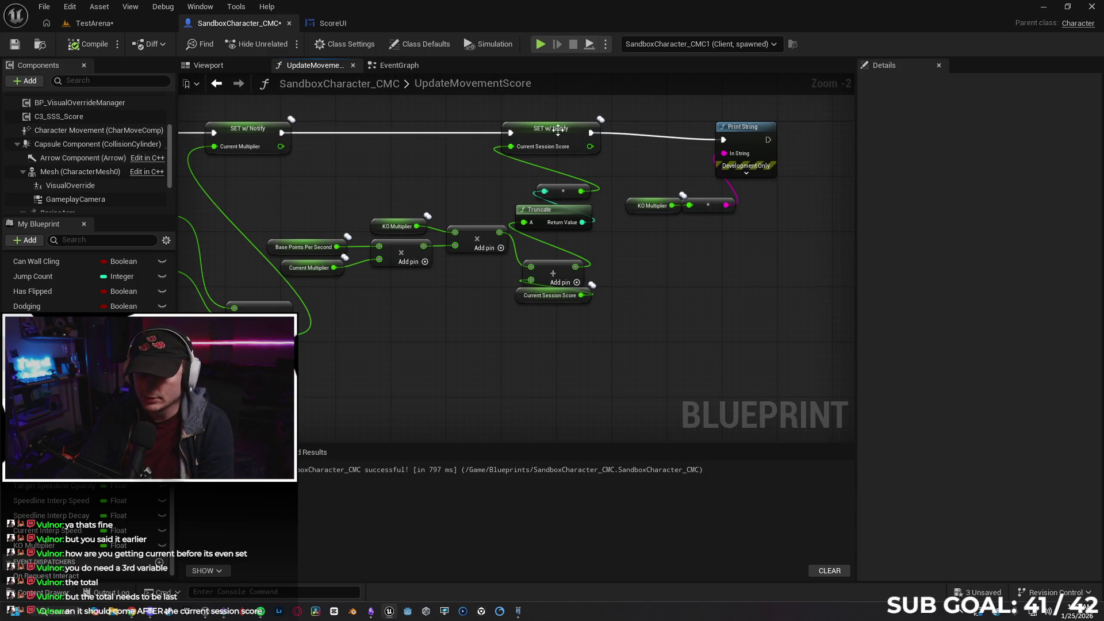
pyautogui.moveTo(558, 132); pyautogui.dragTo(493, 130)
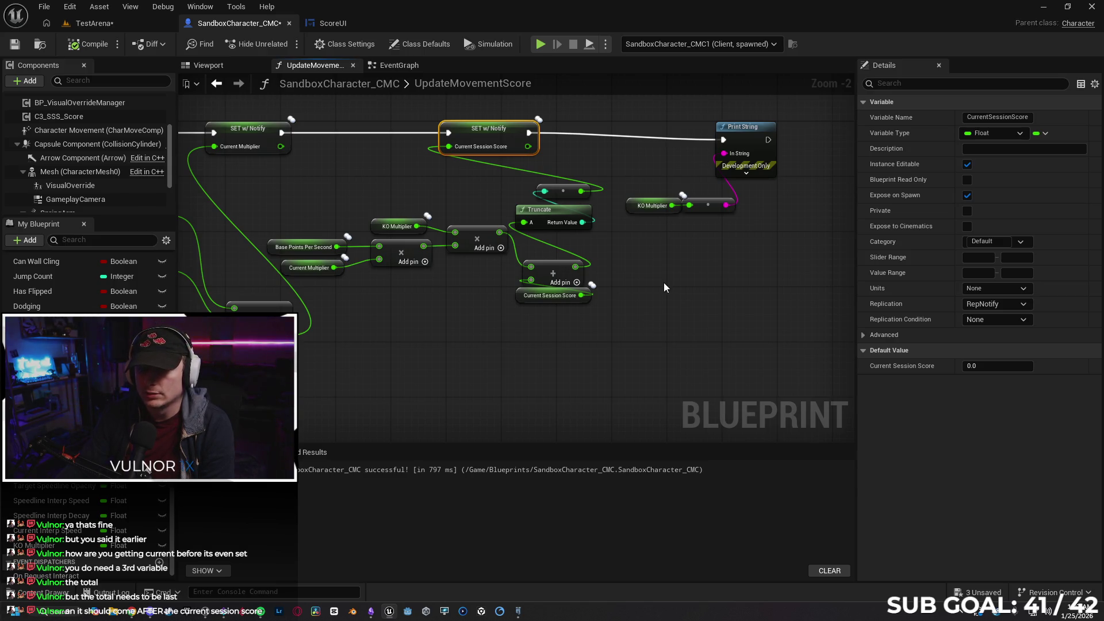
pyautogui.moveTo(499, 140); pyautogui.dragTo(560, 140)
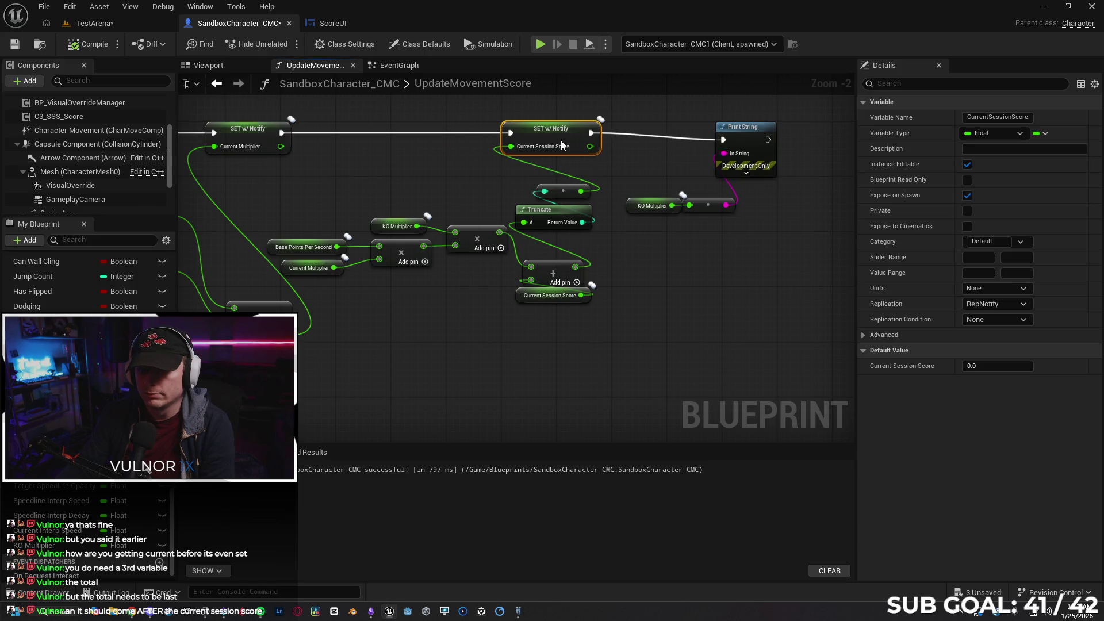
pyautogui.click(630, 312)
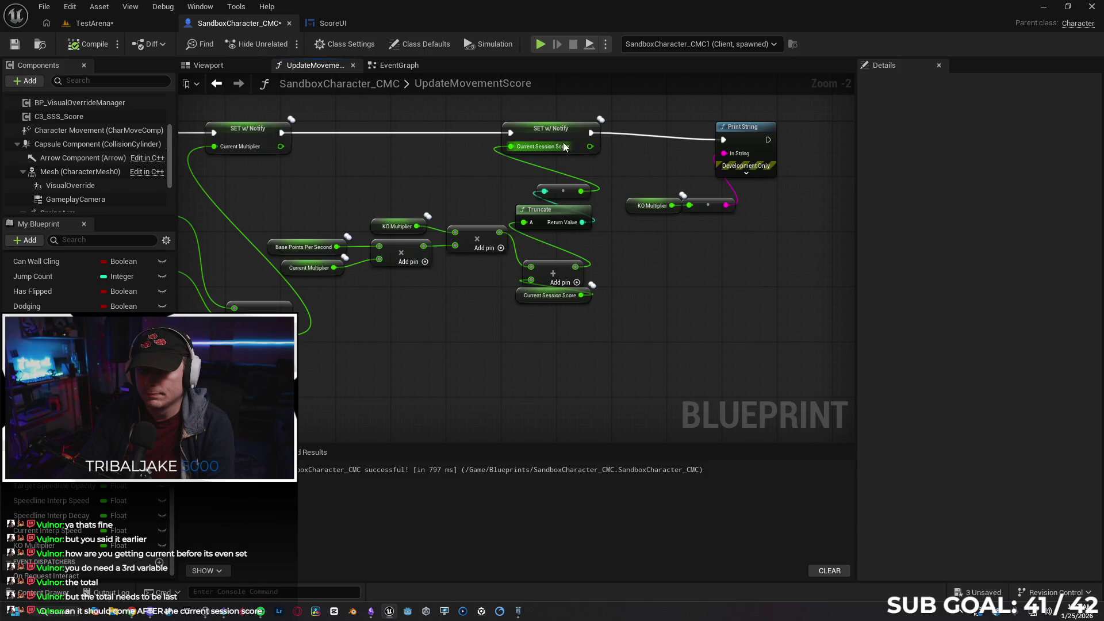
pyautogui.moveTo(564, 147); pyautogui.dragTo(493, 139)
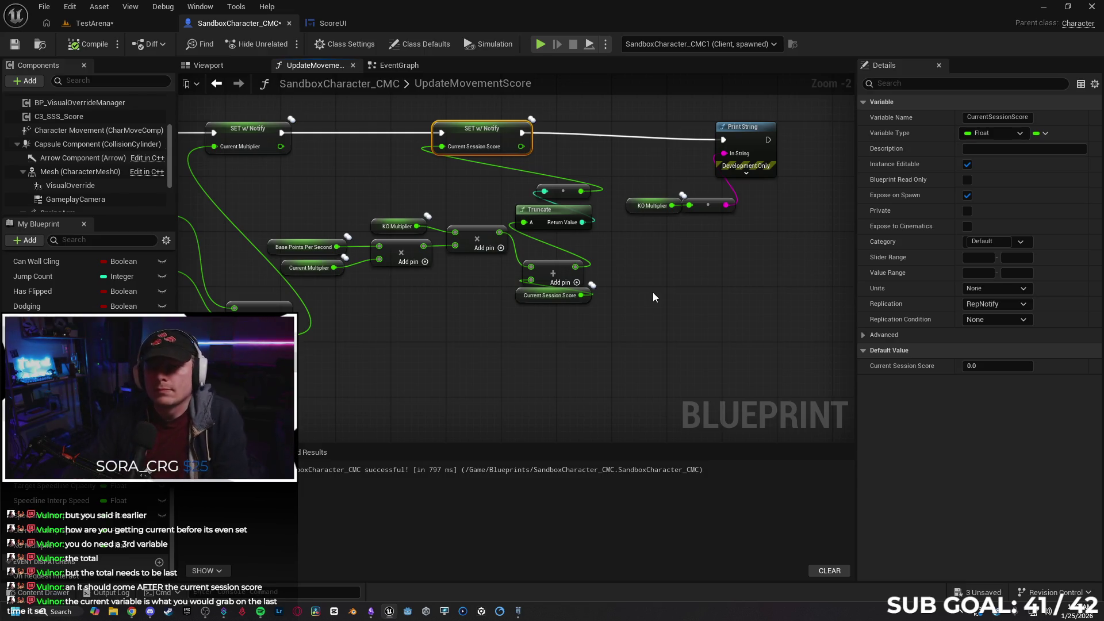
pyautogui.moveTo(552, 328); pyautogui.dragTo(571, 172)
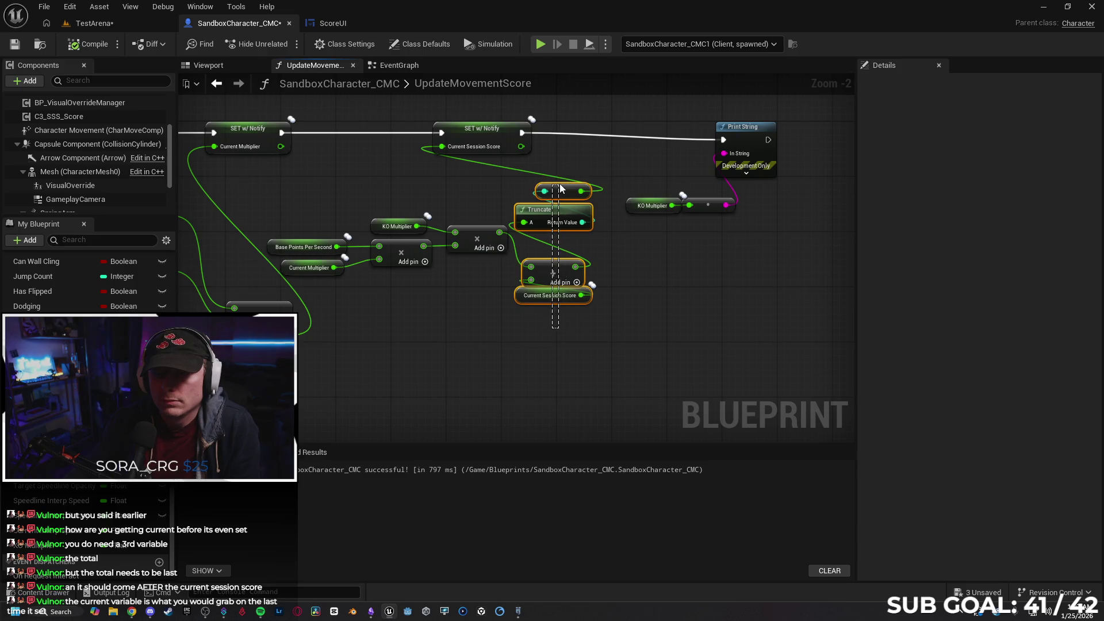
# - Select and delete the KO Multiplier nodes feeding Print String
pyautogui.click(588, 370)
pyautogui.moveTo(778, 278); pyautogui.dragTo(662, 207)
pyautogui.press('Delete')
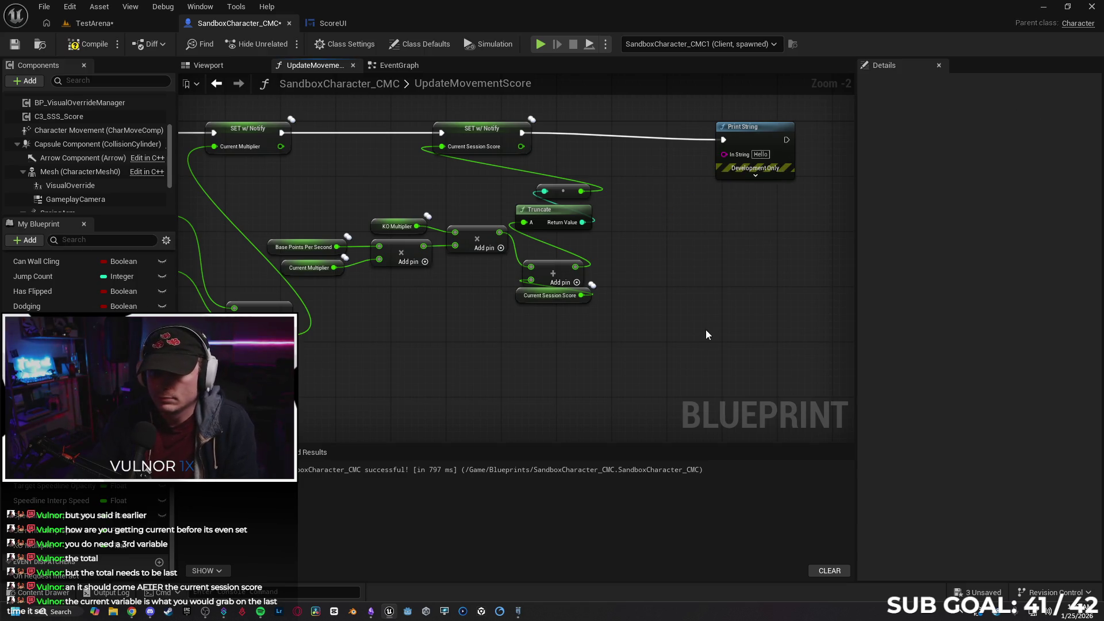
# - Add a Current Session Score getter and wire it into Print String's In String
pyautogui.rightClick(665, 285)
pyautogui.write('cu')
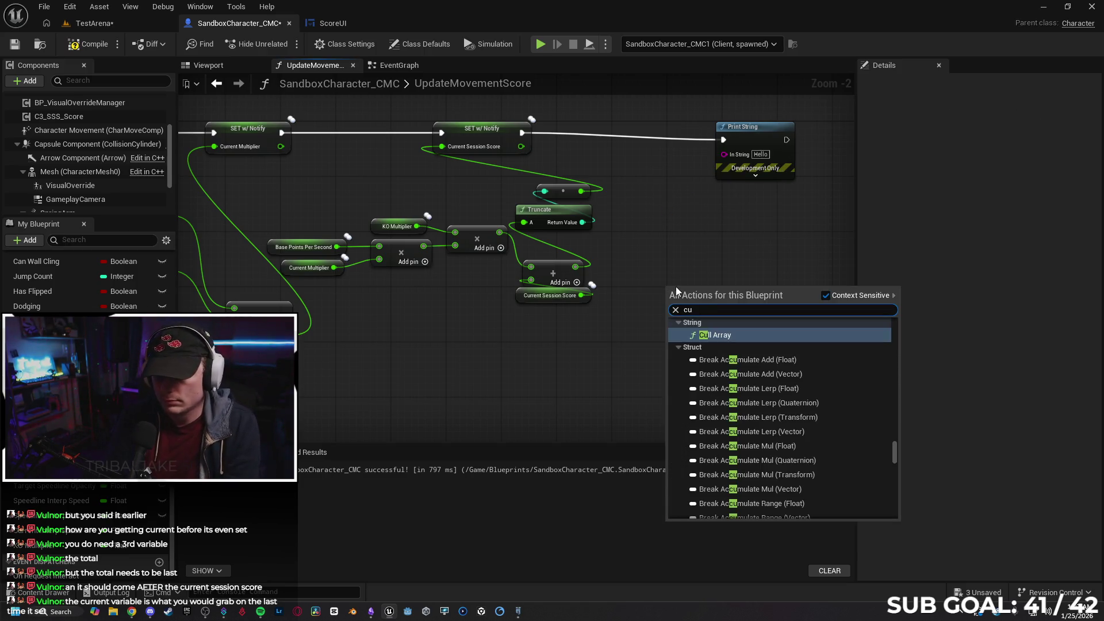
pyautogui.click(534, 384)
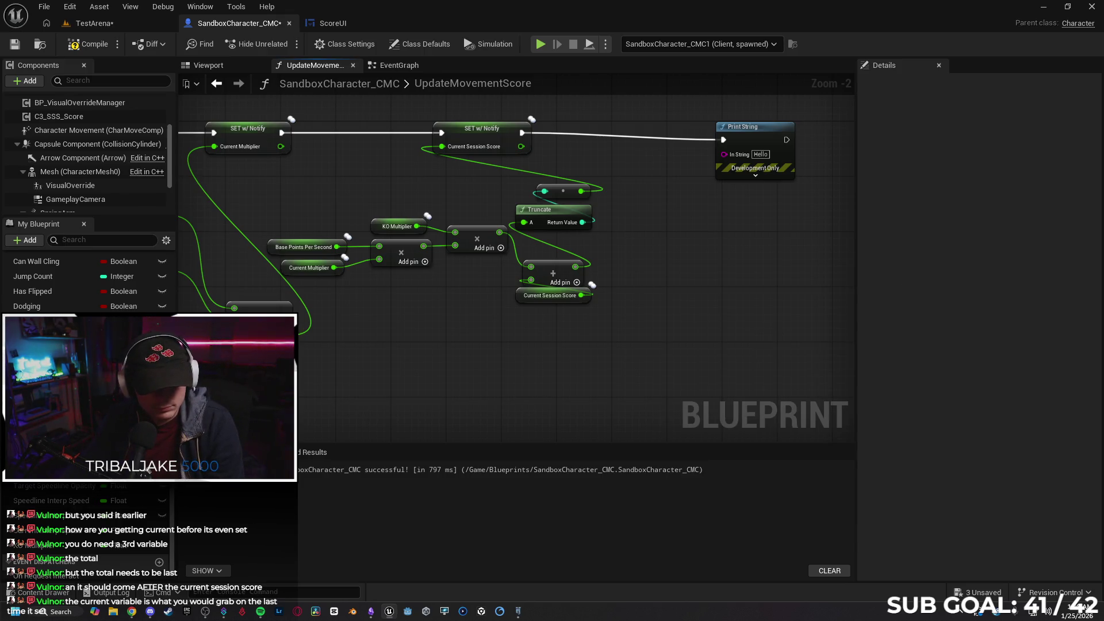
pyautogui.moveTo(46, 426)
pyautogui.mouseDown()
pyautogui.moveTo(677, 250)
pyautogui.moveTo(672, 233)
pyautogui.mouseUp()
pyautogui.click(727, 258)
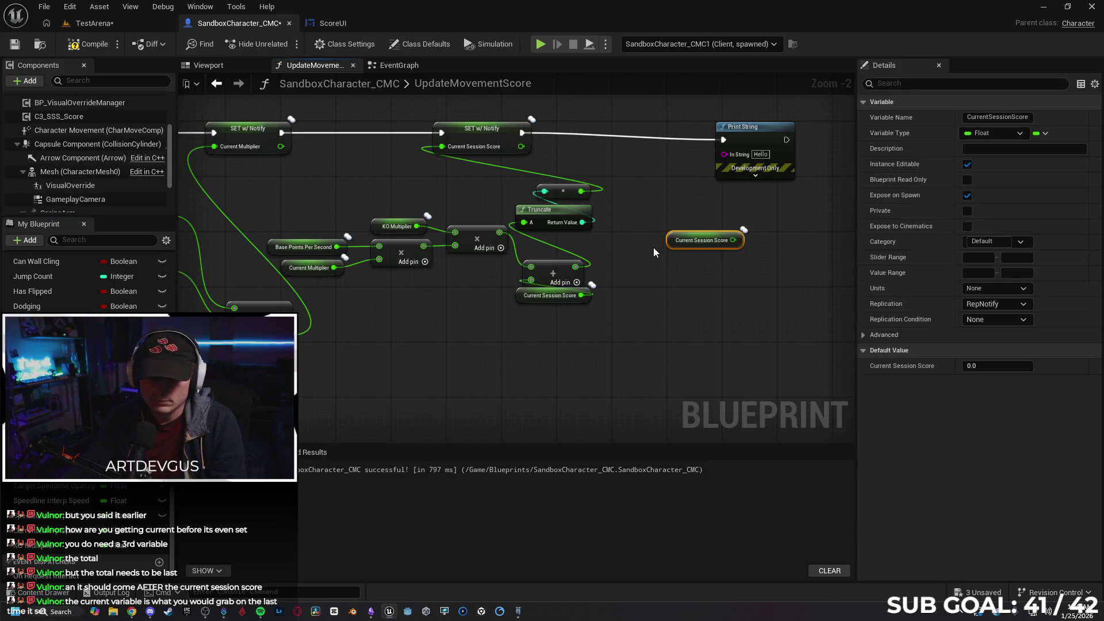
pyautogui.moveTo(733, 239); pyautogui.dragTo(723, 154)
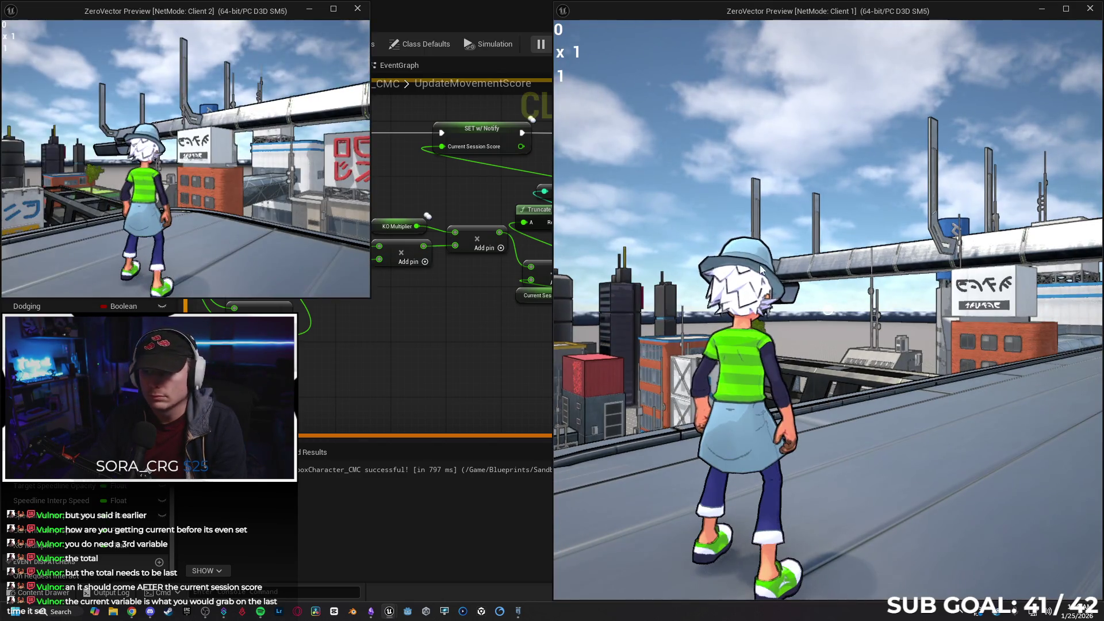
# - Run Client 1 along the rooftop toward the other player and attack their character
pyautogui.press('w')
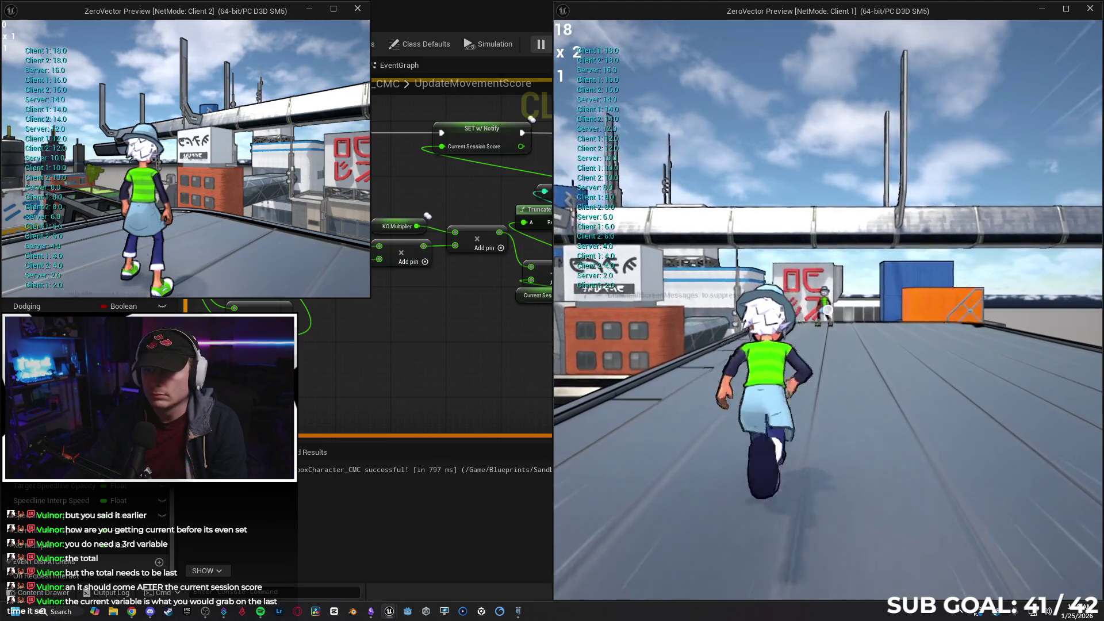
pyautogui.press('w')
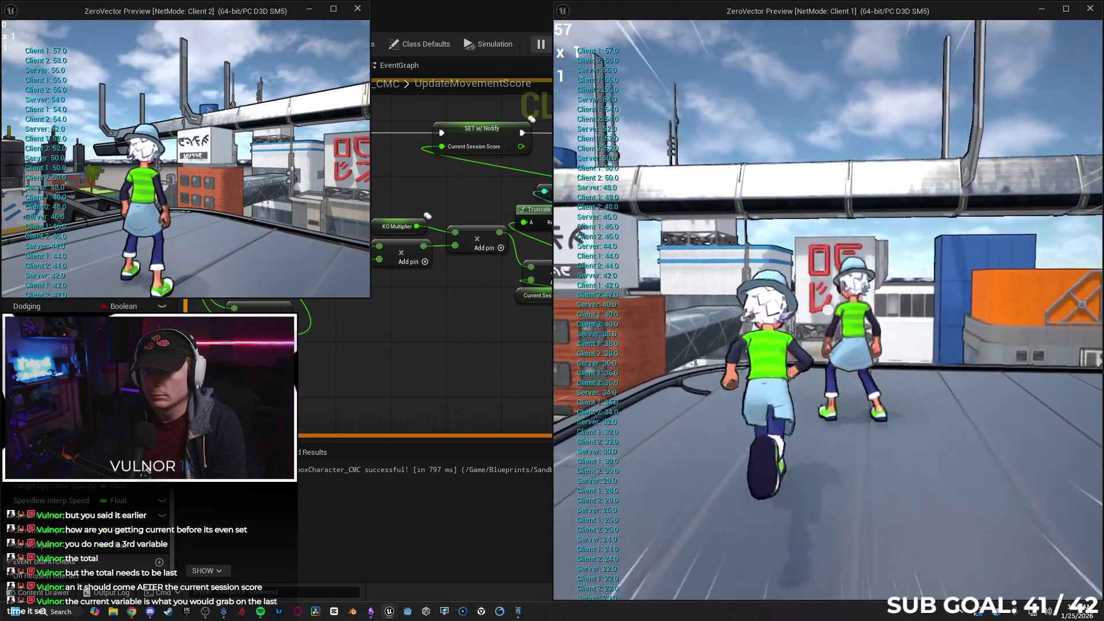
pyautogui.press('w')
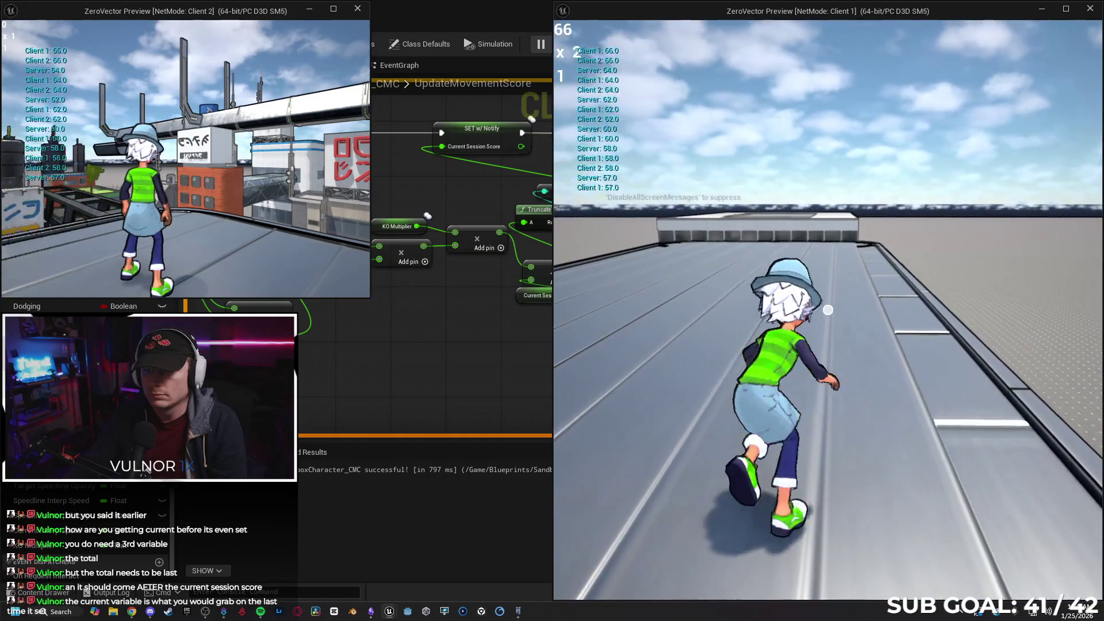
pyautogui.press('w')
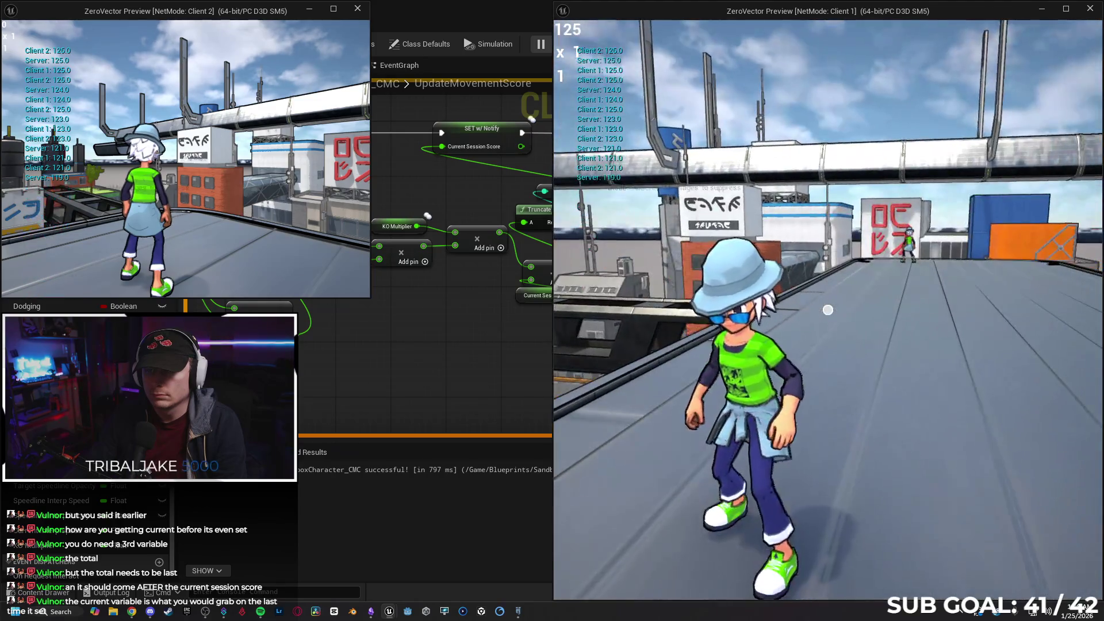
pyautogui.press('w')
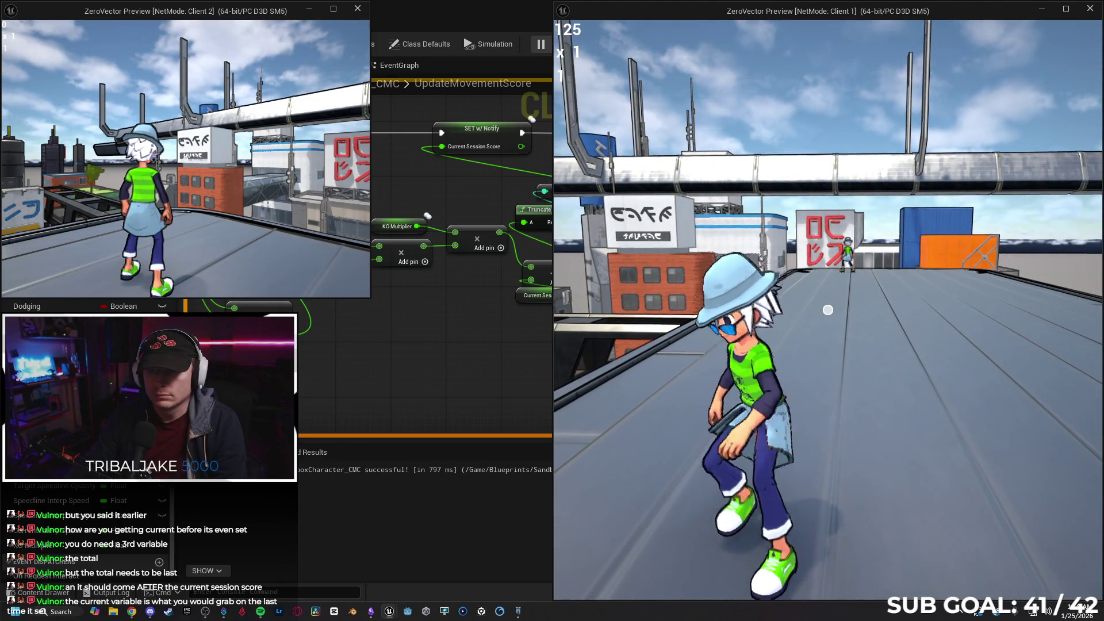
pyautogui.press('w')
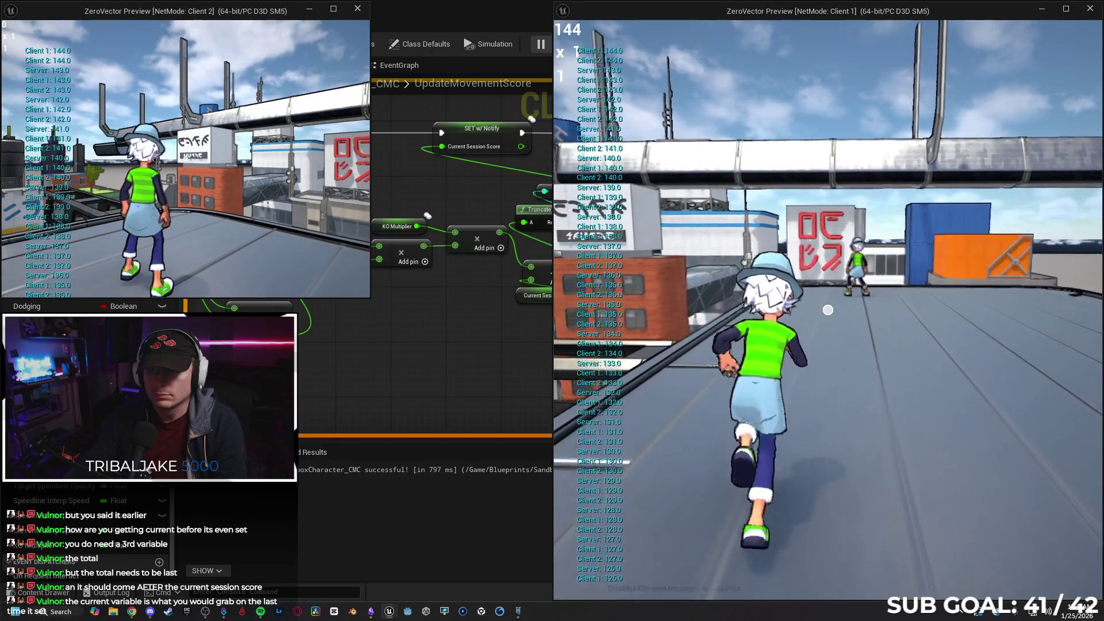
pyautogui.press('w')
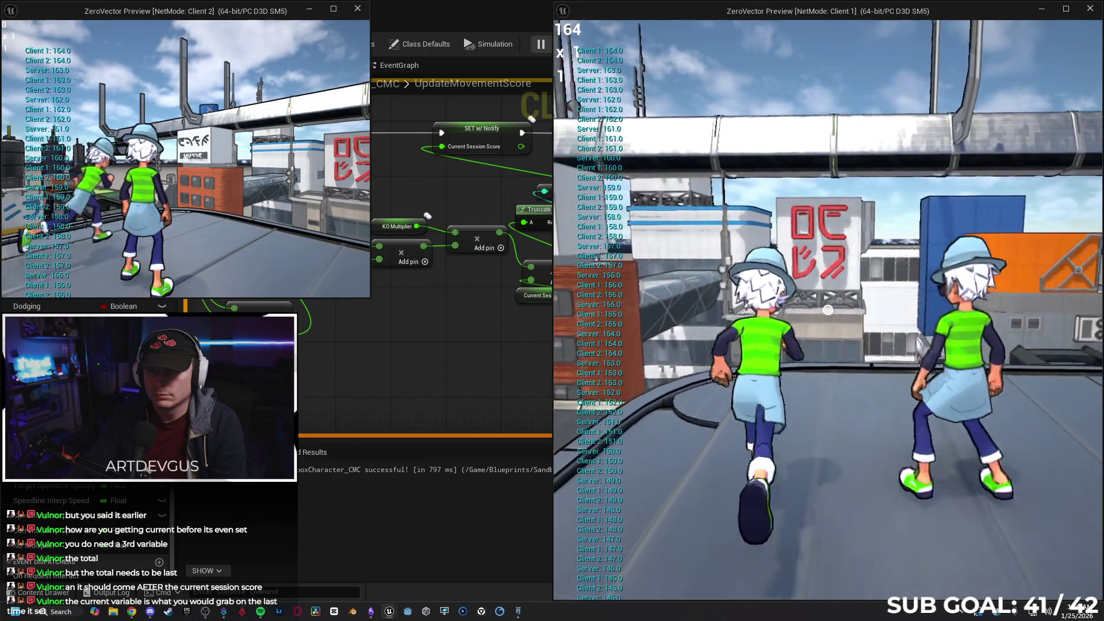
pyautogui.press('w')
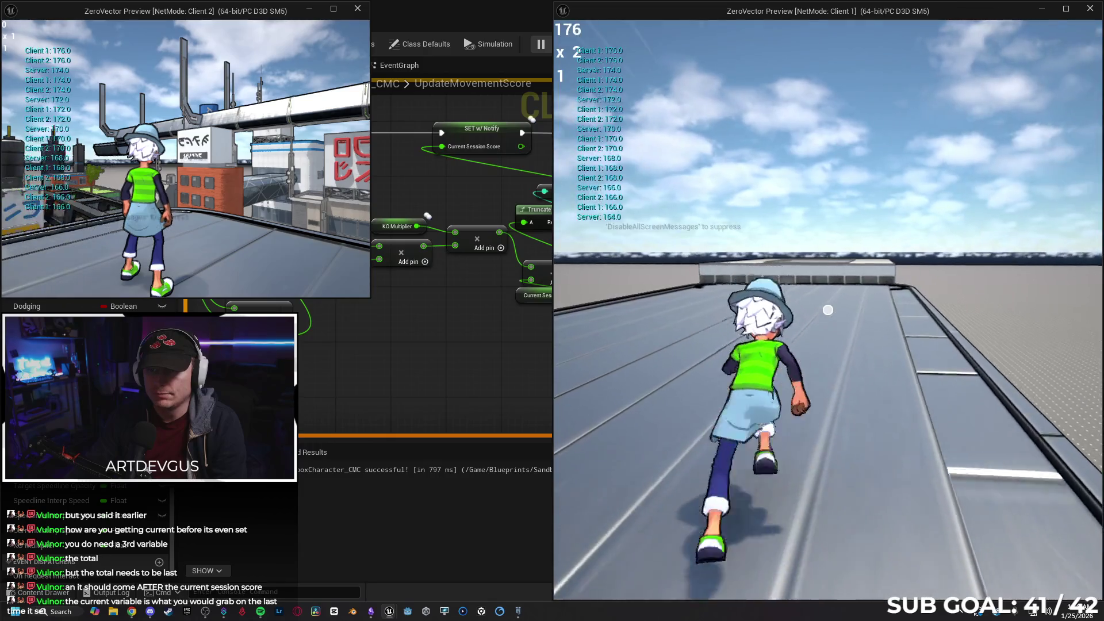
pyautogui.press('w')
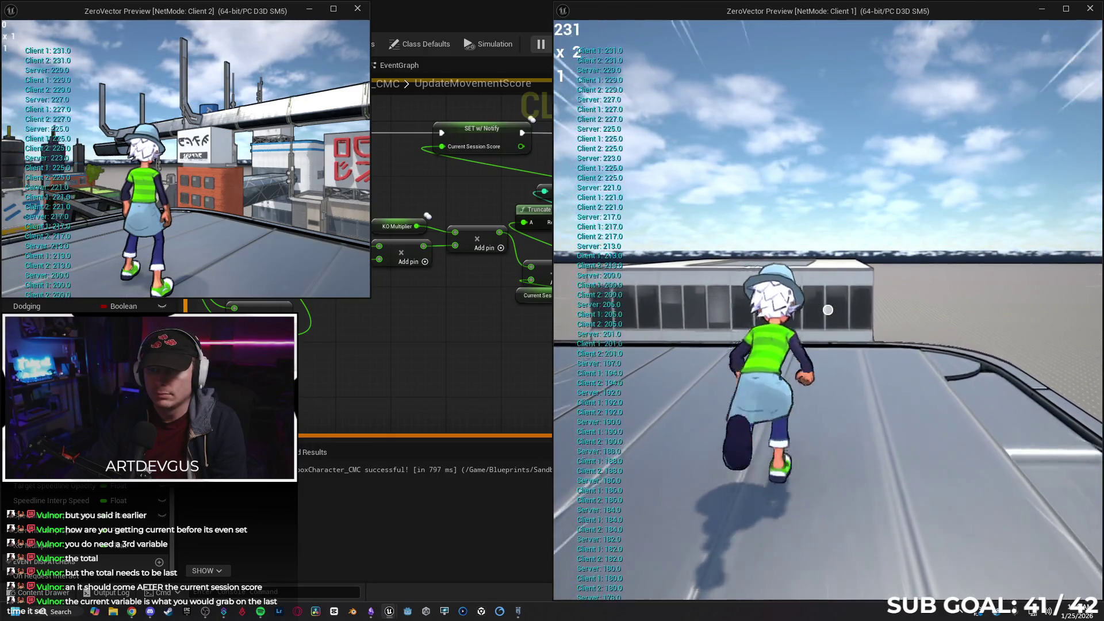
pyautogui.moveTo(828, 310)
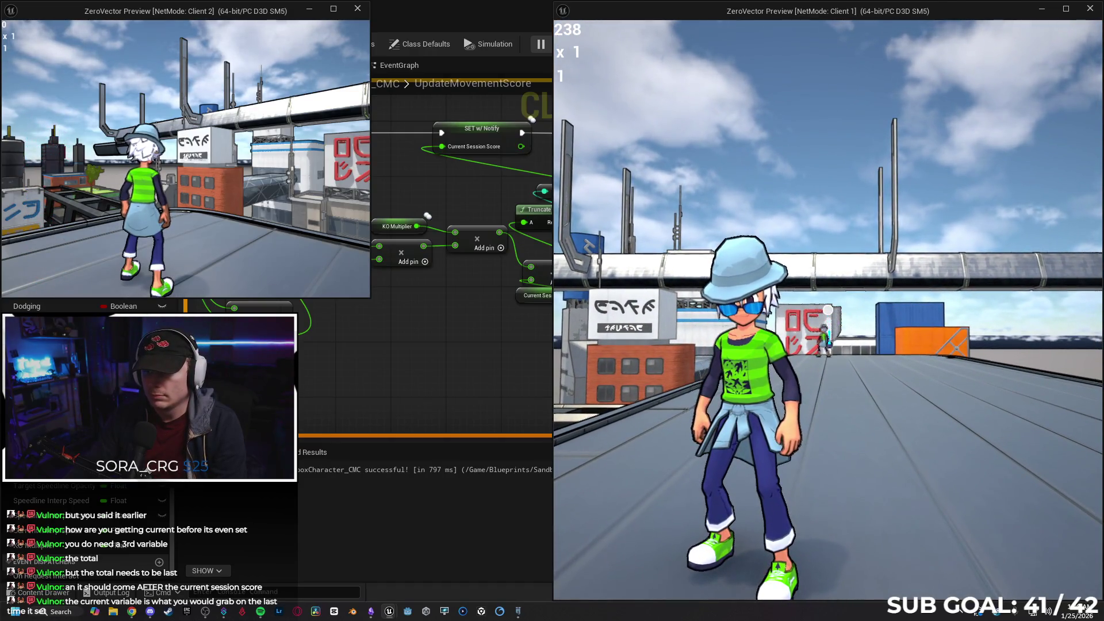
pyautogui.click(828, 310)
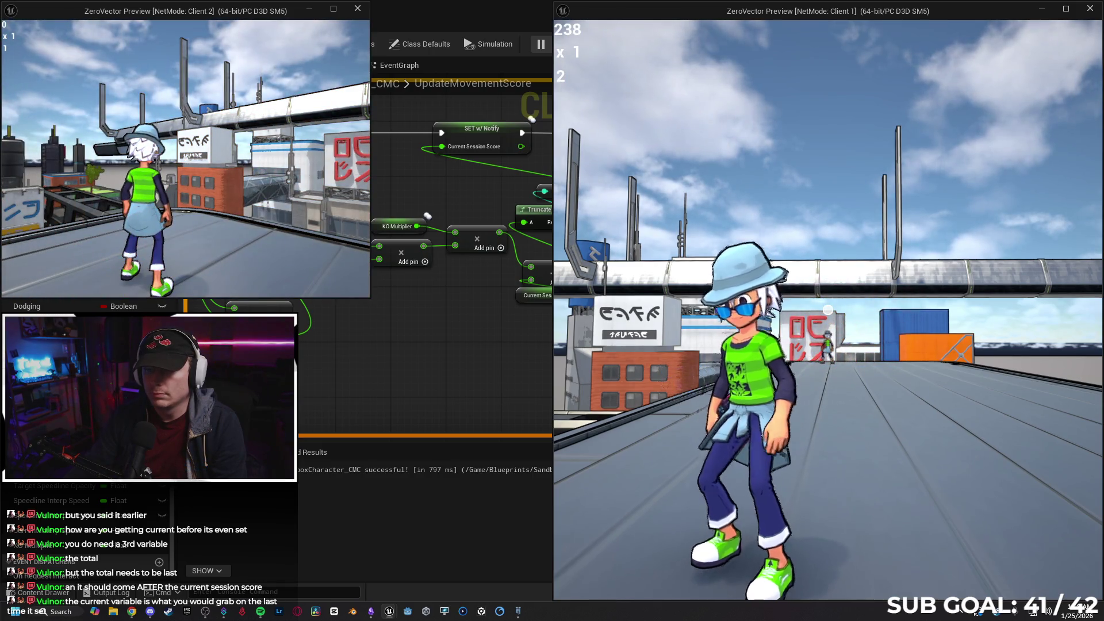
# - Keep Client 1 running until its score reads 406 at x1, then stop Play In Editor
pyautogui.press('w')
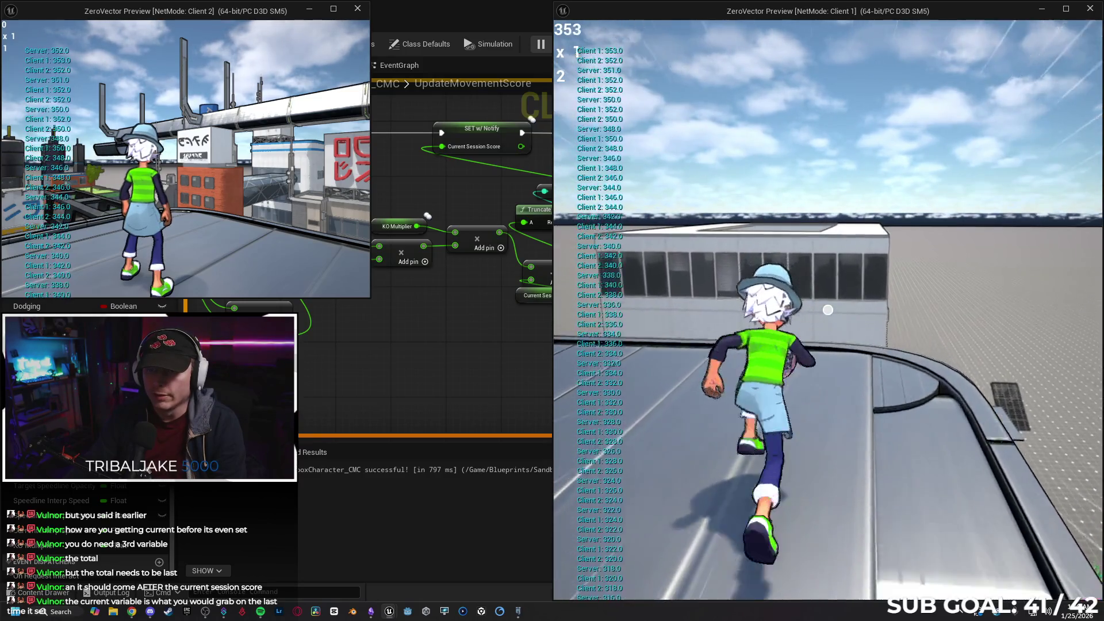
pyautogui.press('super')
pyautogui.press('super')
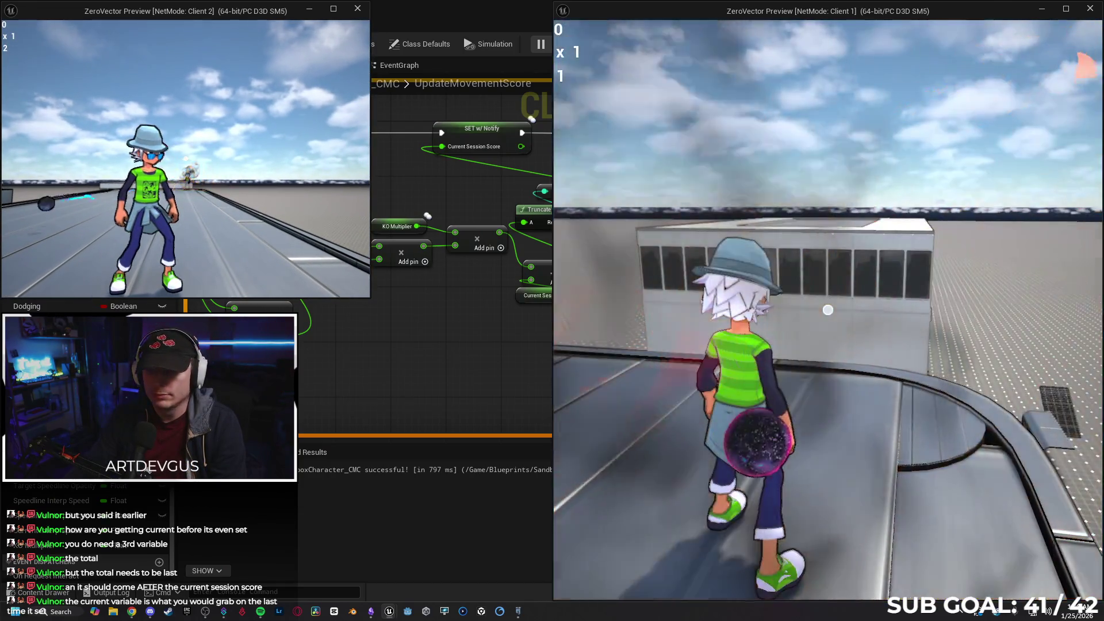
pyautogui.press('super')
pyautogui.click(776, 273)
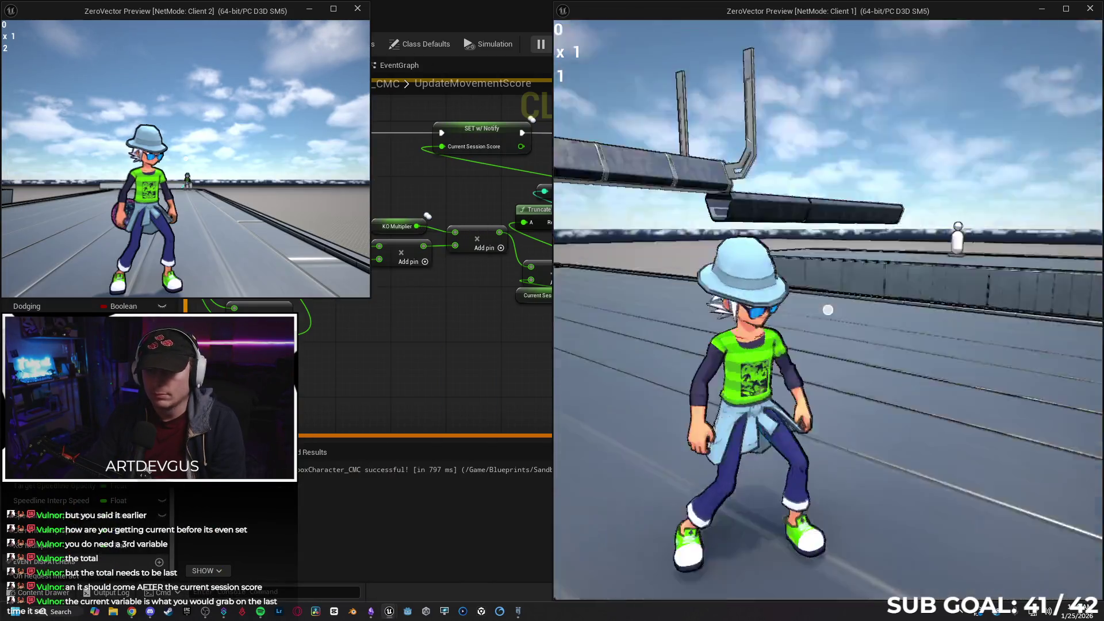
pyautogui.press('w')
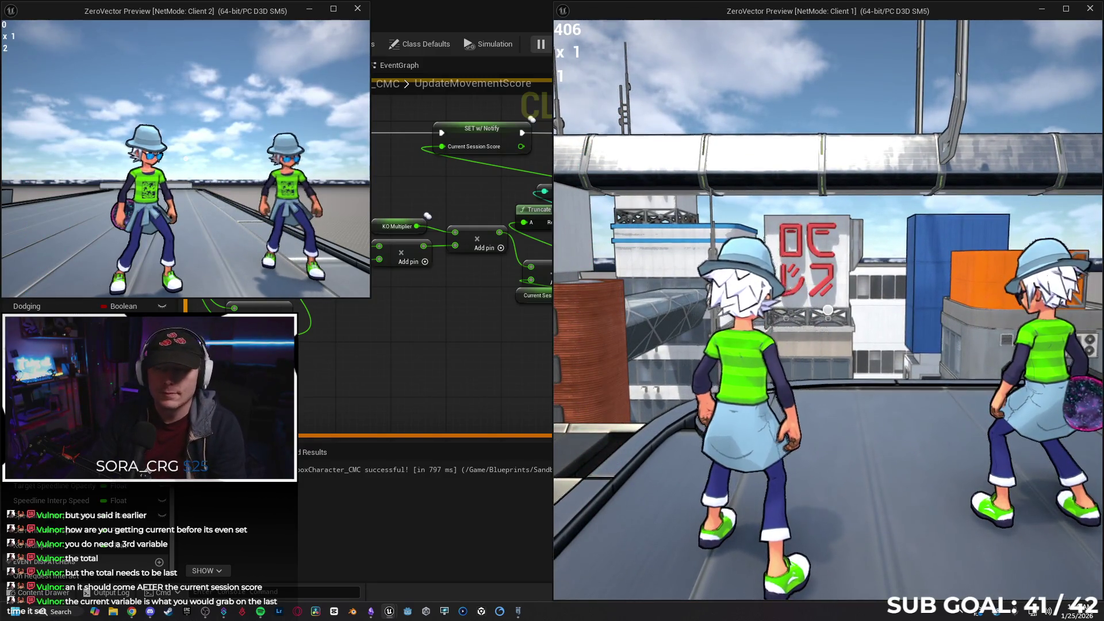
pyautogui.press('Escape')
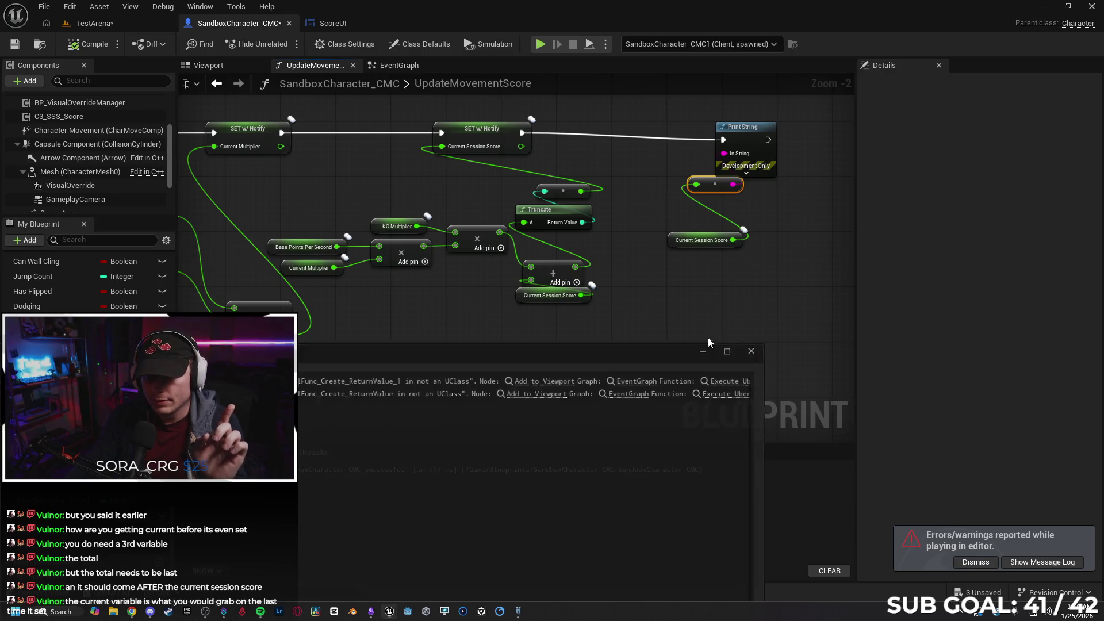
# - Delete KO Multiplier, feed Base Points × Current Multiplier straight into the Add, and replay with two clients
pyautogui.click(753, 350)
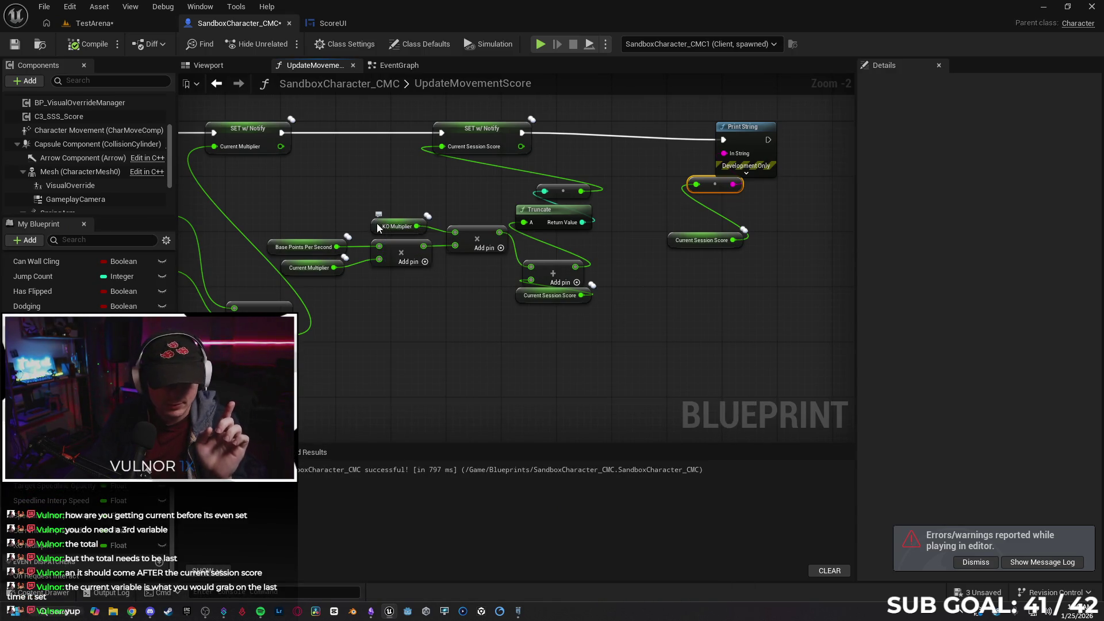
pyautogui.click(377, 224)
pyautogui.press('Delete')
pyautogui.press('Delete')
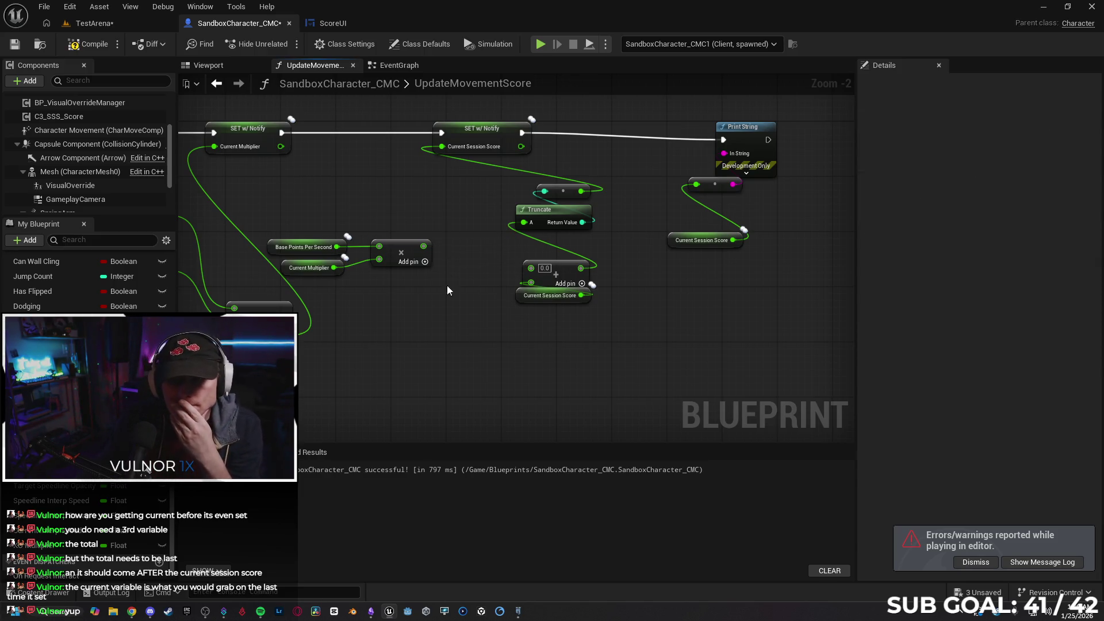
pyautogui.moveTo(423, 247); pyautogui.dragTo(531, 267)
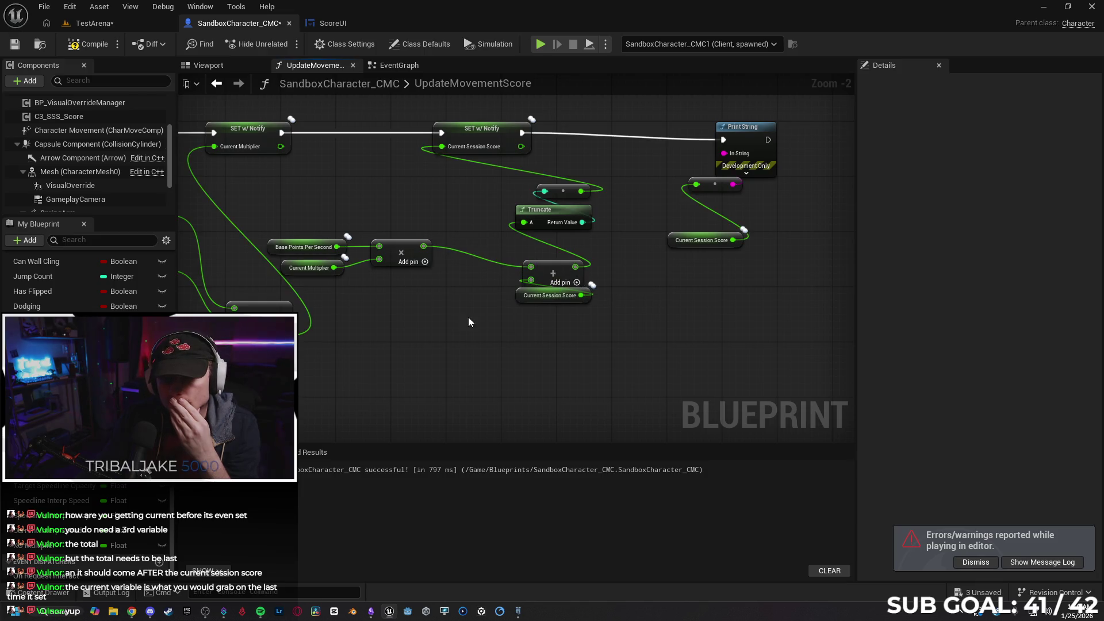
pyautogui.moveTo(300, 216)
pyautogui.mouseDown()
pyautogui.moveTo(392, 276)
pyautogui.moveTo(464, 268)
pyautogui.mouseUp()
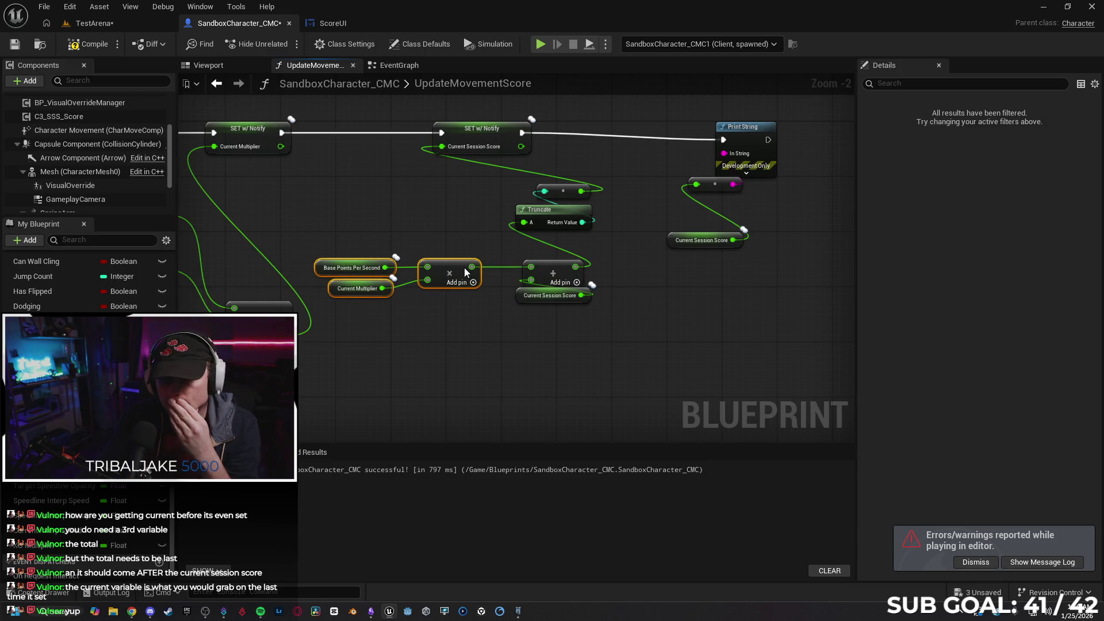
pyautogui.click(513, 353)
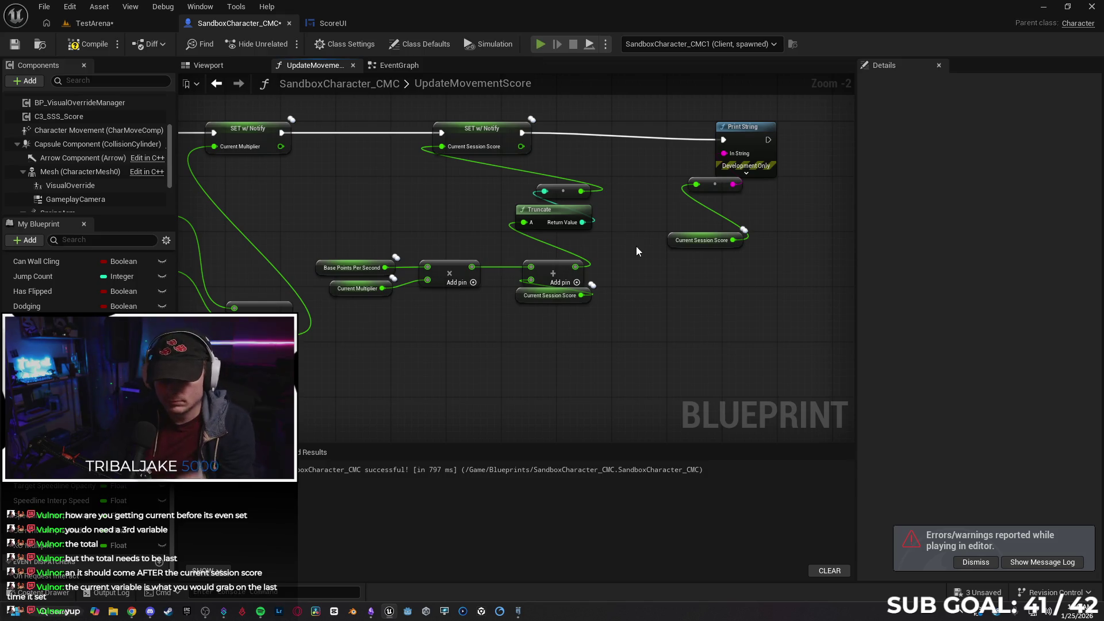
pyautogui.hotkey('alt', 'p')
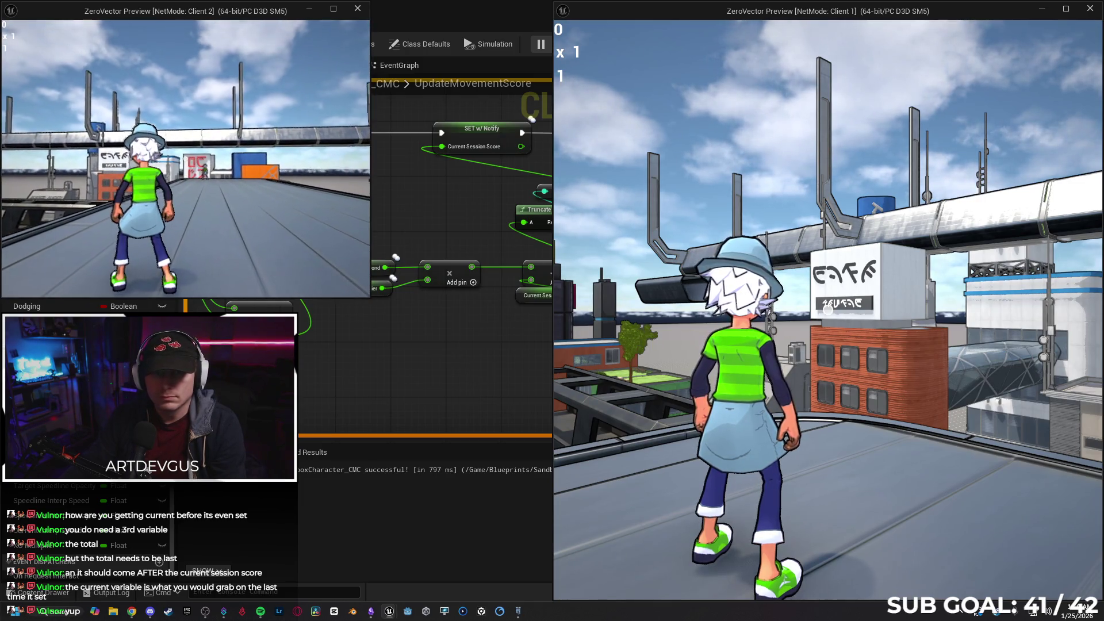
# - Move and jump Client 2 around until printed scores pass 150, then stop Play In Editor
pyautogui.press('w')
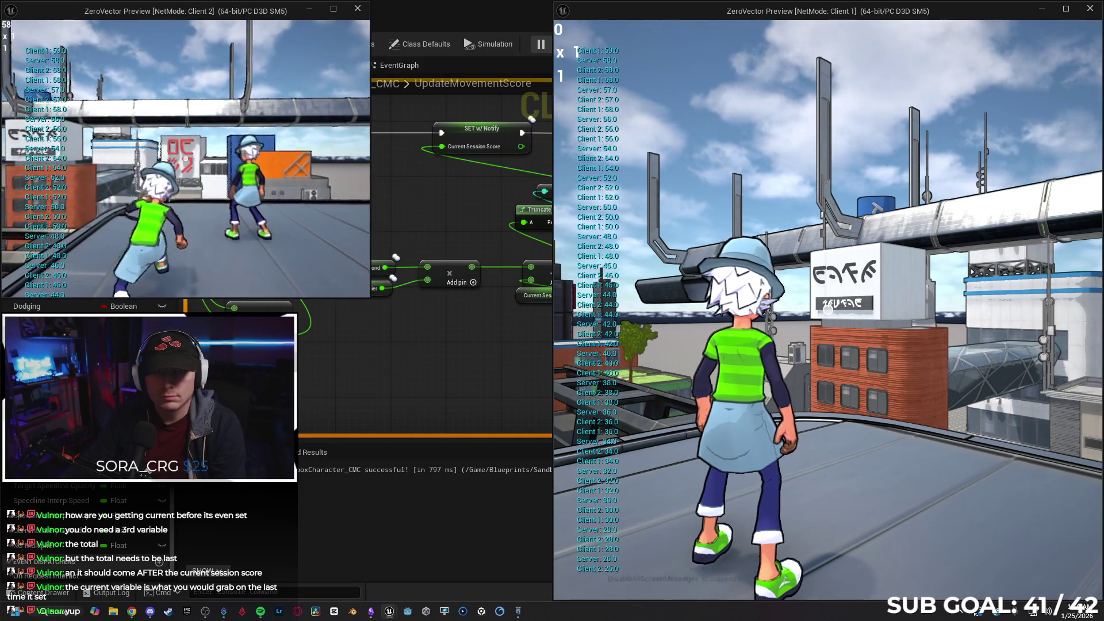
pyautogui.press('shift')
pyautogui.press('ctrl')
pyautogui.press('space')
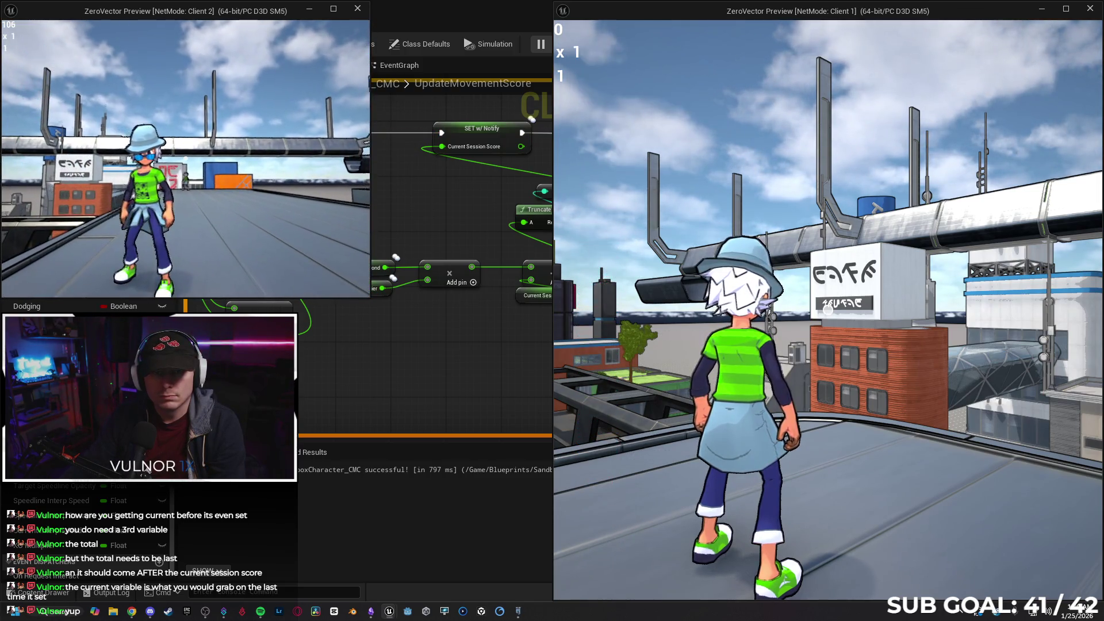
pyautogui.press('w')
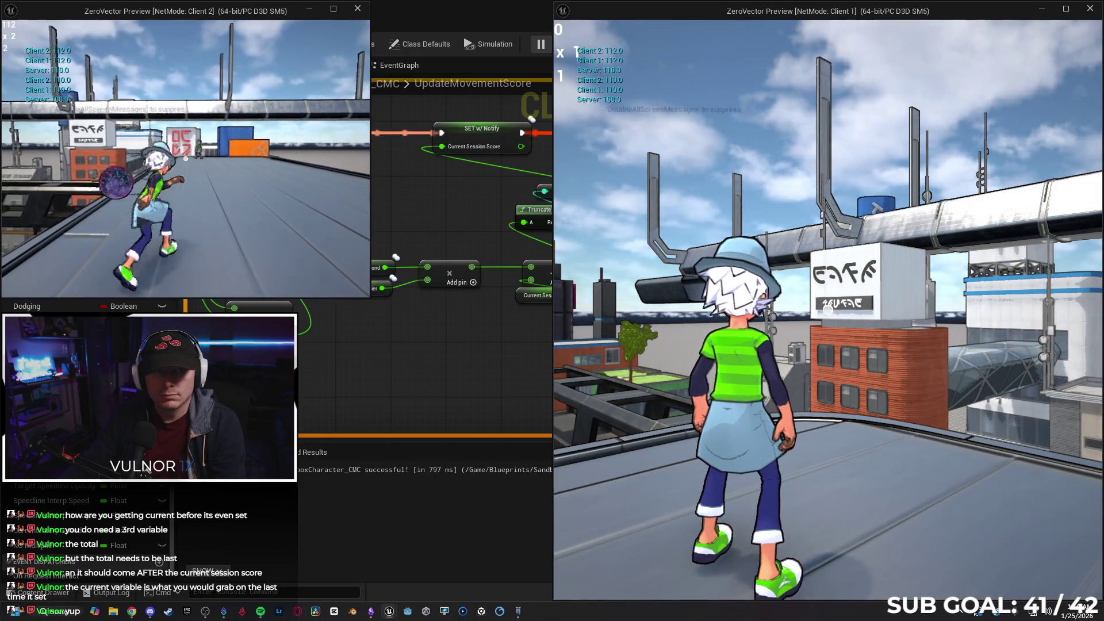
pyautogui.press('c')
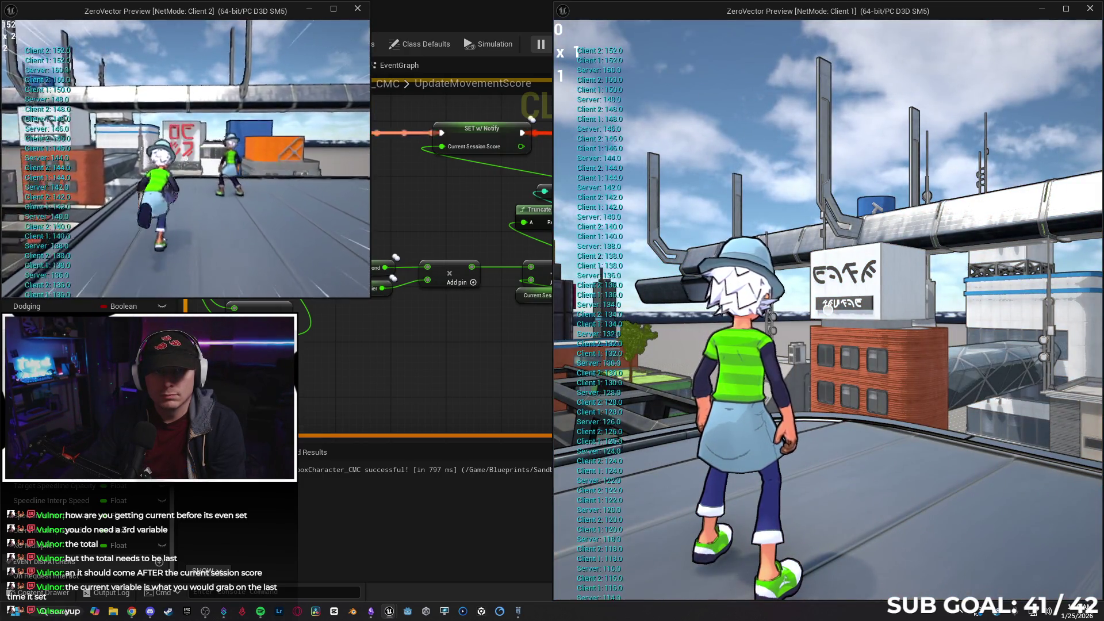
pyautogui.press('Escape')
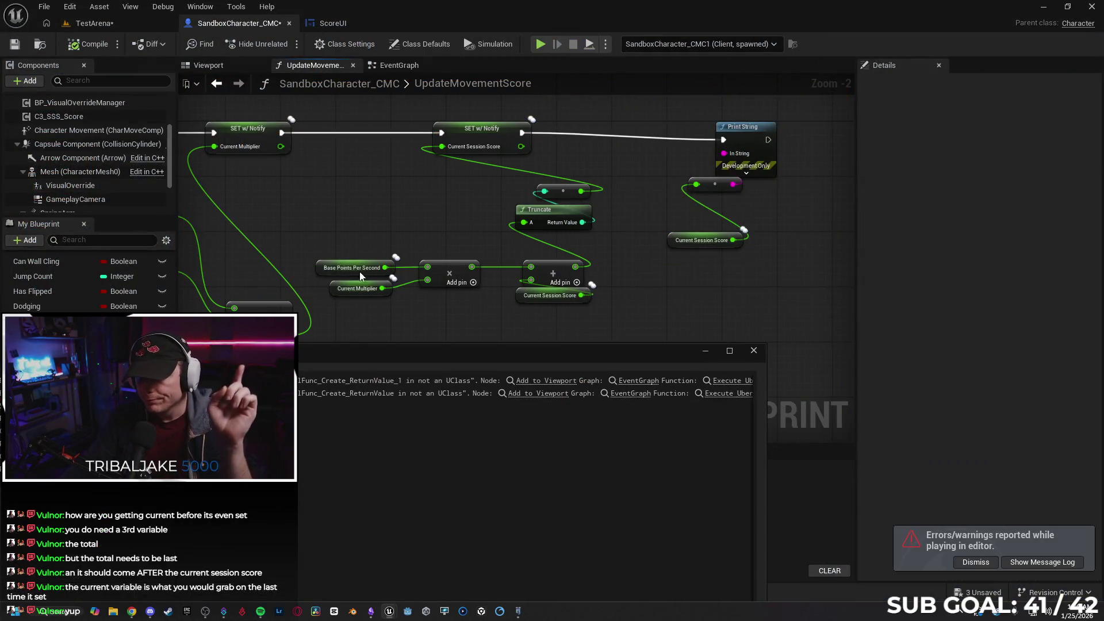
# - Multiply the Add result by a KO Multiplier getter before Truncate, then launch a two-client playtest
pyautogui.click(753, 350)
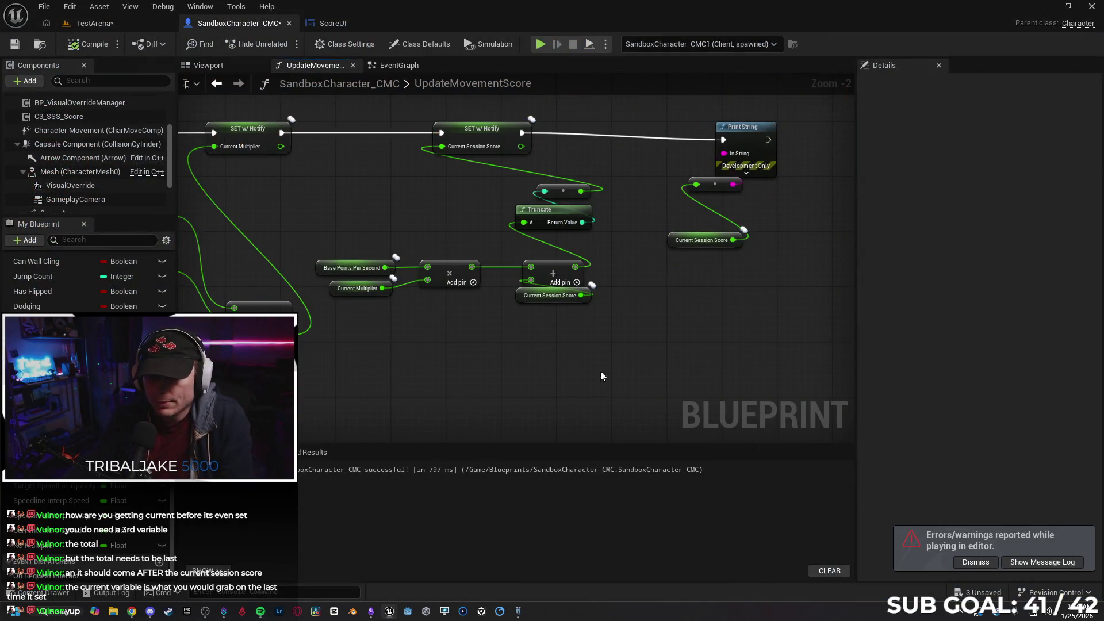
pyautogui.moveTo(609, 351)
pyautogui.mouseDown()
pyautogui.moveTo(559, 356)
pyautogui.moveTo(472, 277)
pyautogui.mouseUp()
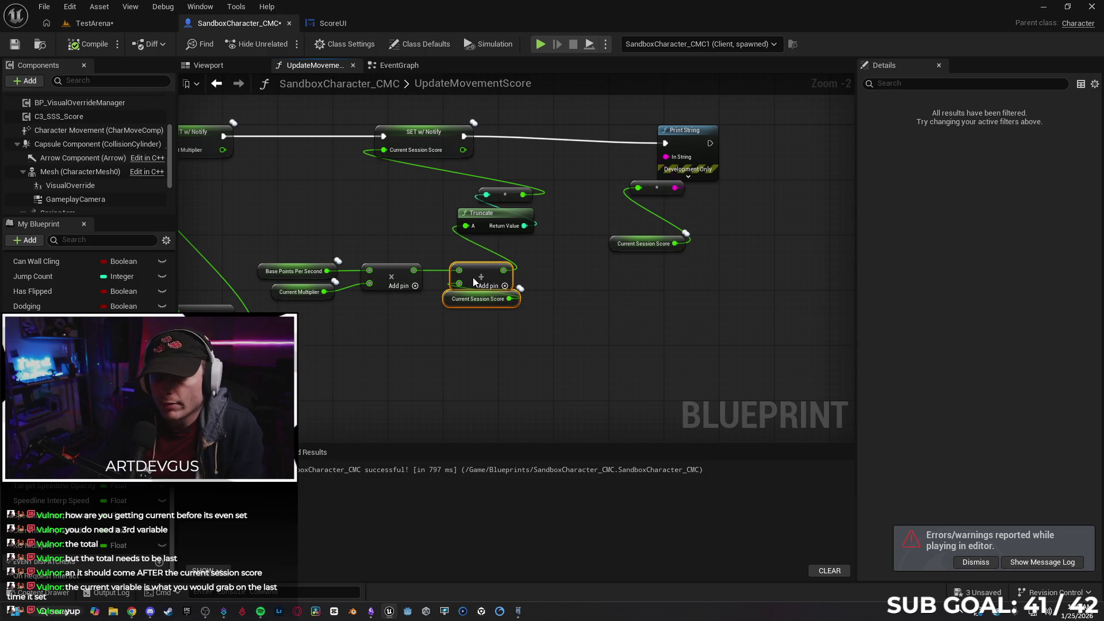
pyautogui.click(566, 310)
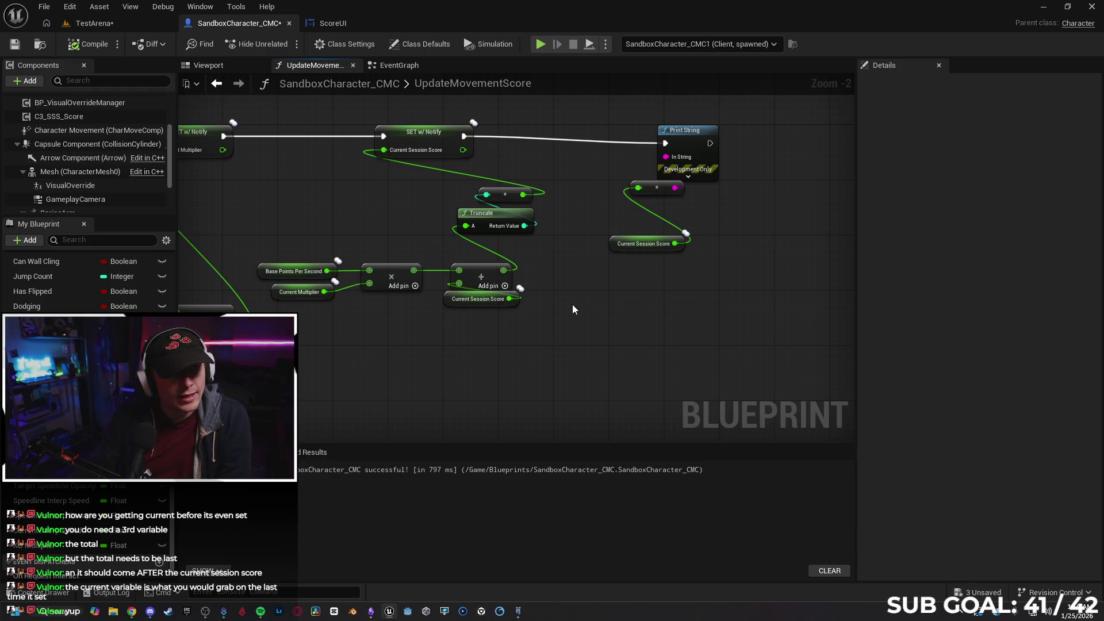
pyautogui.moveTo(502, 271); pyautogui.dragTo(549, 271)
pyautogui.write('multi')
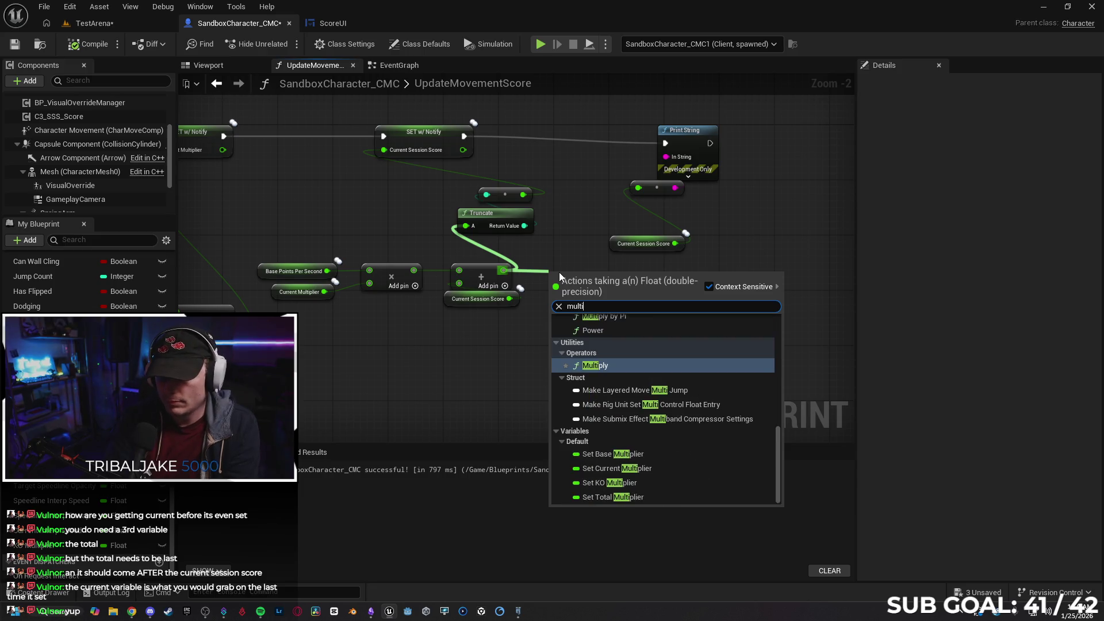
pyautogui.press('Return')
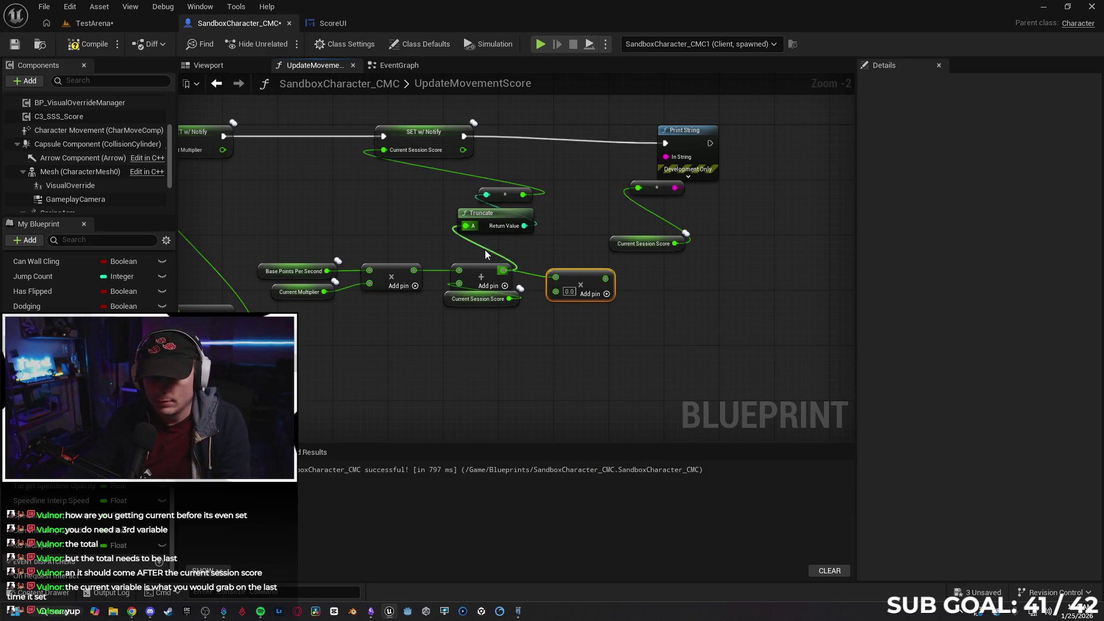
pyautogui.keyDown('alt'); pyautogui.click(484, 251); pyautogui.keyUp('alt')
pyautogui.moveTo(81, 551)
pyautogui.mouseDown()
pyautogui.moveTo(461, 342)
pyautogui.moveTo(491, 354)
pyautogui.moveTo(465, 367)
pyautogui.moveTo(556, 292)
pyautogui.moveTo(467, 227)
pyautogui.mouseUp()
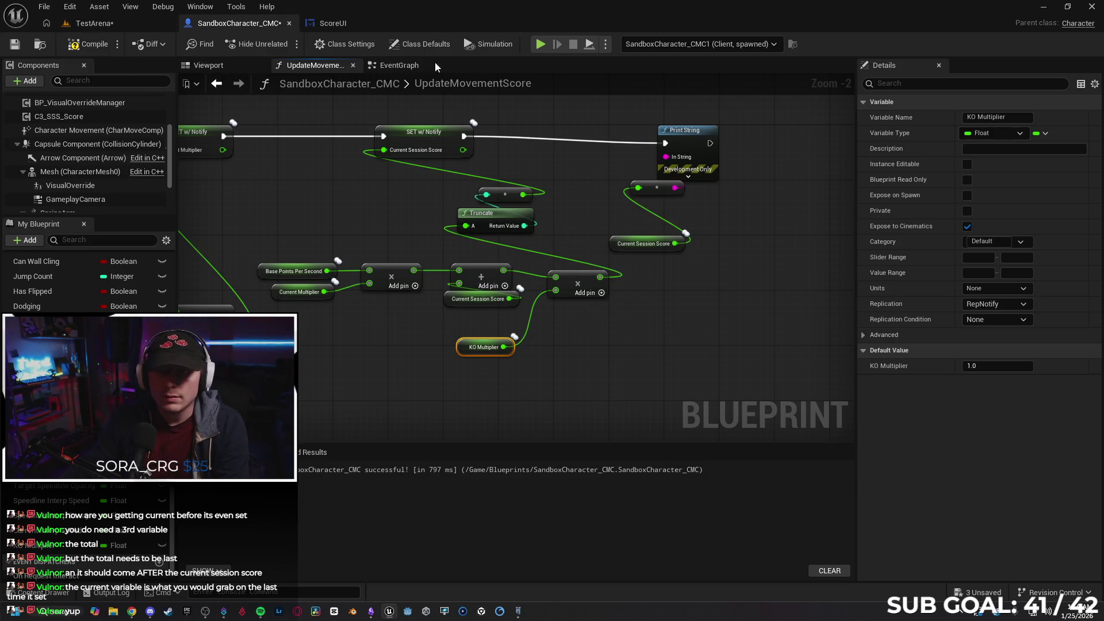
pyautogui.click(540, 44)
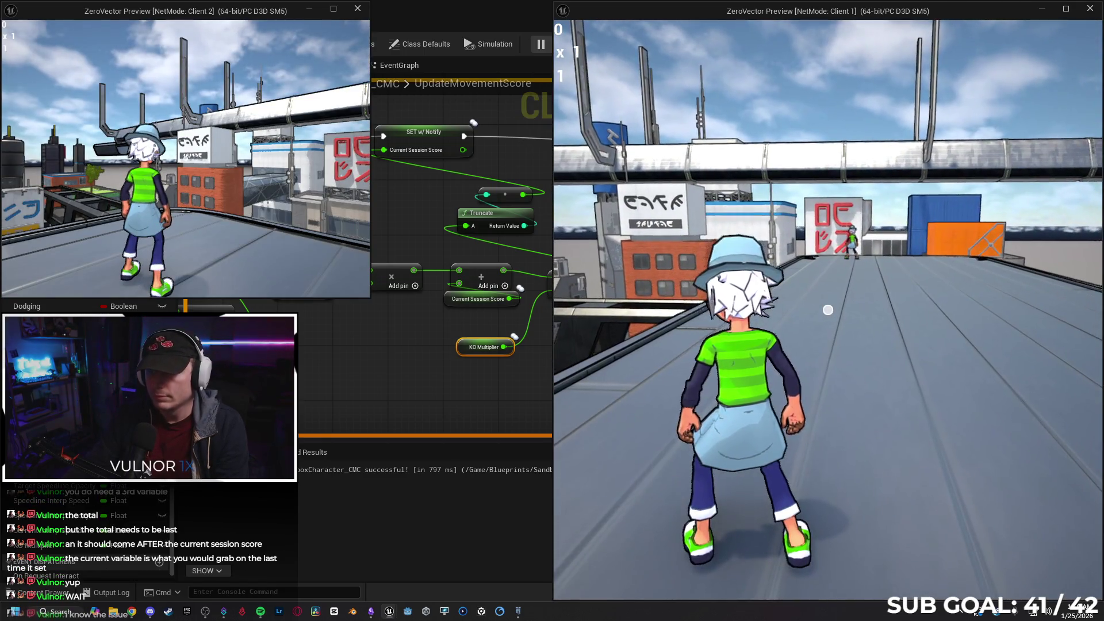
# - Run Client 1 down the rooftop until its doubled score passes 220, then stop Play In Editor
pyautogui.press('w')
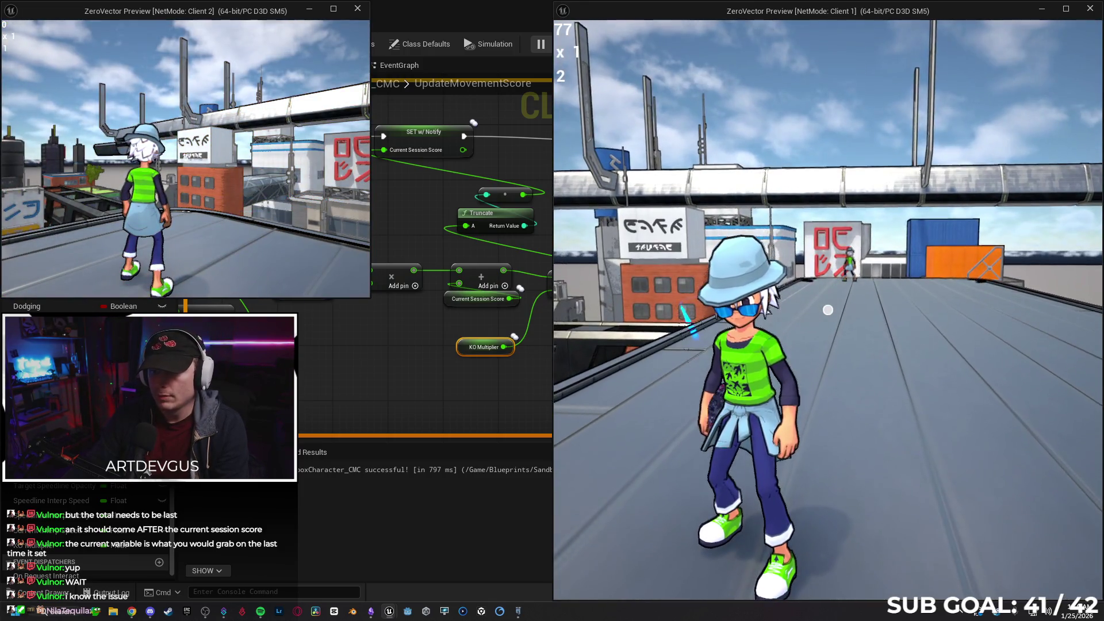
pyautogui.press('w')
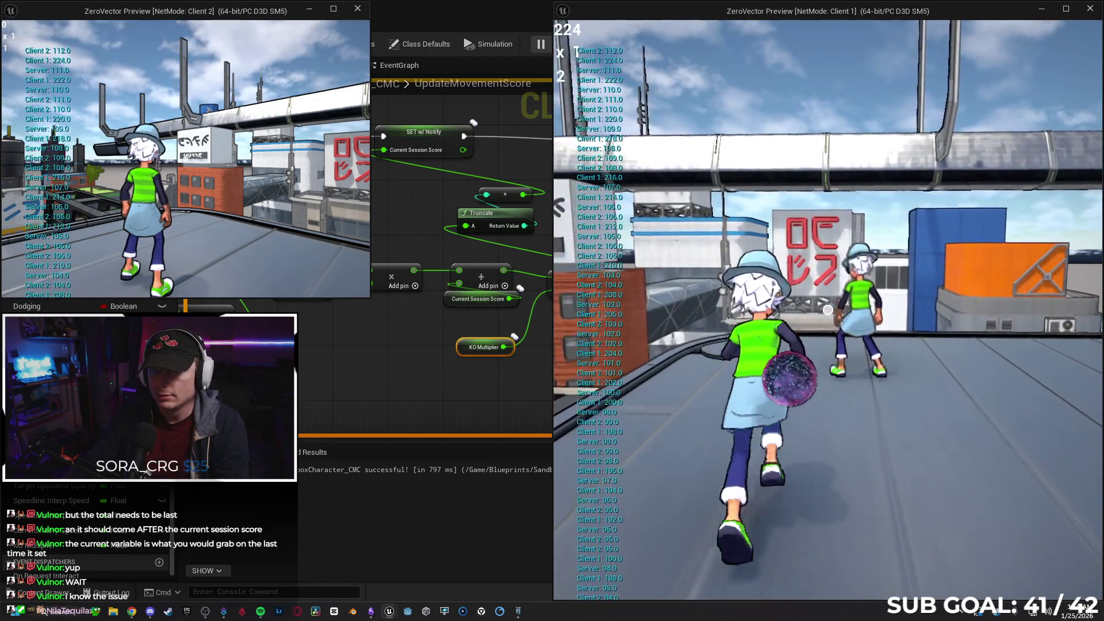
pyautogui.press('Escape')
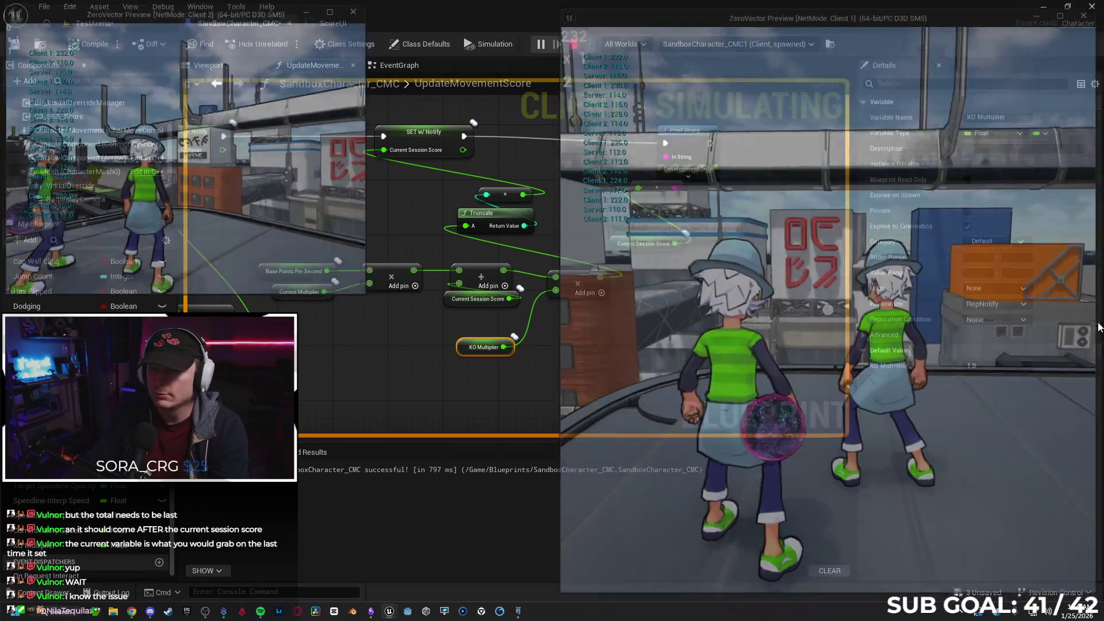
pyautogui.click(754, 350)
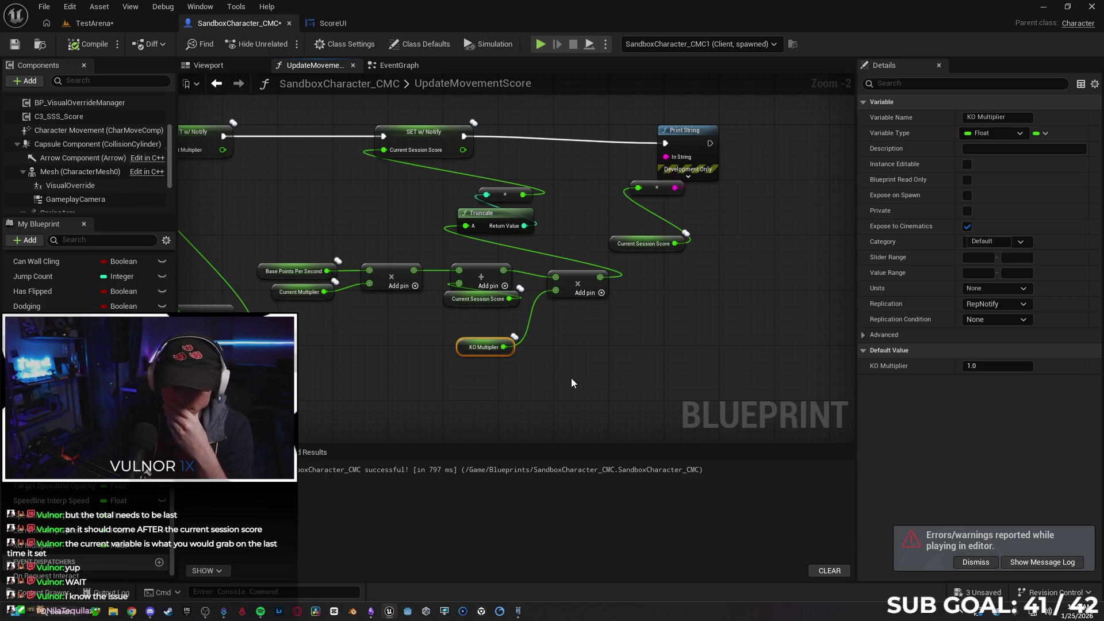
pyautogui.click(537, 373)
pyautogui.click(475, 353)
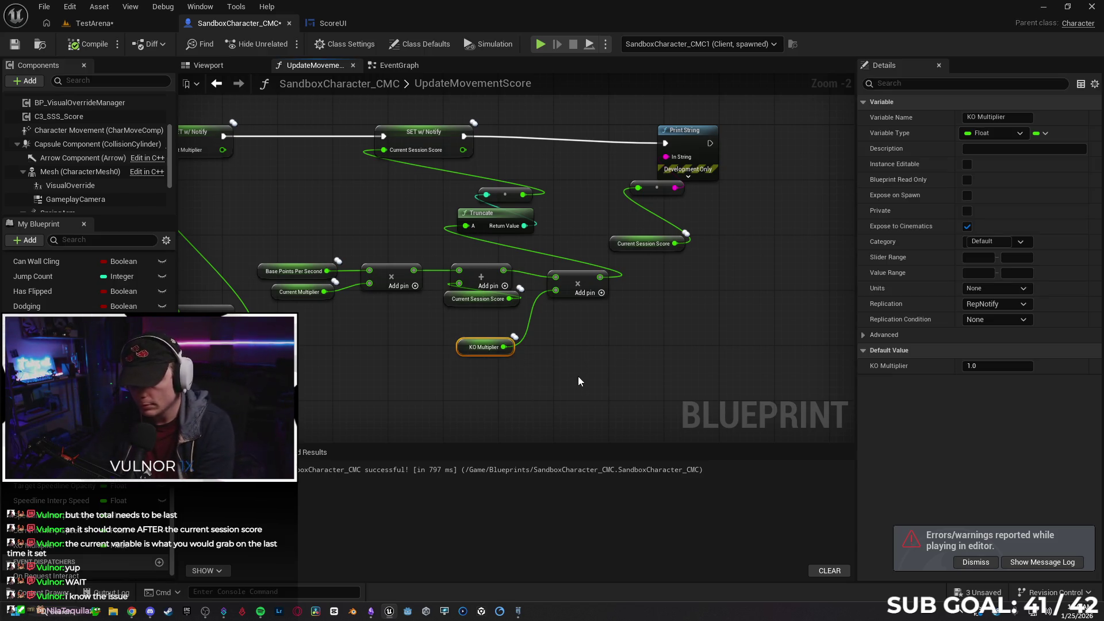
pyautogui.press('Delete')
pyautogui.click(580, 281)
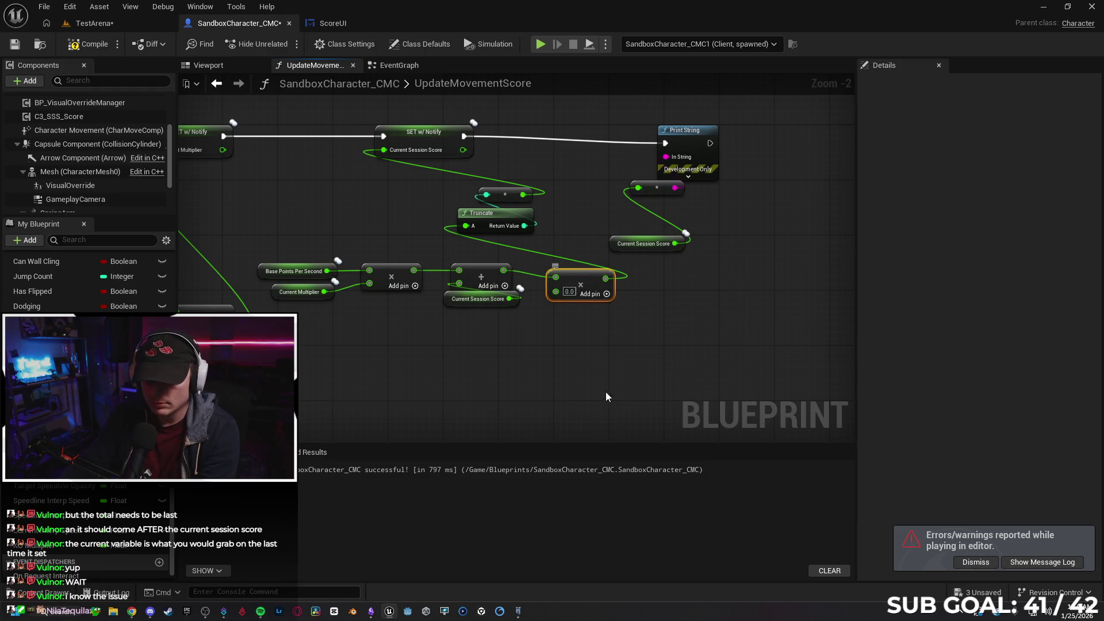
pyautogui.press('Delete')
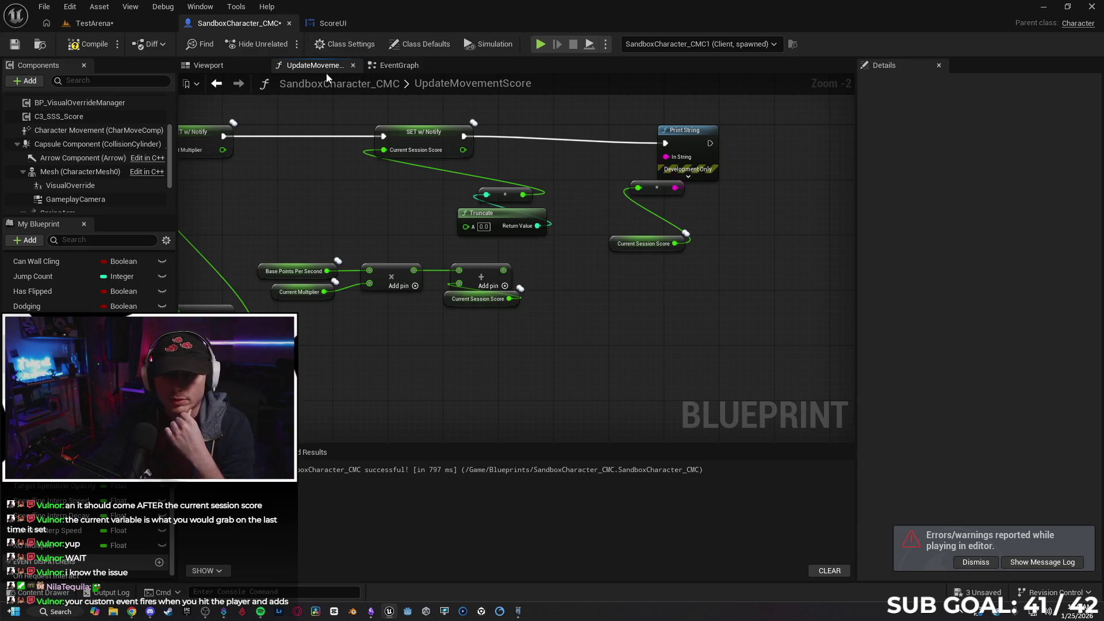
pyautogui.click(399, 65)
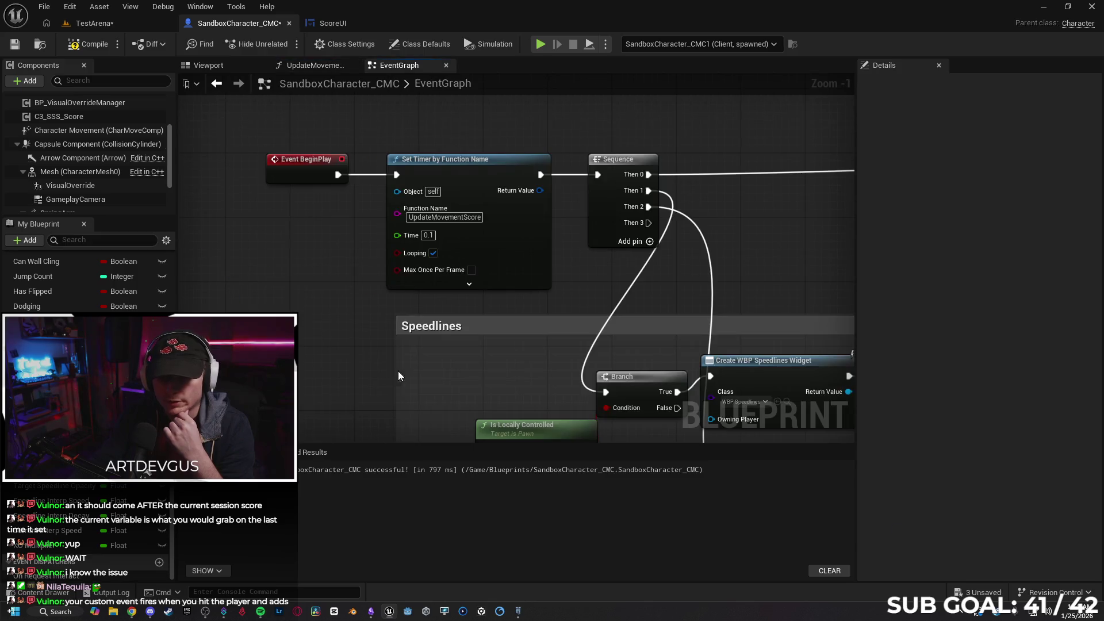
pyautogui.scroll(-8, 354, 313)
pyautogui.moveTo(327, 306)
pyautogui.mouseDown()
pyautogui.moveTo(305, 99)
pyautogui.moveTo(409, 107)
pyautogui.moveTo(344, 358)
pyautogui.moveTo(502, 194)
pyautogui.mouseUp()
pyautogui.scroll(5, 603, 238)
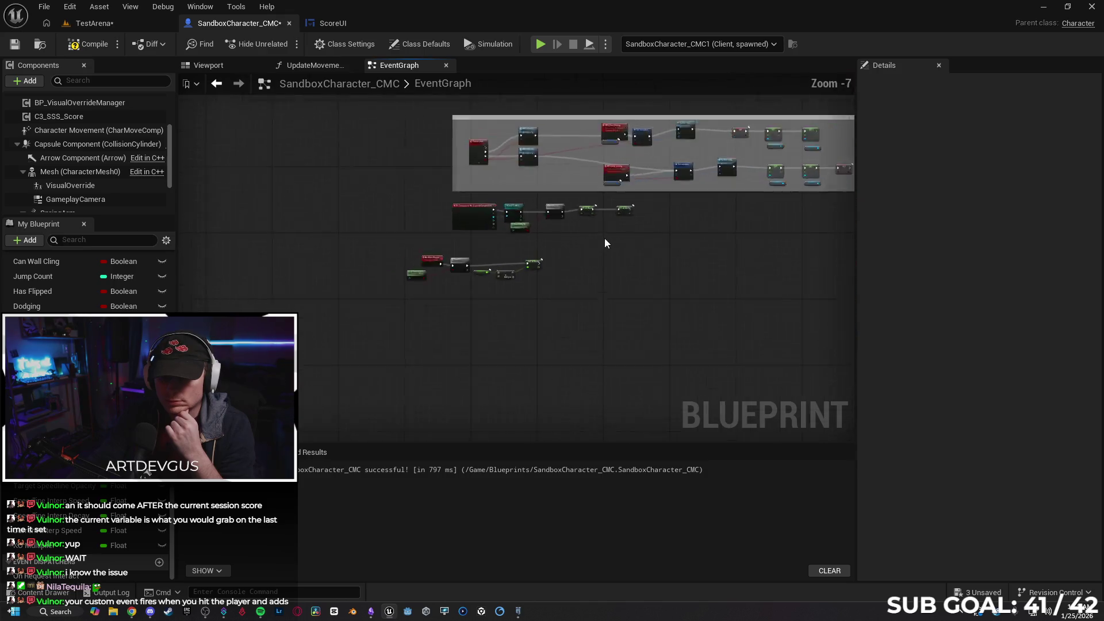
pyautogui.moveTo(283, 256)
pyautogui.mouseDown()
pyautogui.moveTo(485, 374)
pyautogui.moveTo(650, 345)
pyautogui.mouseUp()
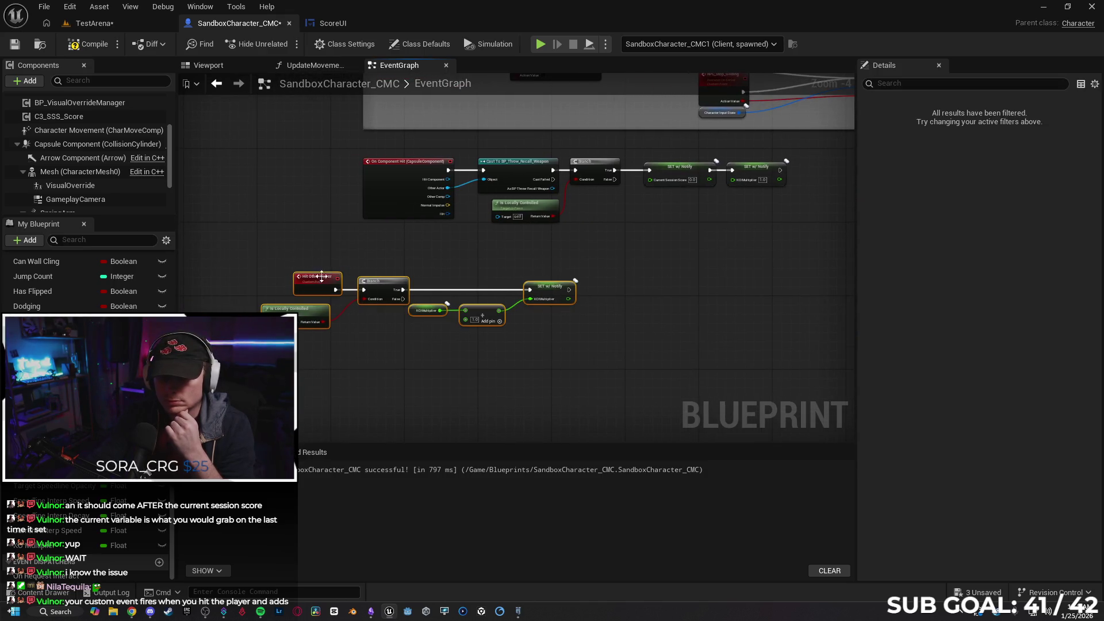
pyautogui.moveTo(392, 284)
pyautogui.mouseDown()
pyautogui.moveTo(429, 243)
pyautogui.moveTo(446, 273)
pyautogui.mouseUp()
pyautogui.click(481, 311)
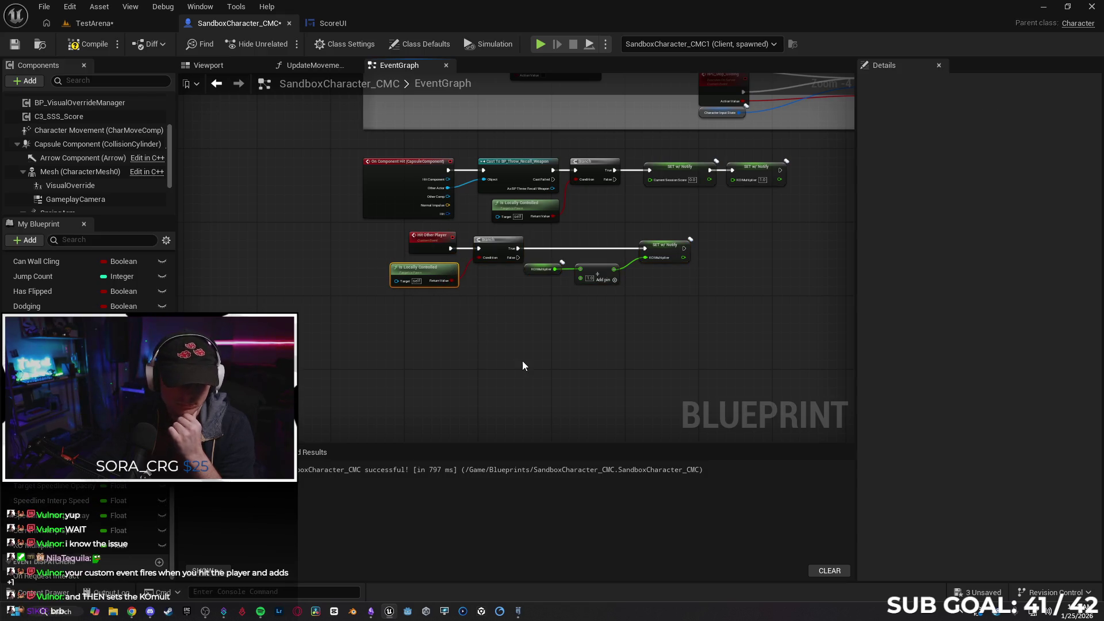
pyautogui.scroll(3, 500, 331)
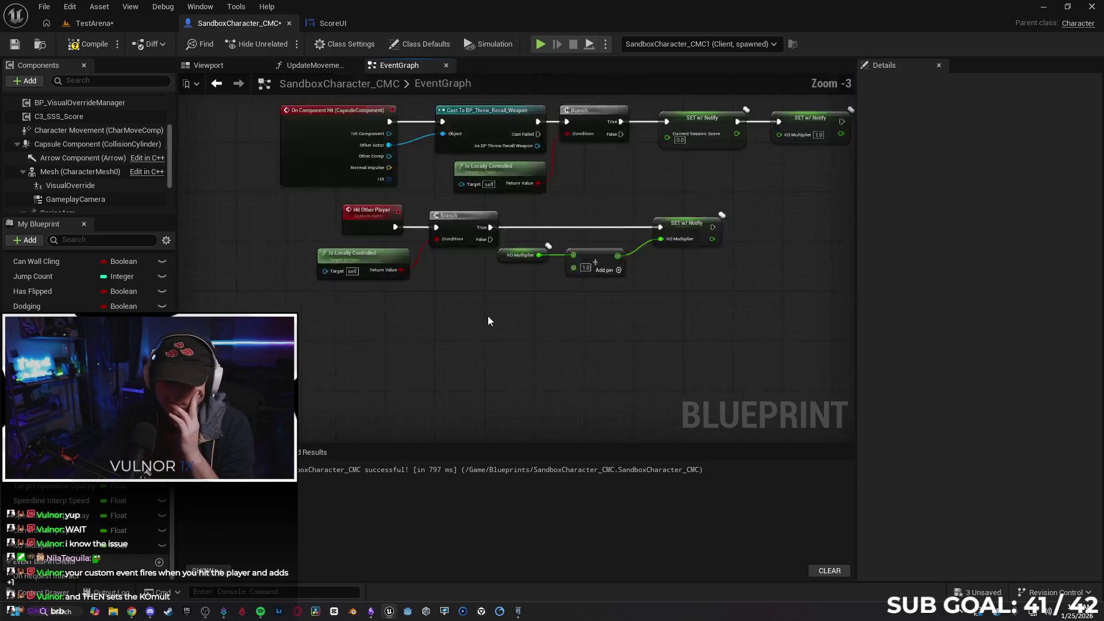
pyautogui.moveTo(494, 321); pyautogui.dragTo(466, 350)
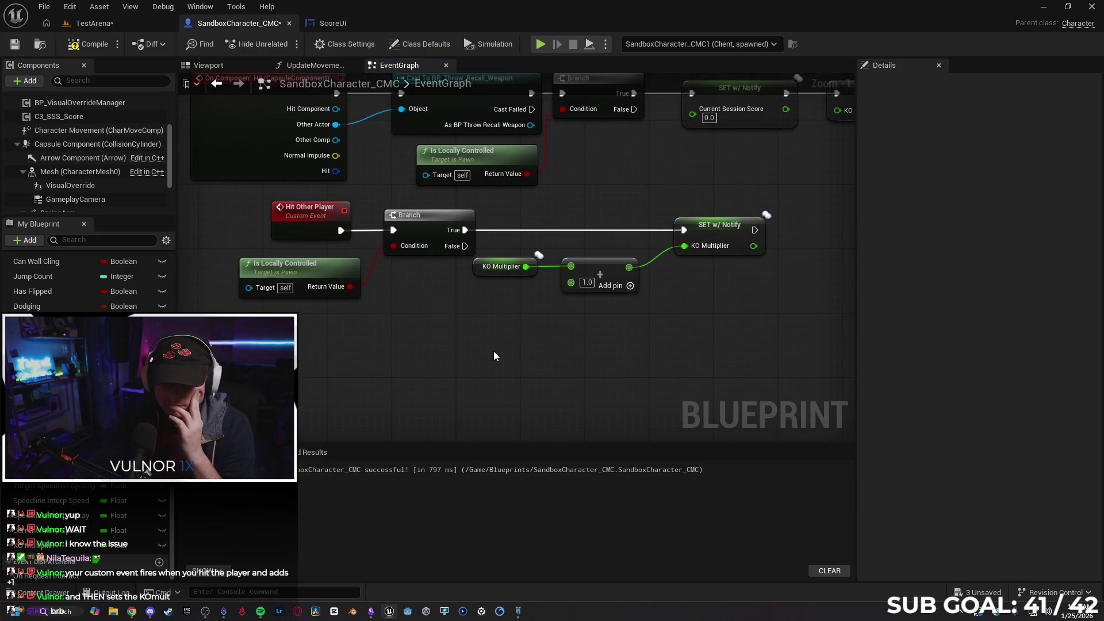
pyautogui.moveTo(628, 349); pyautogui.dragTo(575, 354)
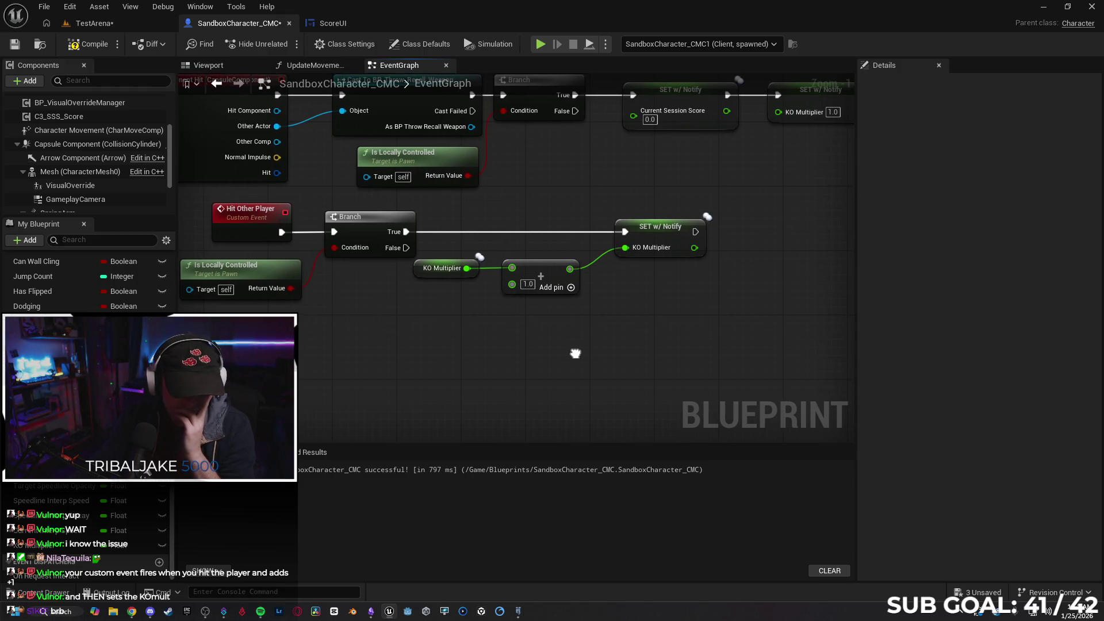
pyautogui.moveTo(576, 353); pyautogui.dragTo(569, 354)
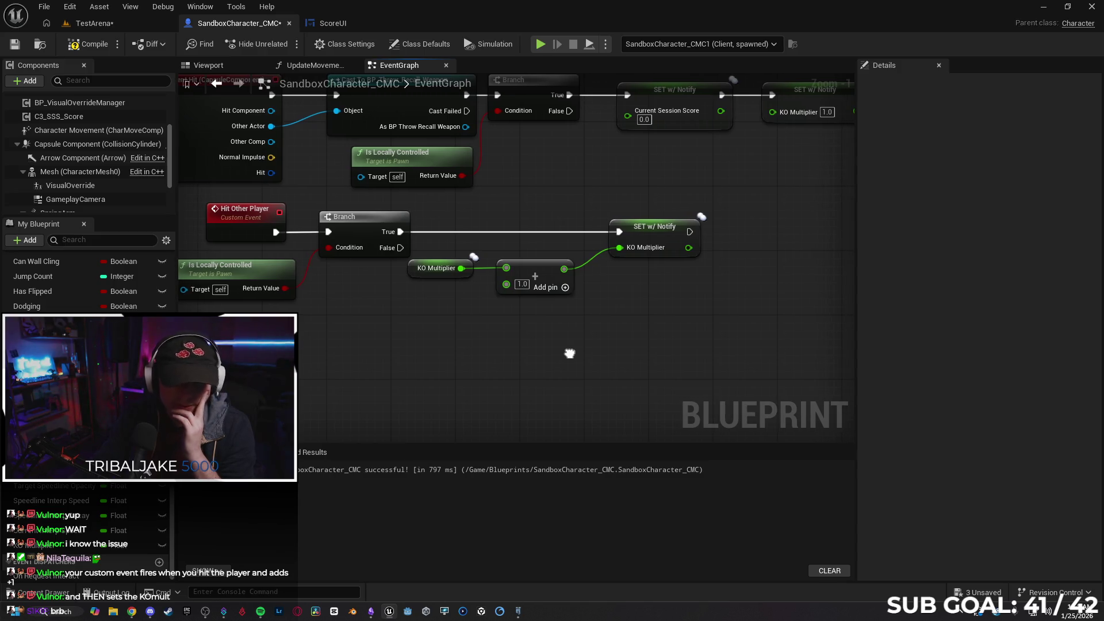
pyautogui.moveTo(537, 320); pyautogui.dragTo(439, 260)
pyautogui.moveTo(526, 269); pyautogui.dragTo(546, 268)
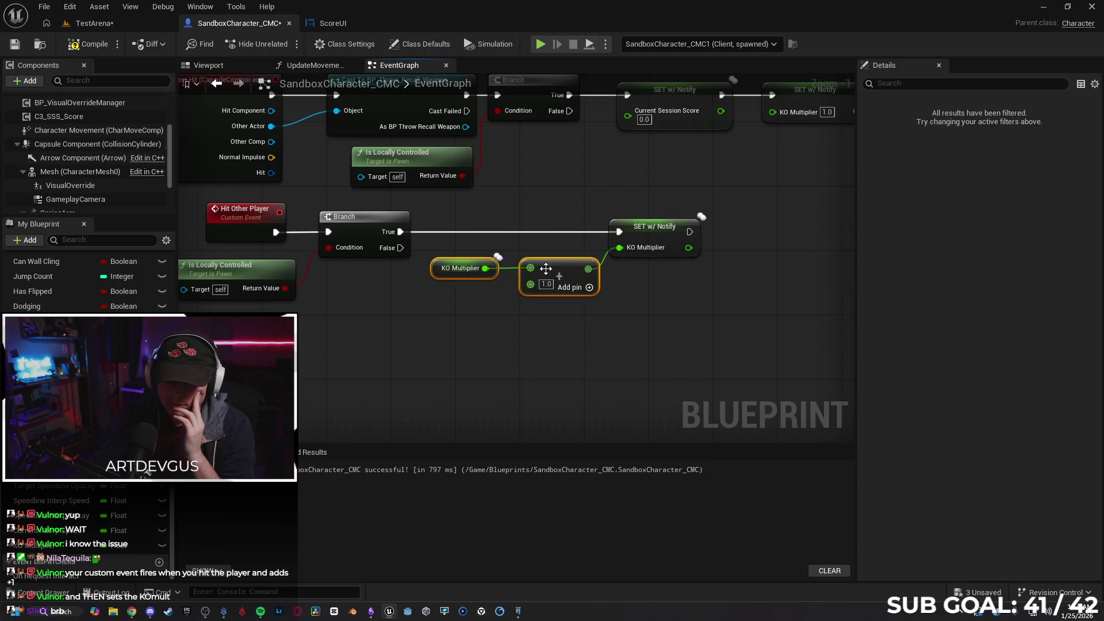
pyautogui.click(623, 332)
pyautogui.moveTo(439, 272); pyautogui.dragTo(447, 273)
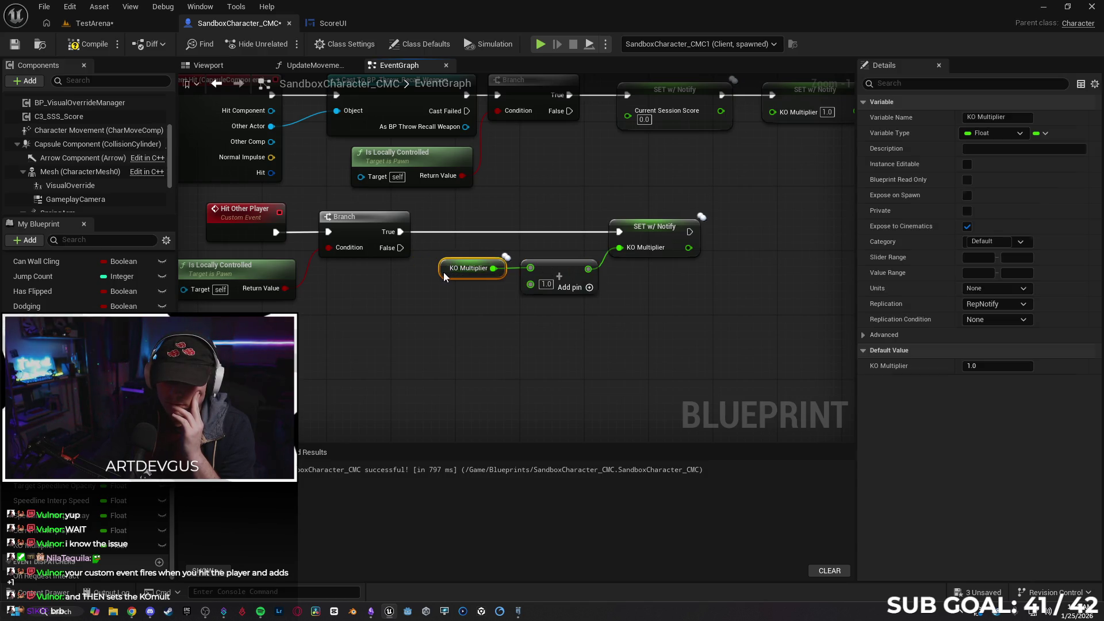
pyautogui.click(470, 317)
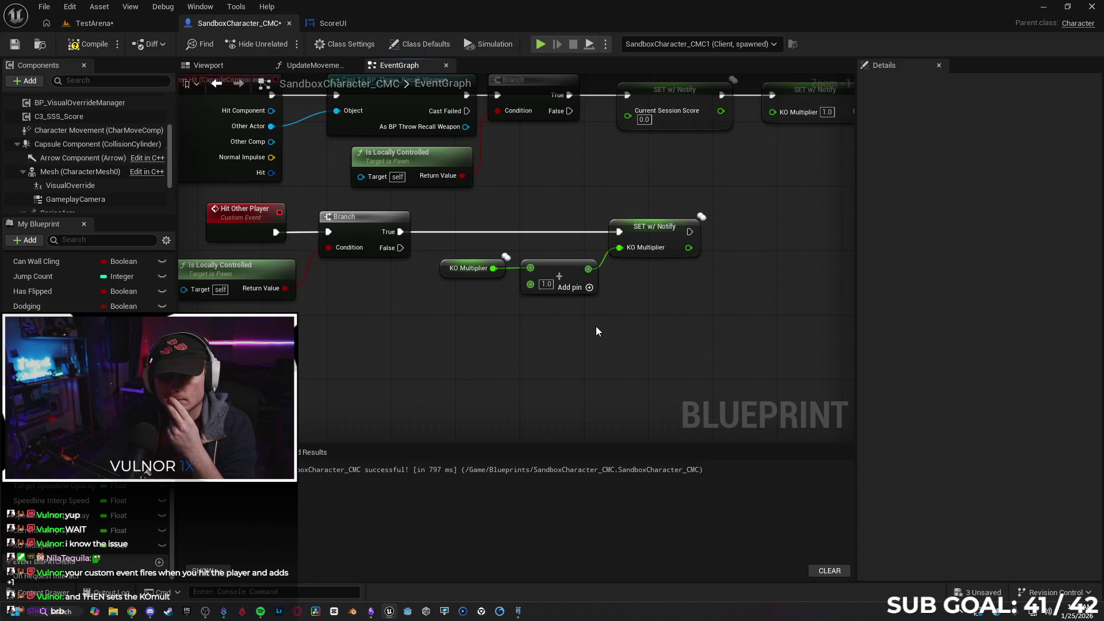
pyautogui.moveTo(408, 233); pyautogui.dragTo(468, 221)
pyautogui.write('add')
pyautogui.click(525, 272)
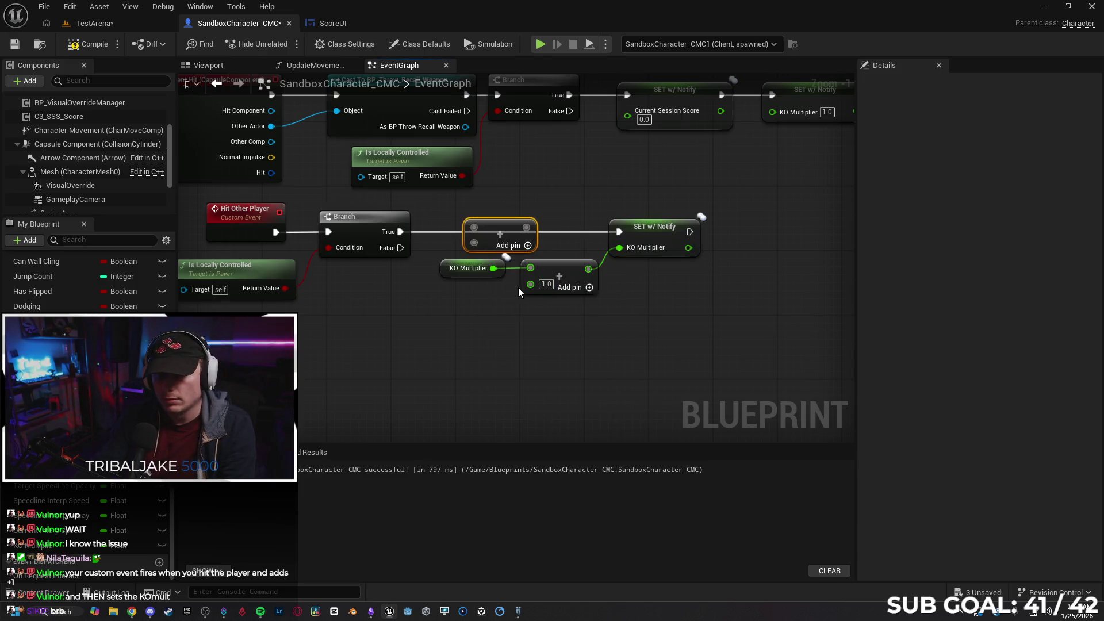
pyautogui.moveTo(494, 224)
pyautogui.mouseDown()
pyautogui.moveTo(428, 315)
pyautogui.moveTo(476, 348)
pyautogui.mouseUp()
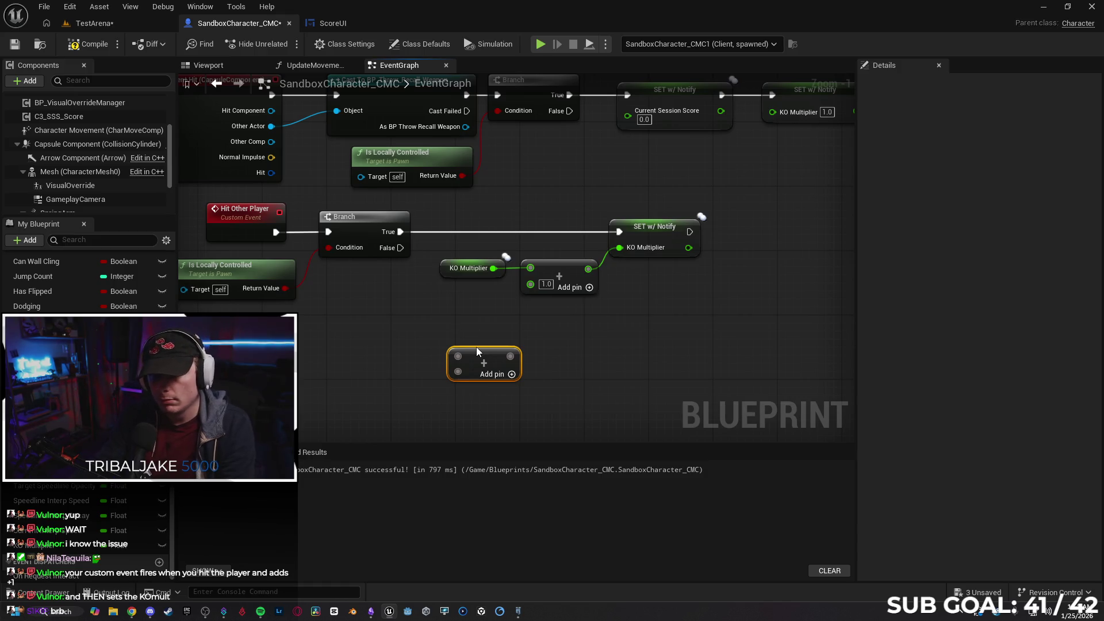
pyautogui.press('Delete')
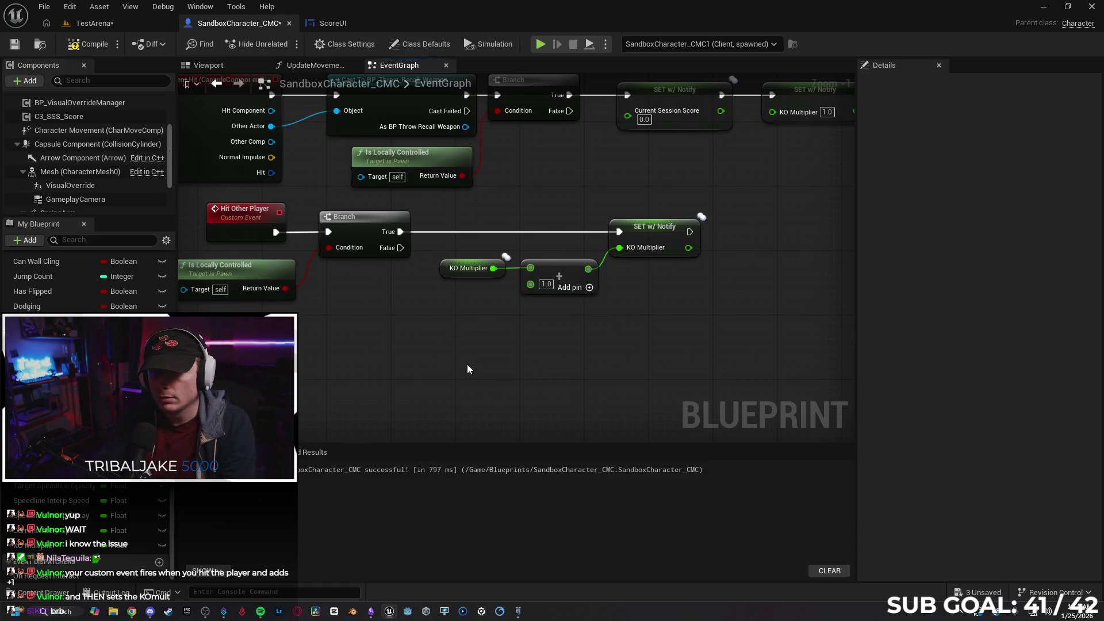
pyautogui.moveTo(568, 332); pyautogui.dragTo(525, 334)
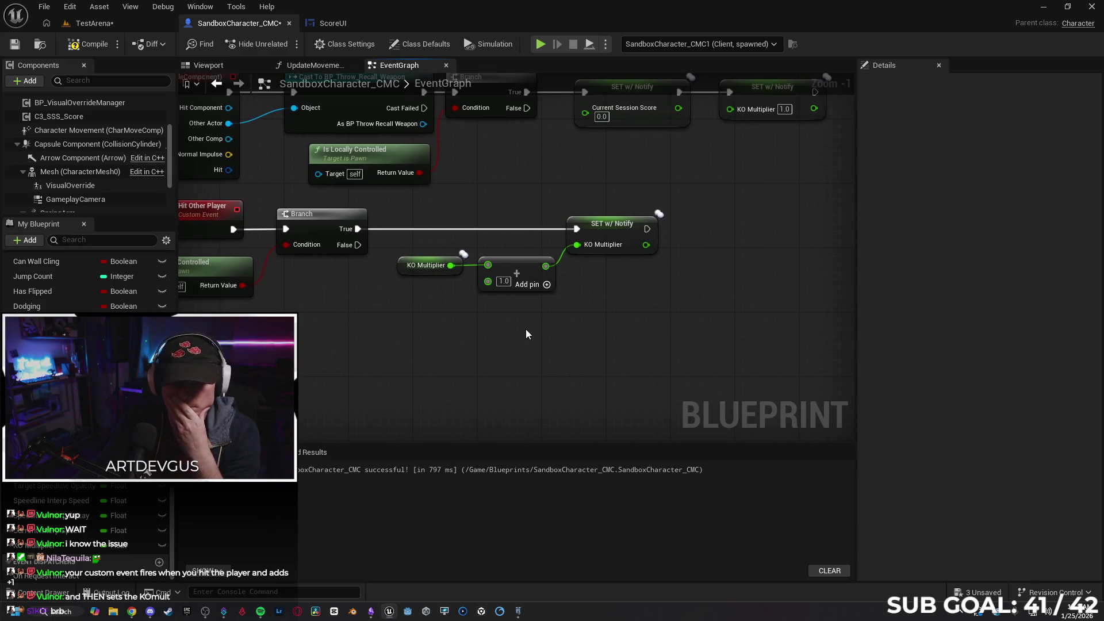
pyautogui.moveTo(526, 329)
pyautogui.mouseDown()
pyautogui.moveTo(493, 326)
pyautogui.moveTo(636, 305)
pyautogui.moveTo(561, 305)
pyautogui.moveTo(702, 311)
pyautogui.moveTo(621, 312)
pyautogui.moveTo(648, 314)
pyautogui.moveTo(710, 299)
pyautogui.moveTo(644, 318)
pyautogui.mouseUp()
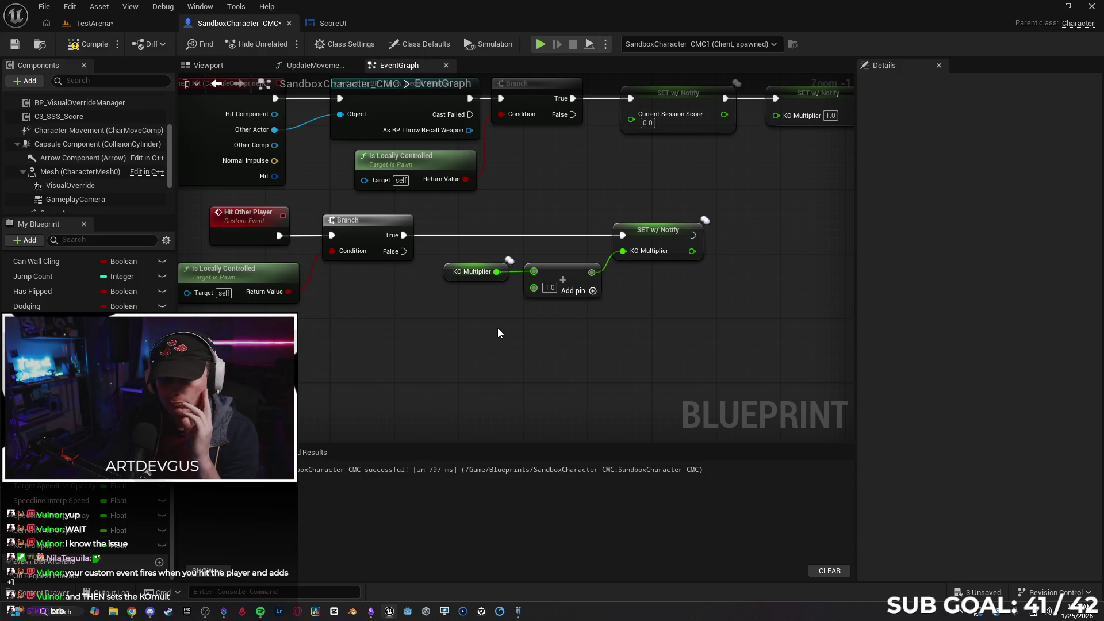
pyautogui.scroll(-1, 442, 319)
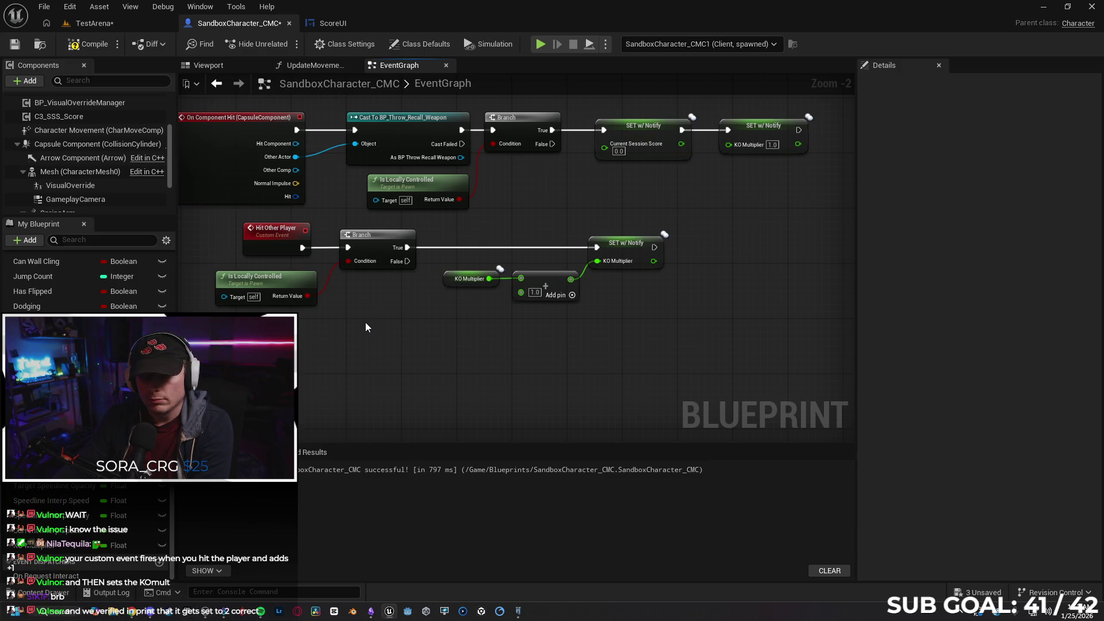
pyautogui.scroll(-1, 335, 327)
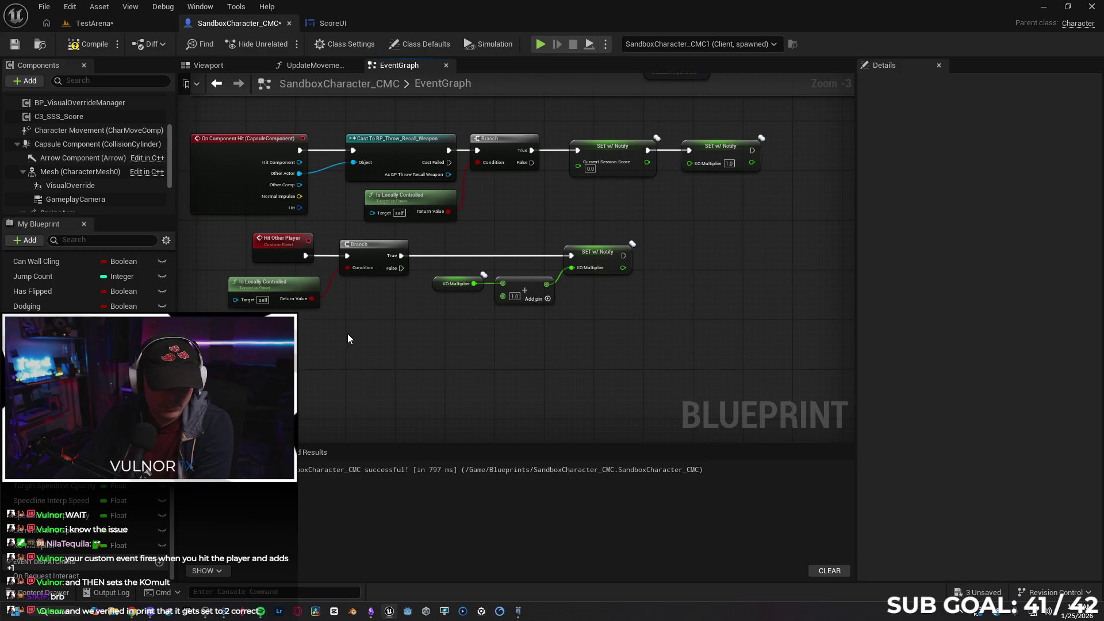
pyautogui.scroll(1, 347, 334)
pyautogui.scroll(1, 350, 338)
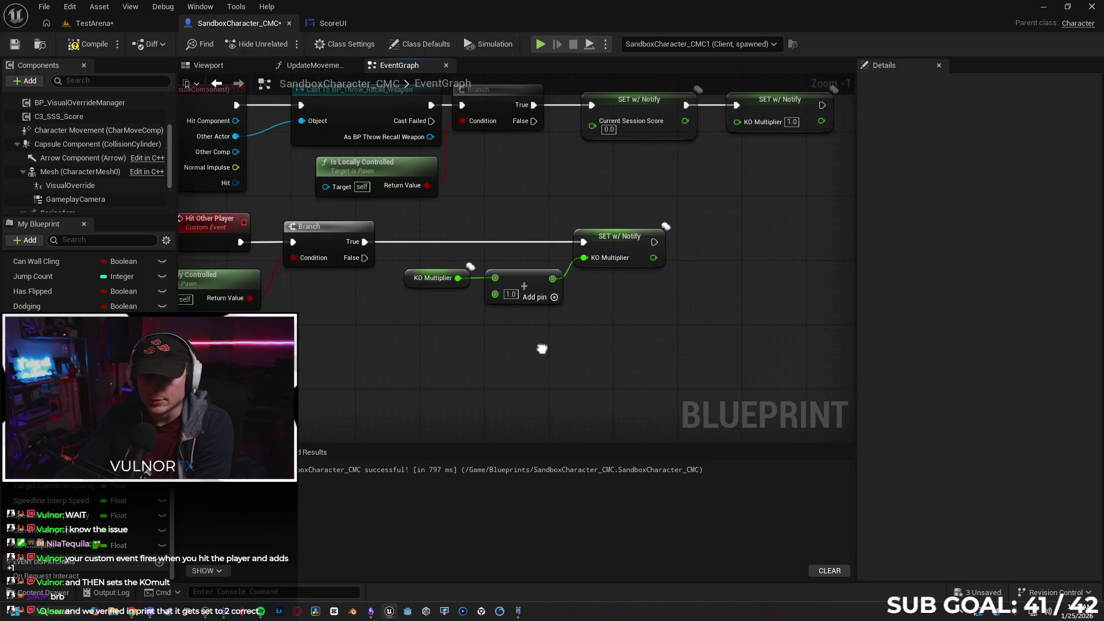
# - Add a Print String showing KO Multiplier after its setter, then start a two-client playtest in Client 2
pyautogui.moveTo(654, 241); pyautogui.dragTo(705, 245)
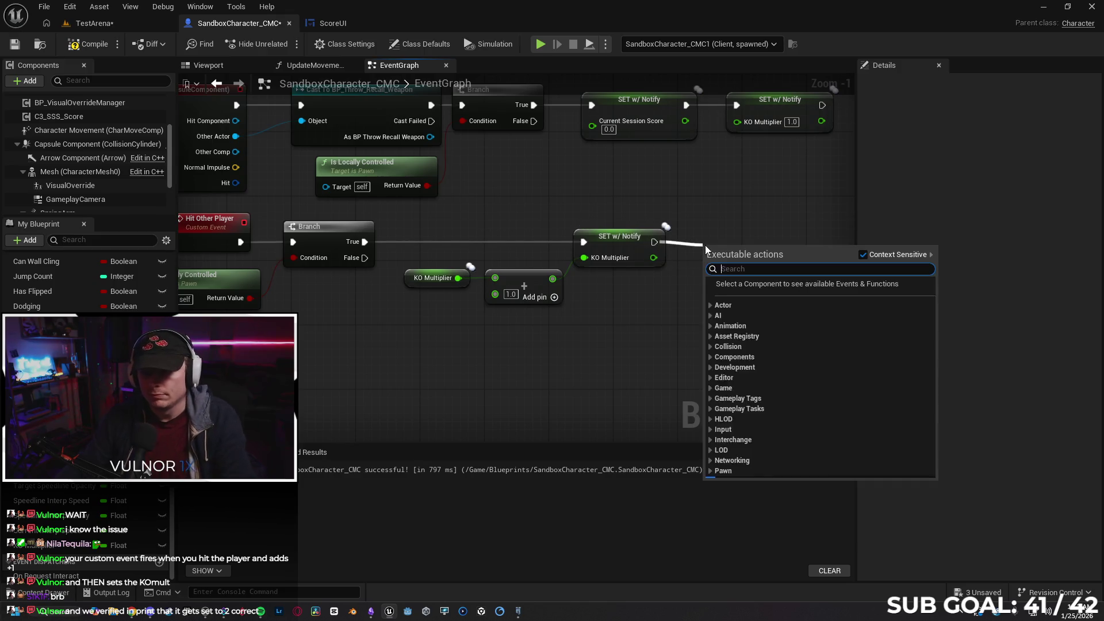
pyautogui.write('print')
pyautogui.press('Return')
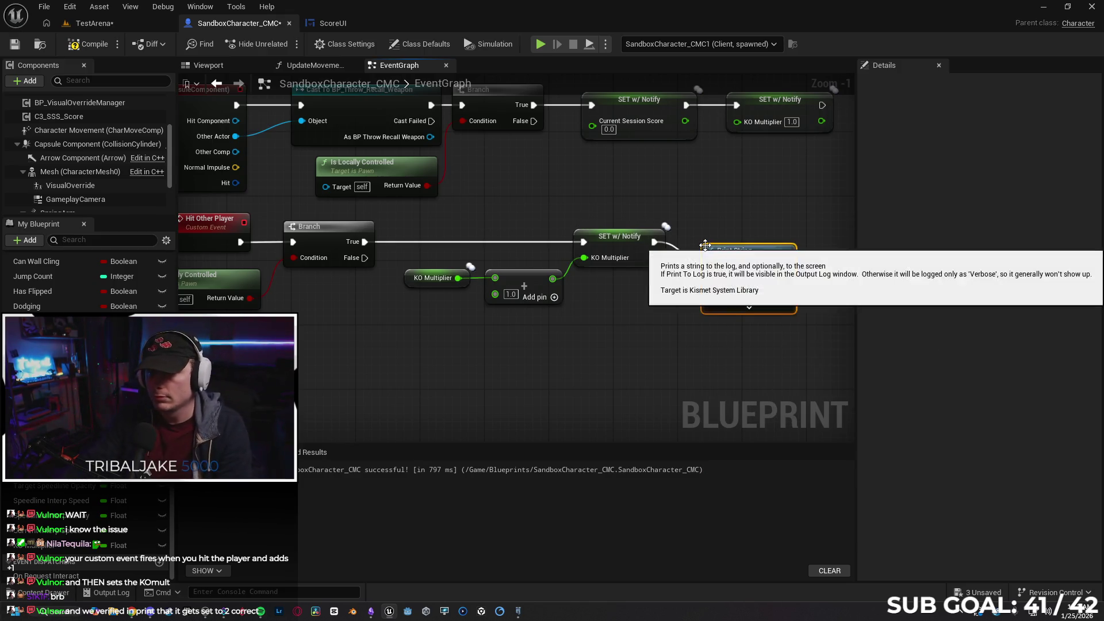
pyautogui.moveTo(759, 228); pyautogui.dragTo(750, 228)
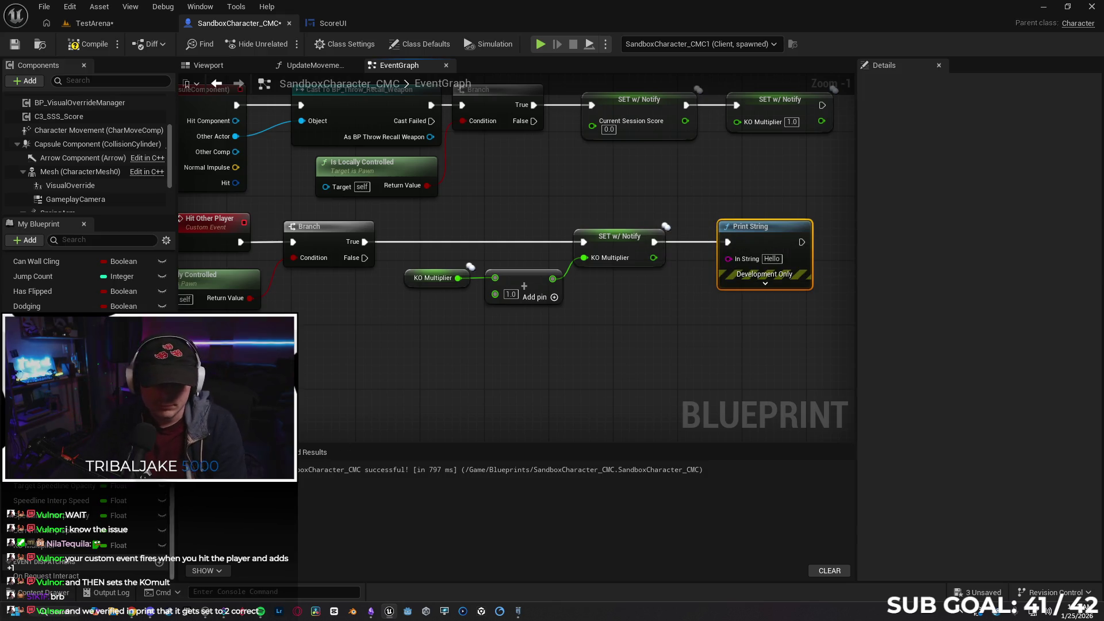
pyautogui.moveTo(60, 549)
pyautogui.mouseDown()
pyautogui.moveTo(593, 309)
pyautogui.moveTo(678, 315)
pyautogui.moveTo(728, 258)
pyautogui.mouseUp()
pyautogui.click(661, 327)
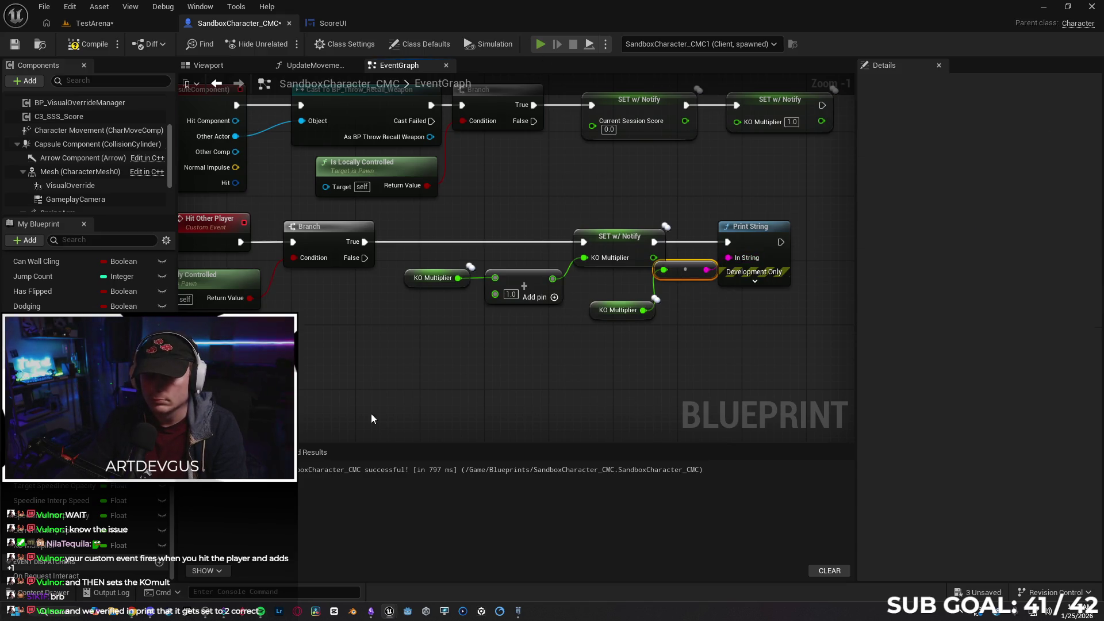
pyautogui.hotkey('alt', 'p')
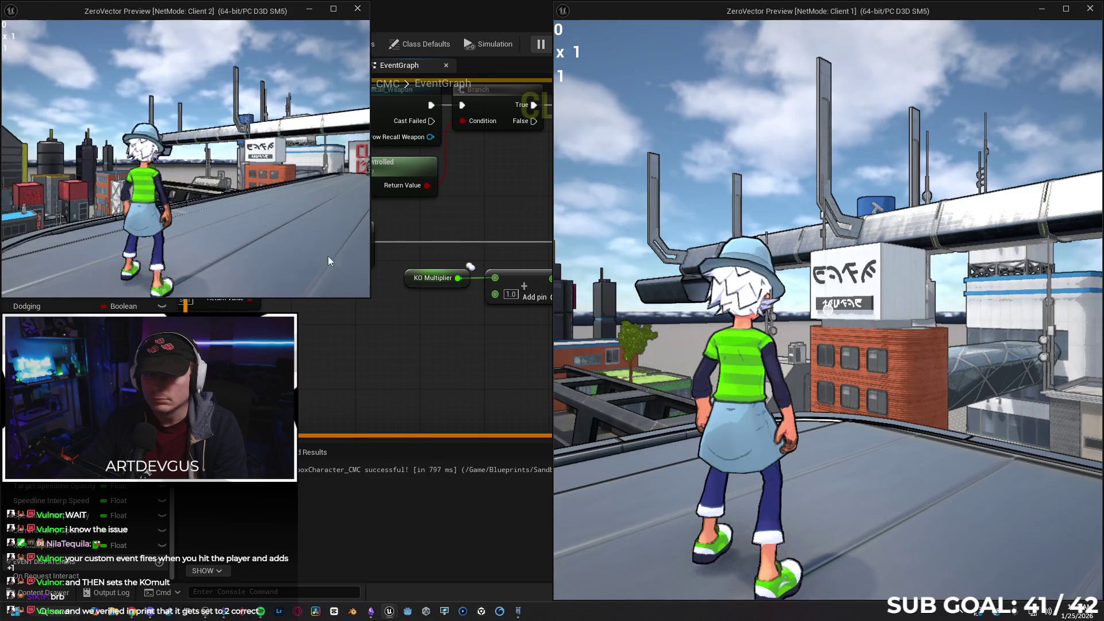
pyautogui.click(328, 257)
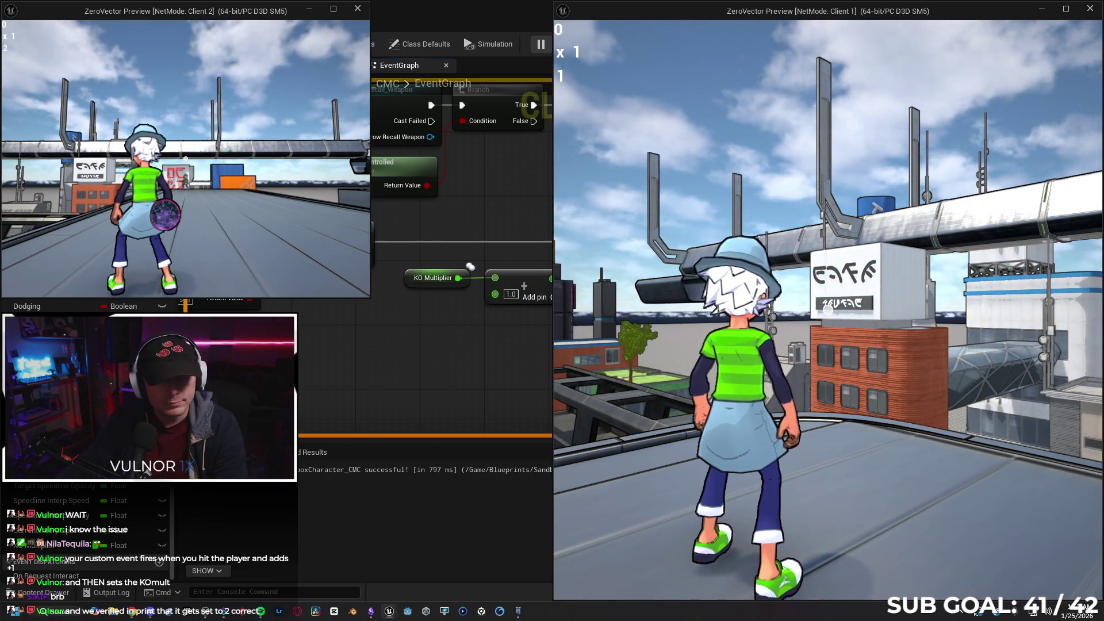
# - Move Client 2 with WASD while every printout reads 0.0, then stop PIE and reopen UpdateMovementScore
pyautogui.press('a')
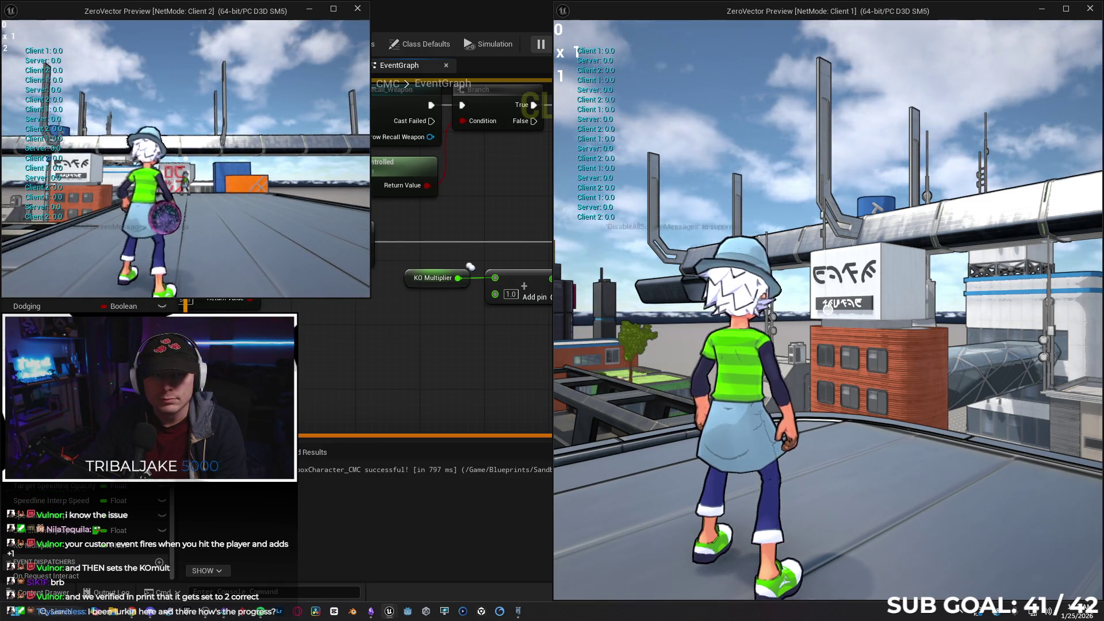
pyautogui.press('a')
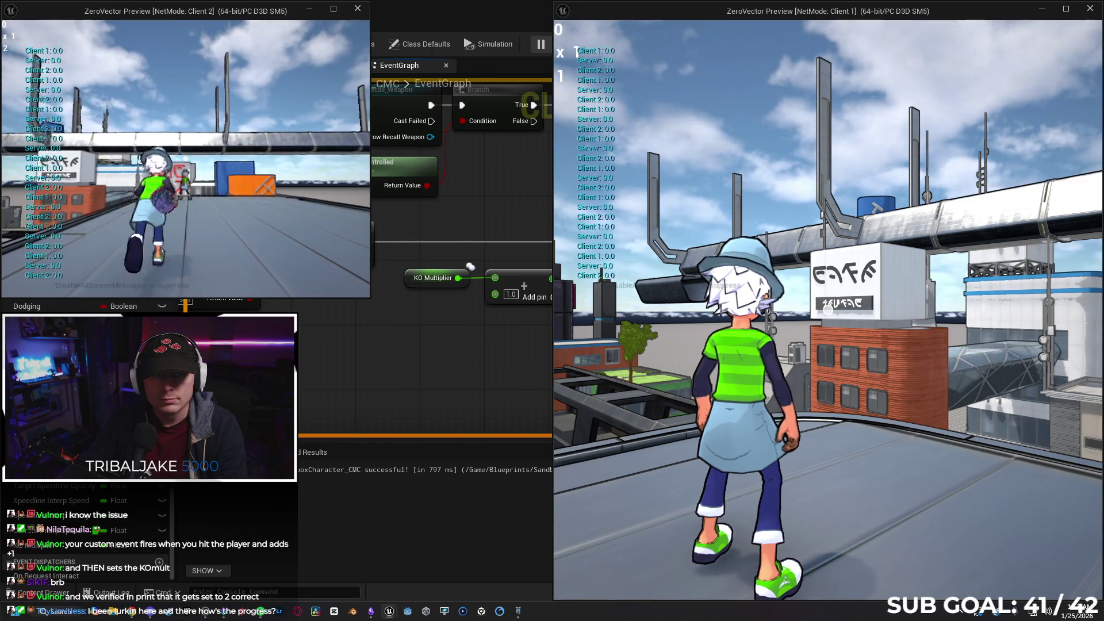
pyautogui.press('s')
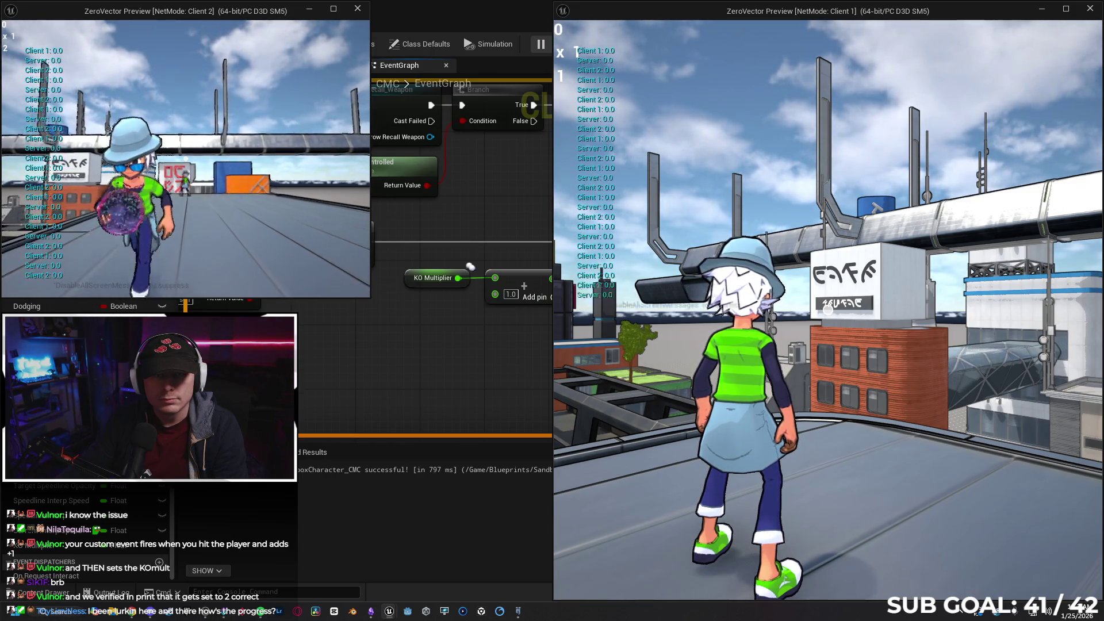
pyautogui.press('w')
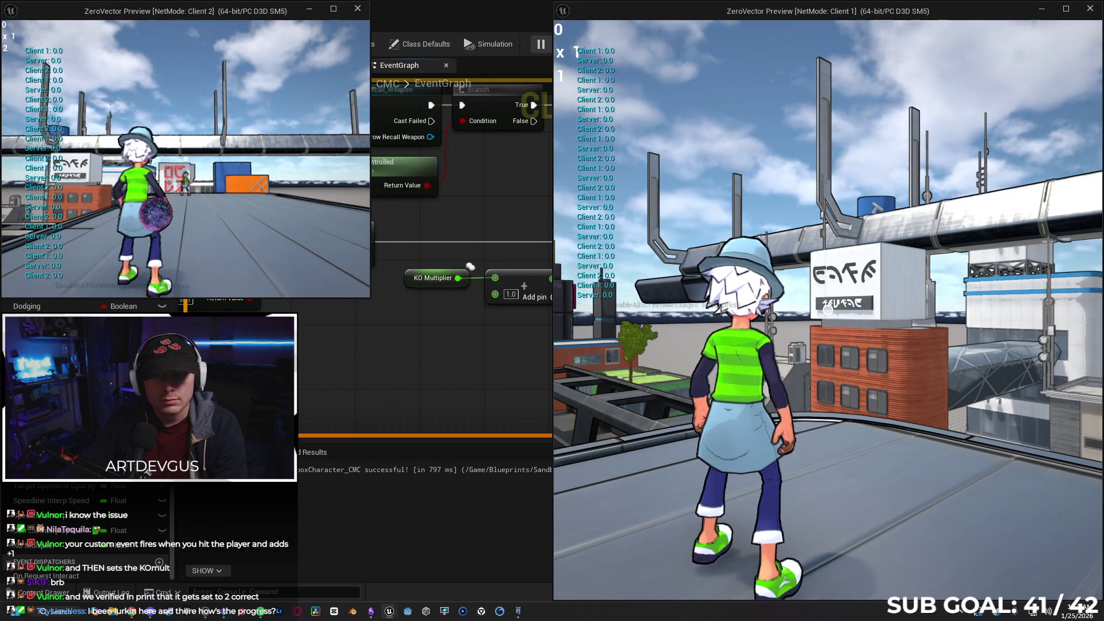
pyautogui.press('s')
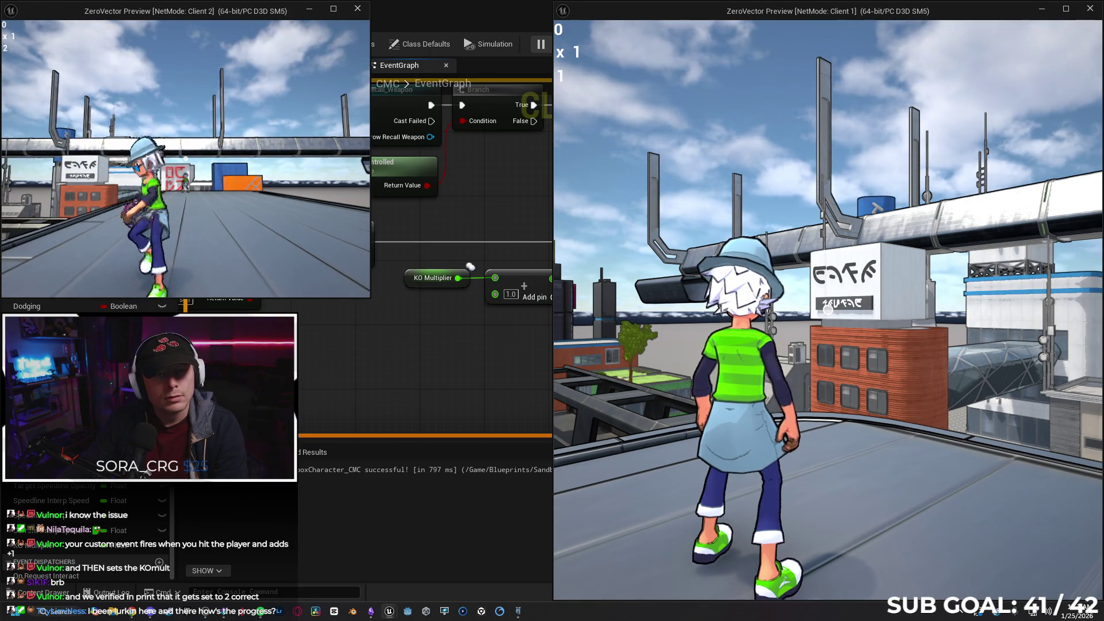
pyautogui.press('w')
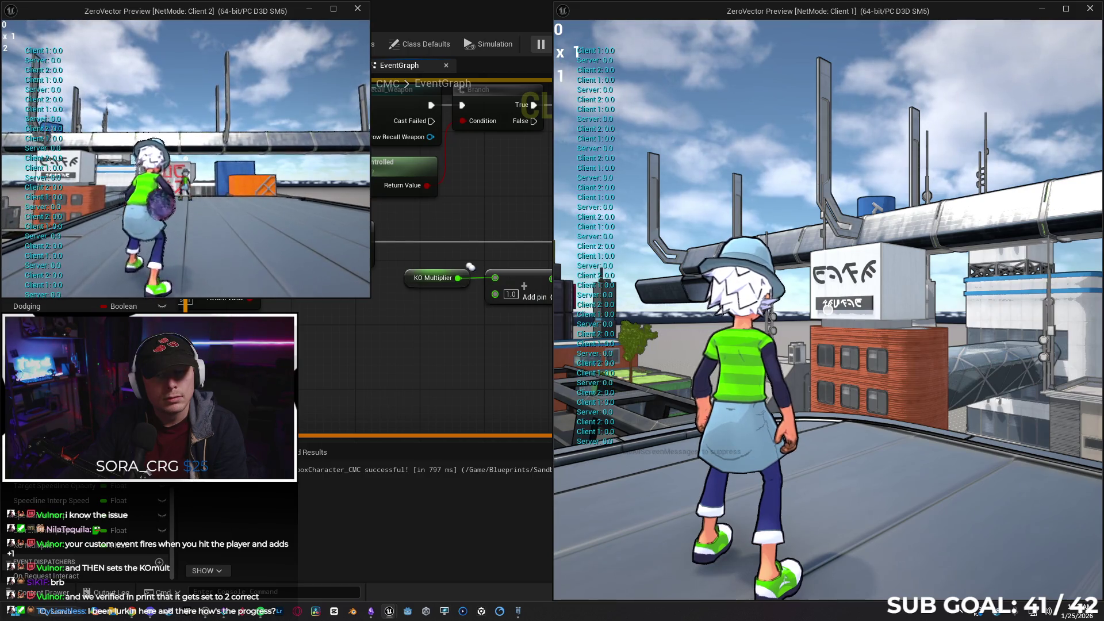
pyautogui.press('s')
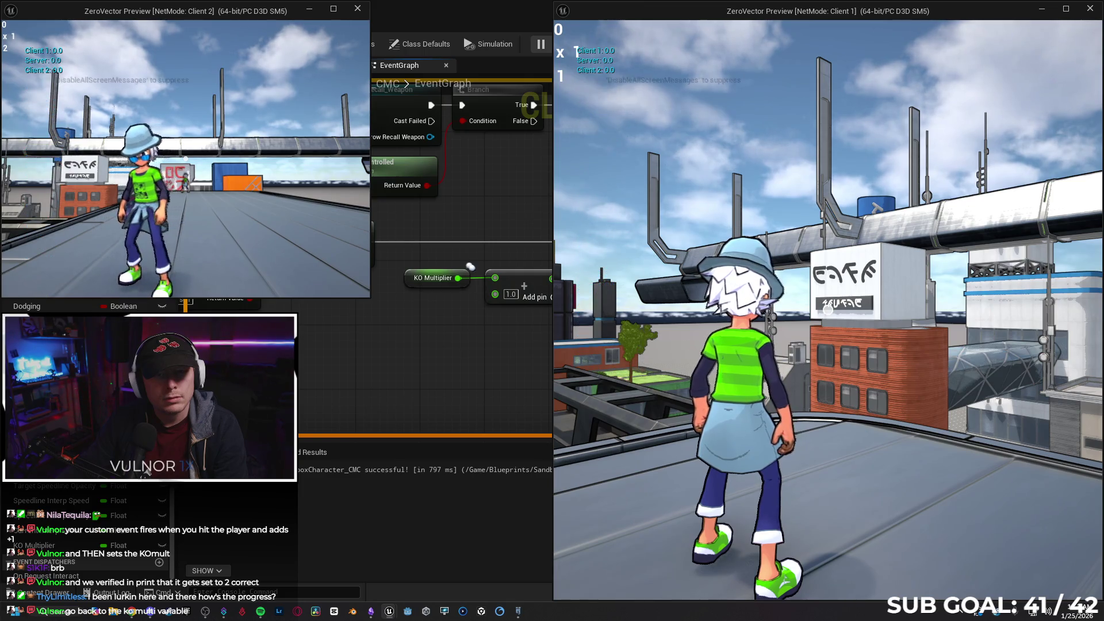
pyautogui.press('e')
pyautogui.press('s')
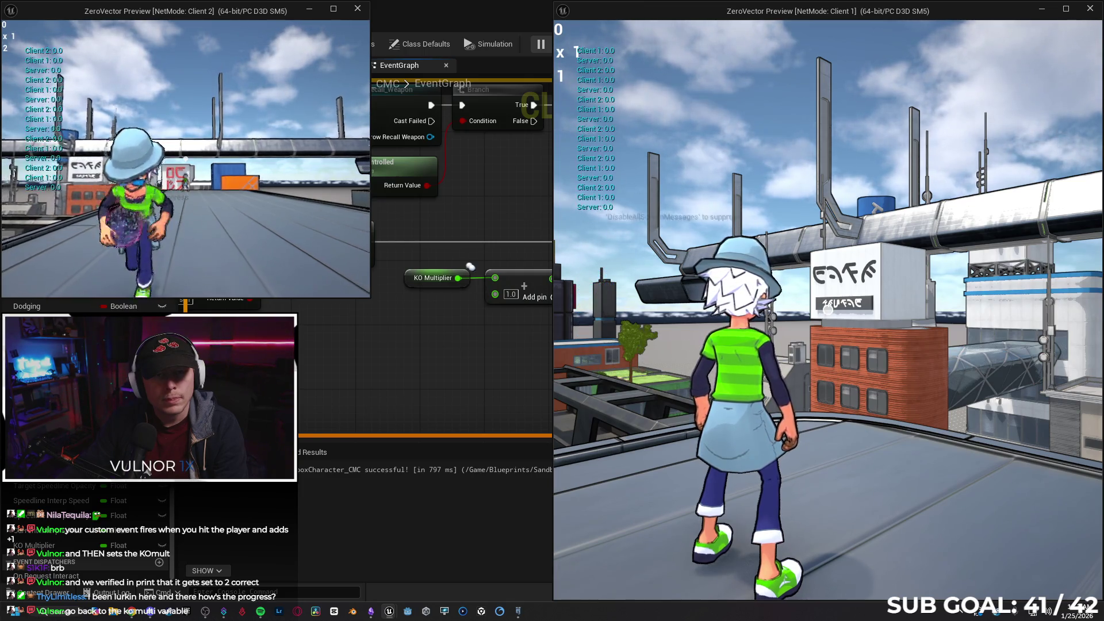
pyautogui.press('Escape')
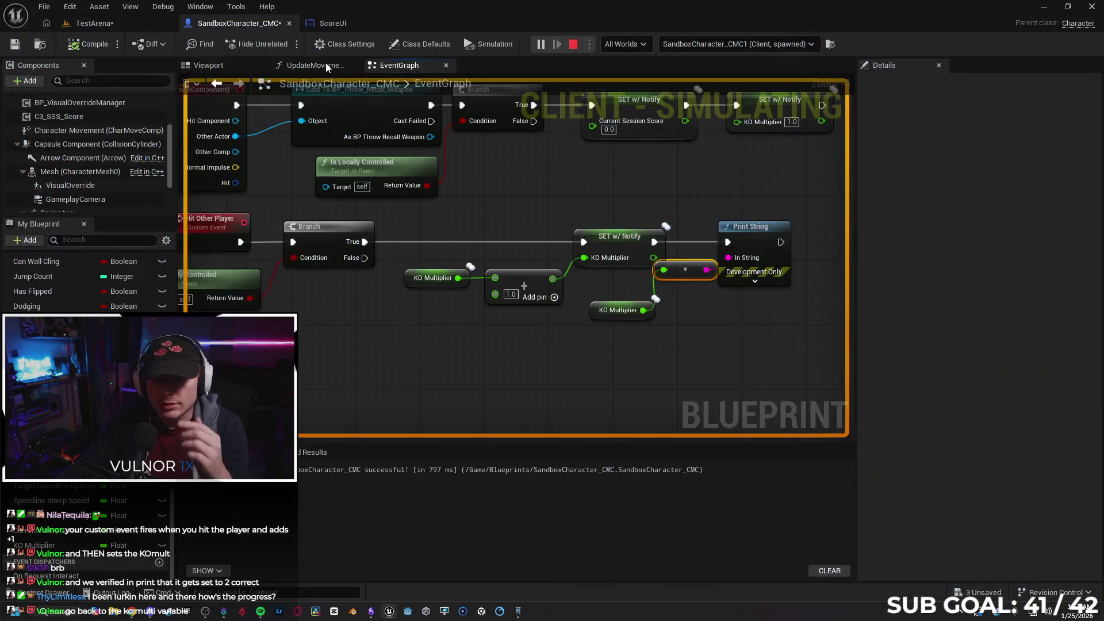
pyautogui.click(323, 64)
# - Delete the UpdateMovementScore Print String nodes and wire the math result into Truncate's A input
pyautogui.moveTo(691, 275); pyautogui.dragTo(676, 152)
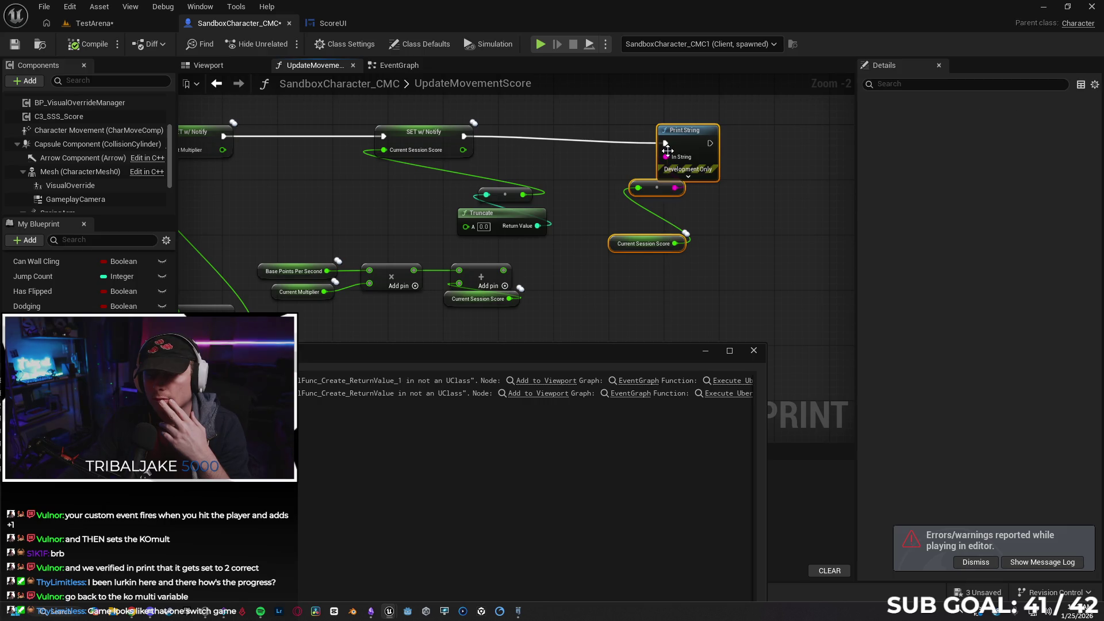
pyautogui.press('Delete')
pyautogui.moveTo(504, 270); pyautogui.dragTo(465, 226)
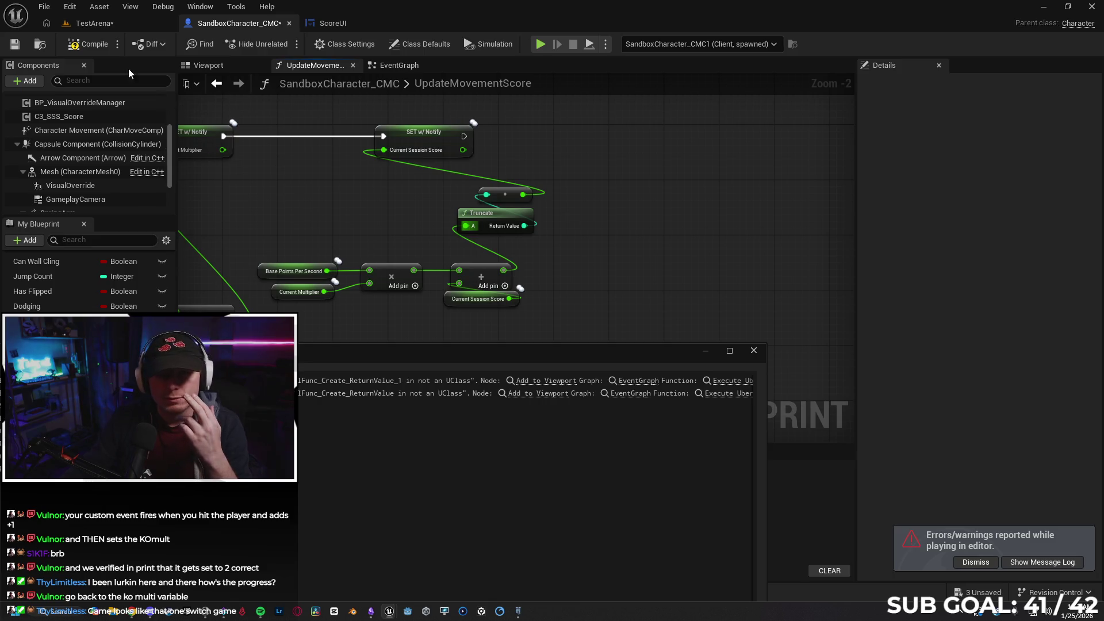
pyautogui.click(754, 351)
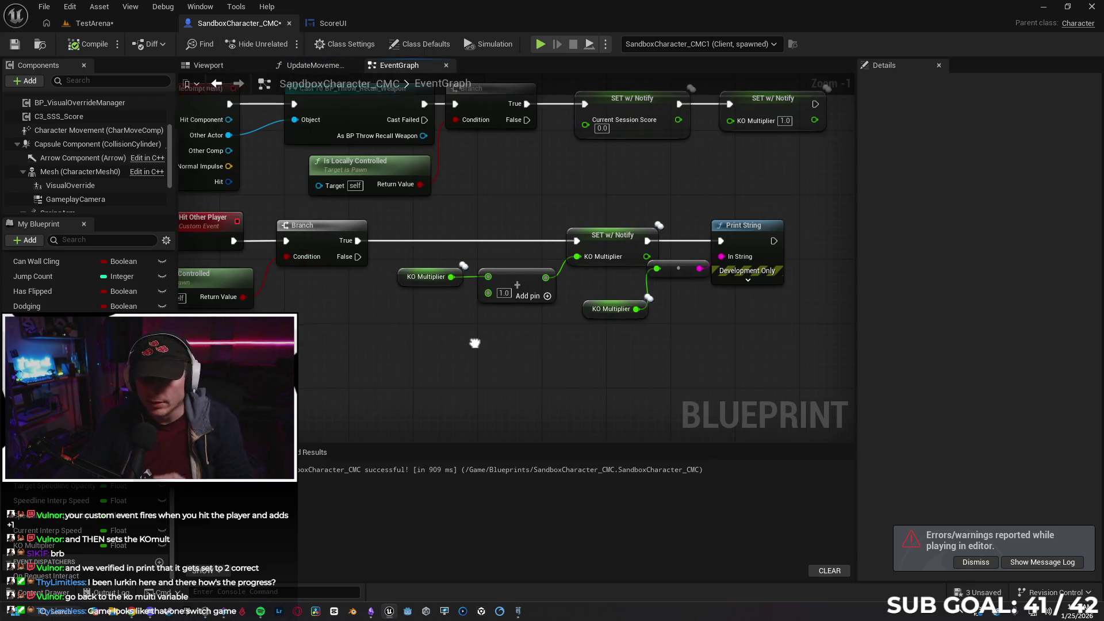
# - Delete the EventGraph Print String and leftover KO Multiplier getter, then select the KO Multiplier variable
pyautogui.moveTo(701, 328)
pyautogui.mouseDown()
pyautogui.moveTo(578, 313)
pyautogui.moveTo(624, 264)
pyautogui.mouseUp()
pyautogui.press('Delete')
pyautogui.click(538, 312)
pyautogui.press('Delete')
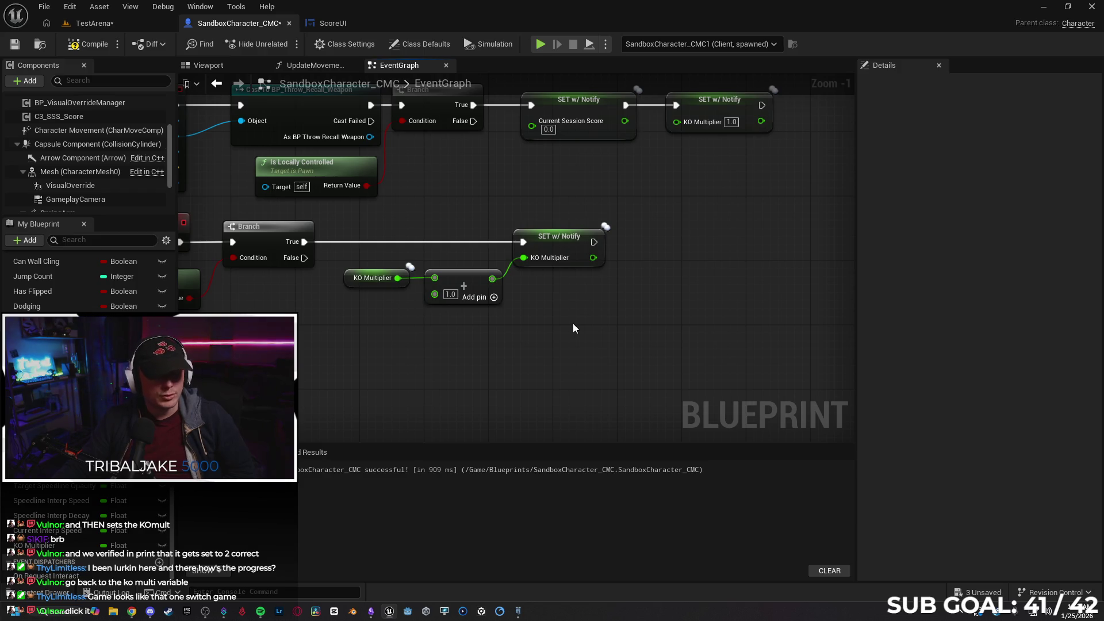
pyautogui.click(357, 281)
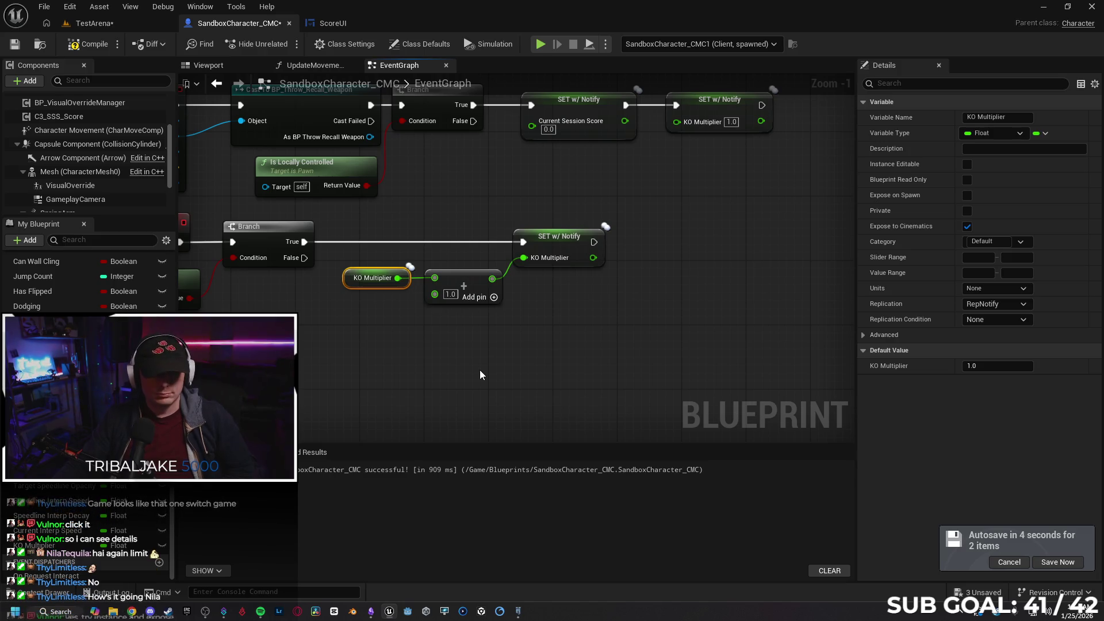
# - Make KO Multiplier Instance Editable and return to the UpdateMovementScore graph's score nodes
pyautogui.click(967, 164)
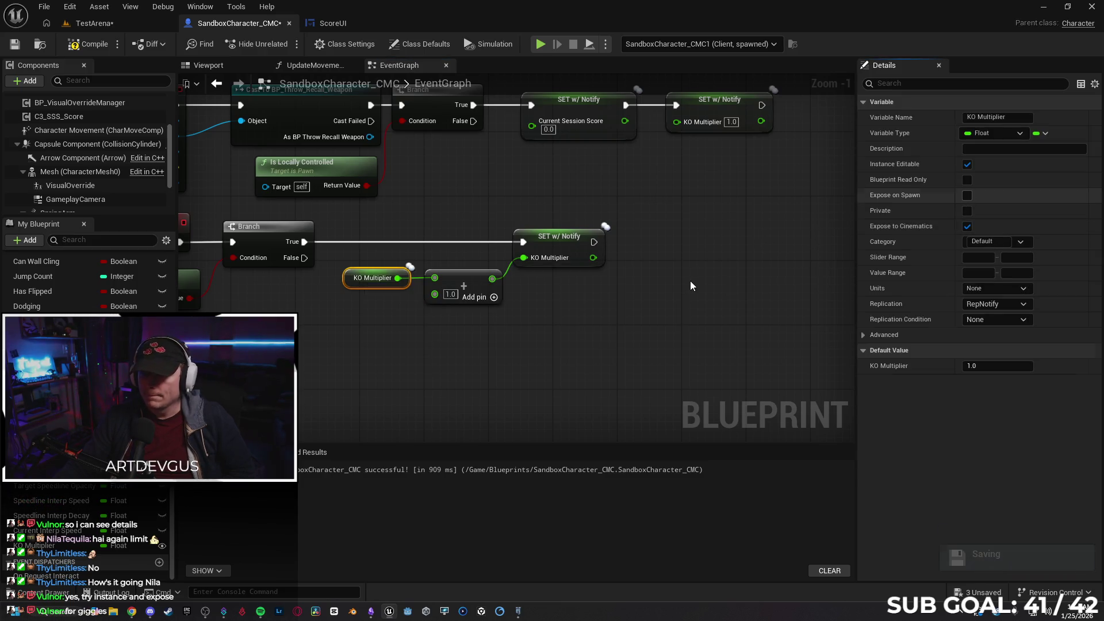
pyautogui.click(740, 286)
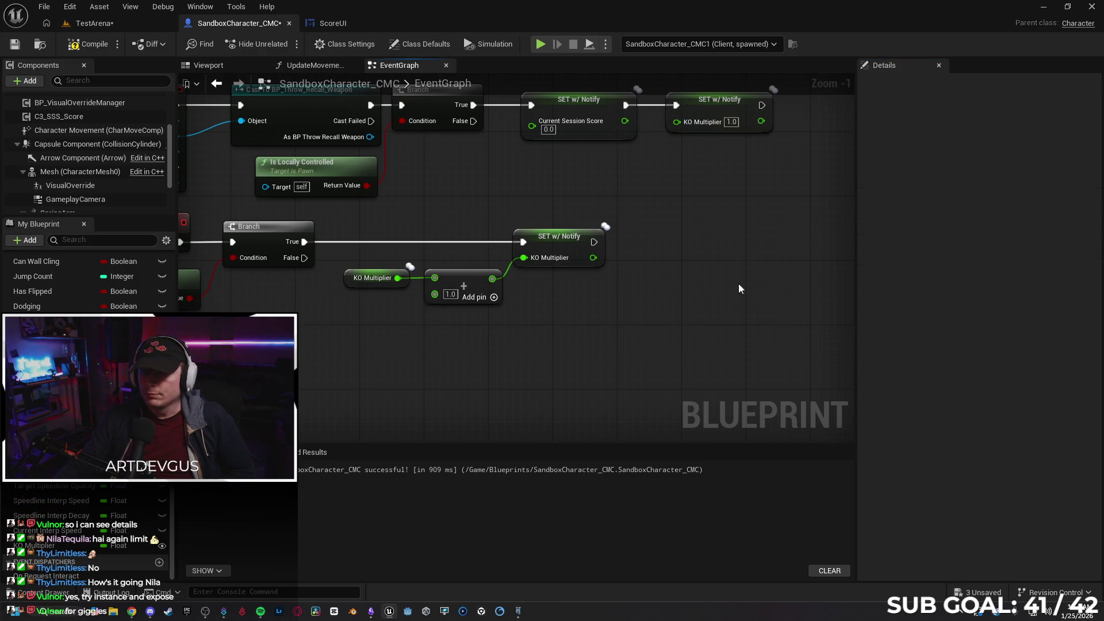
pyautogui.click(311, 66)
pyautogui.moveTo(551, 328); pyautogui.dragTo(595, 328)
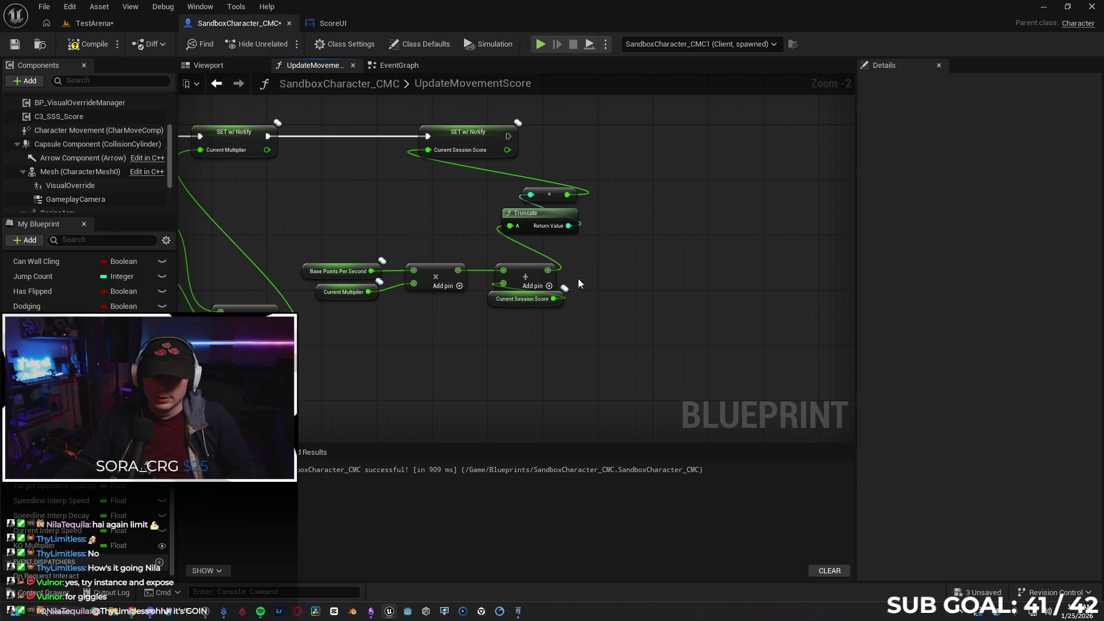
# - Move the Add node and Current Session Score getter right to make room
pyautogui.moveTo(614, 349); pyautogui.dragTo(609, 350)
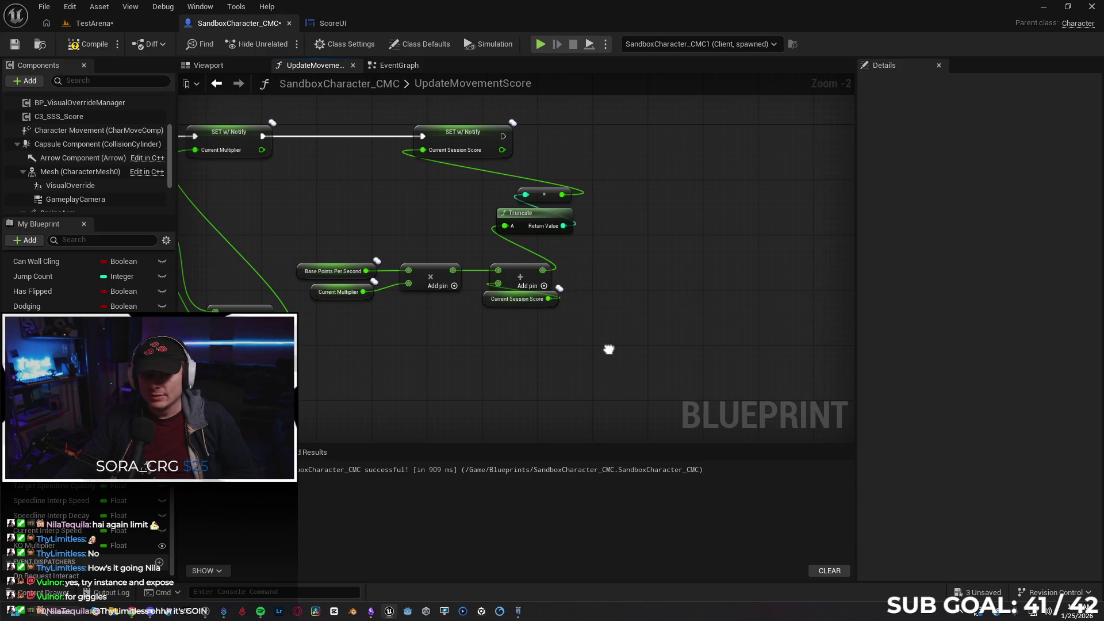
pyautogui.moveTo(468, 369); pyautogui.dragTo(478, 374)
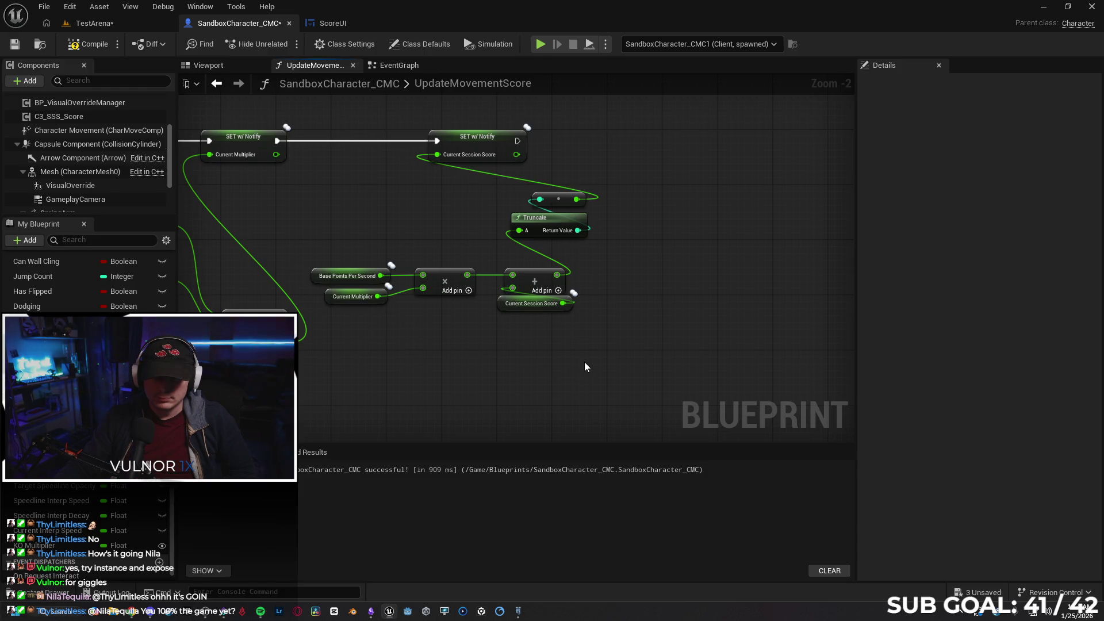
pyautogui.moveTo(623, 347)
pyautogui.mouseDown()
pyautogui.moveTo(544, 282)
pyautogui.moveTo(627, 282)
pyautogui.mouseUp()
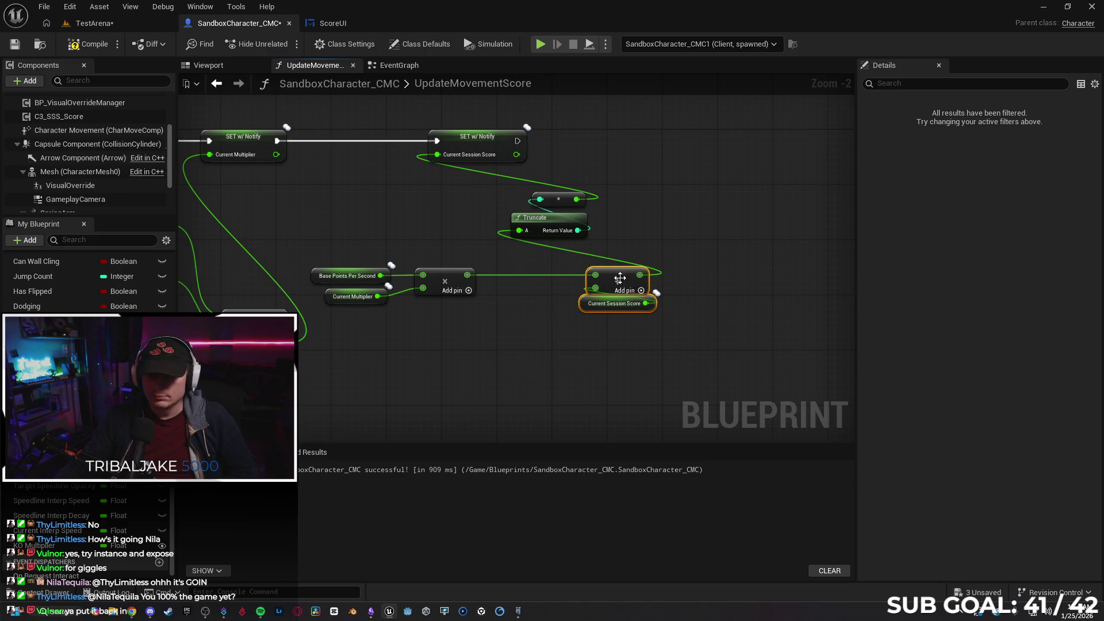
pyautogui.click(564, 315)
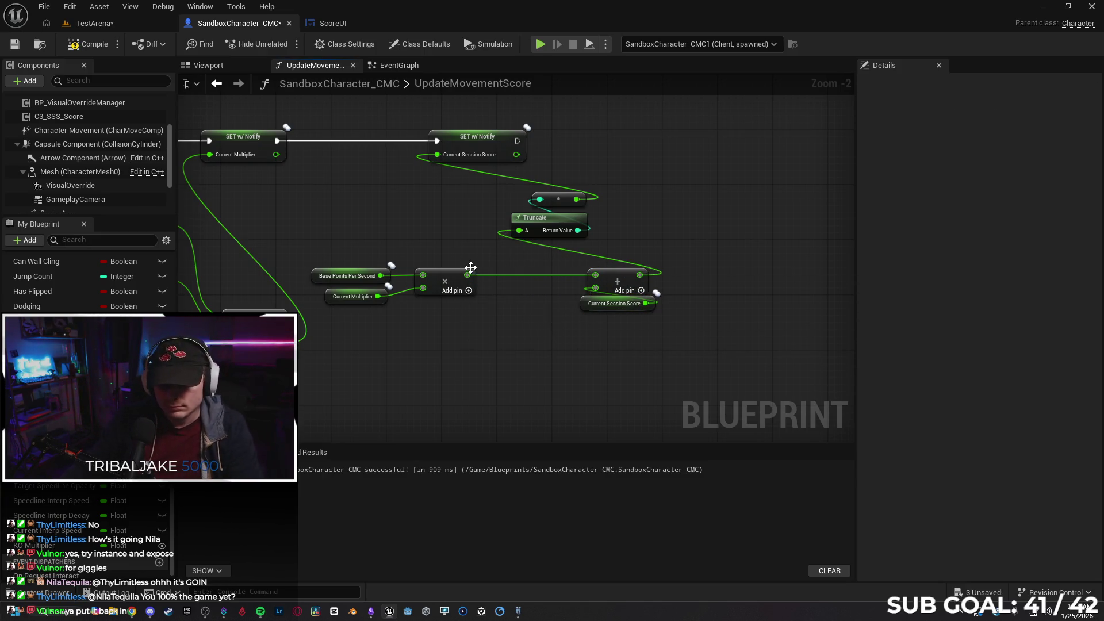
# - Insert a Multiply by a KO Multiplier getter between the first product and the Add's A input
pyautogui.moveTo(467, 275); pyautogui.dragTo(494, 323)
pyautogui.write('multi')
pyautogui.press('Return')
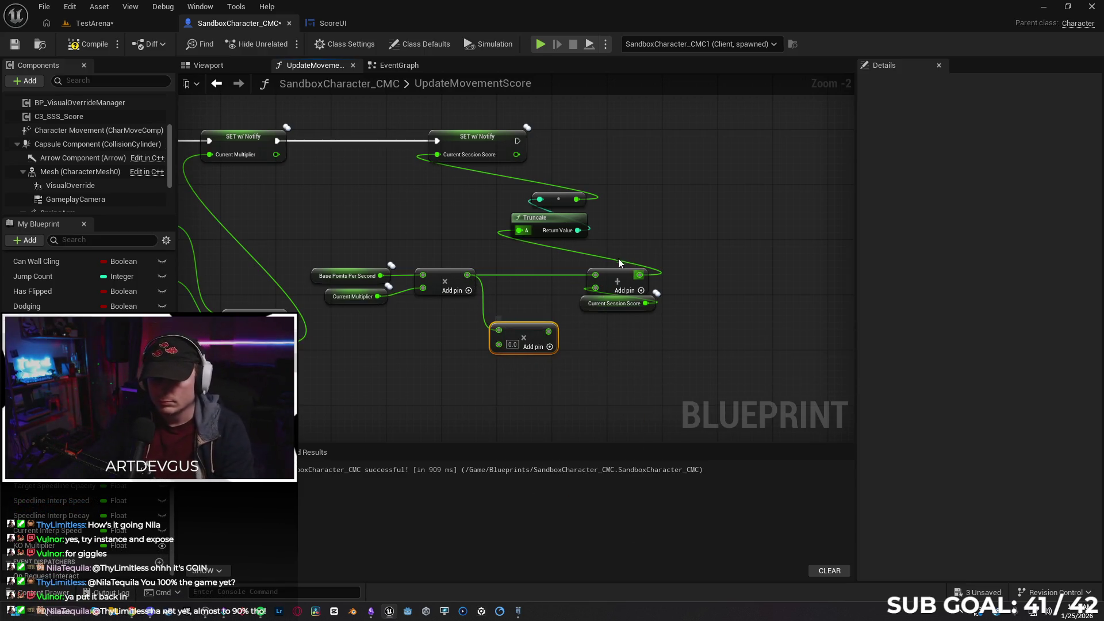
pyautogui.keyDown('alt'); pyautogui.click(546, 274); pyautogui.keyUp('alt')
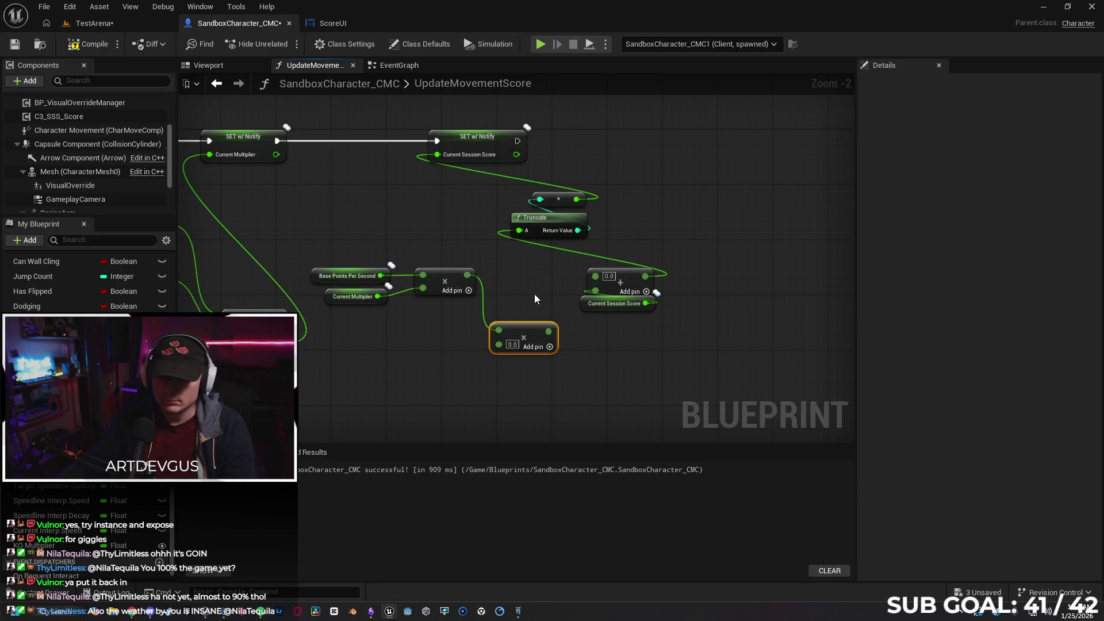
pyautogui.moveTo(555, 276); pyautogui.dragTo(595, 276)
pyautogui.moveTo(33, 545)
pyautogui.mouseDown()
pyautogui.moveTo(423, 340)
pyautogui.moveTo(436, 322)
pyautogui.moveTo(488, 310)
pyautogui.moveTo(505, 289)
pyautogui.mouseUp()
pyautogui.click(465, 340)
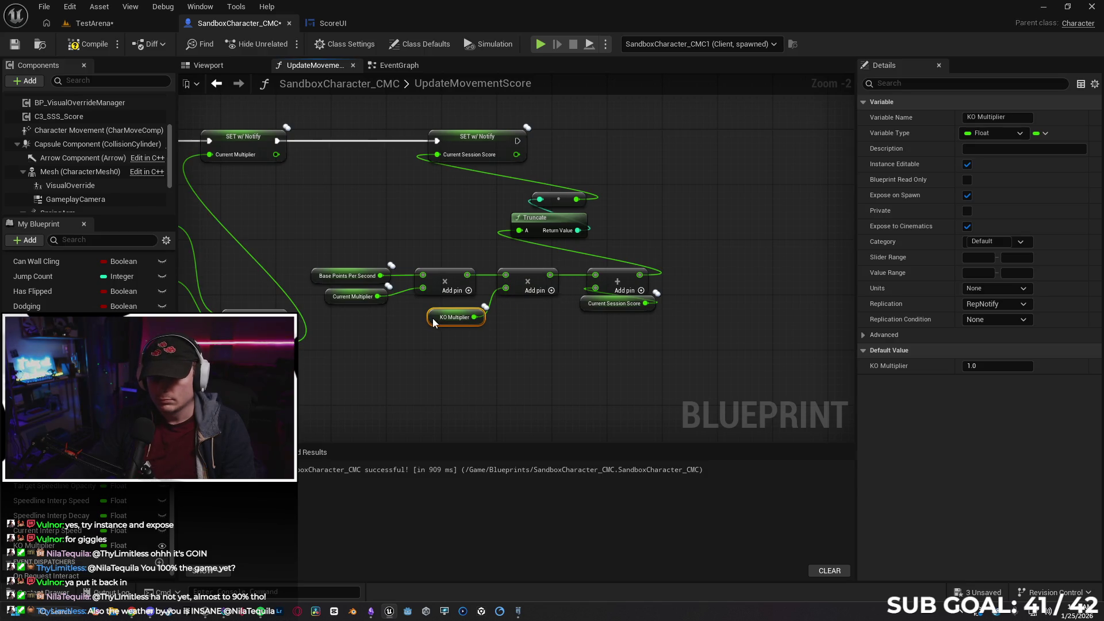
pyautogui.moveTo(435, 324); pyautogui.dragTo(431, 320)
pyautogui.click(477, 402)
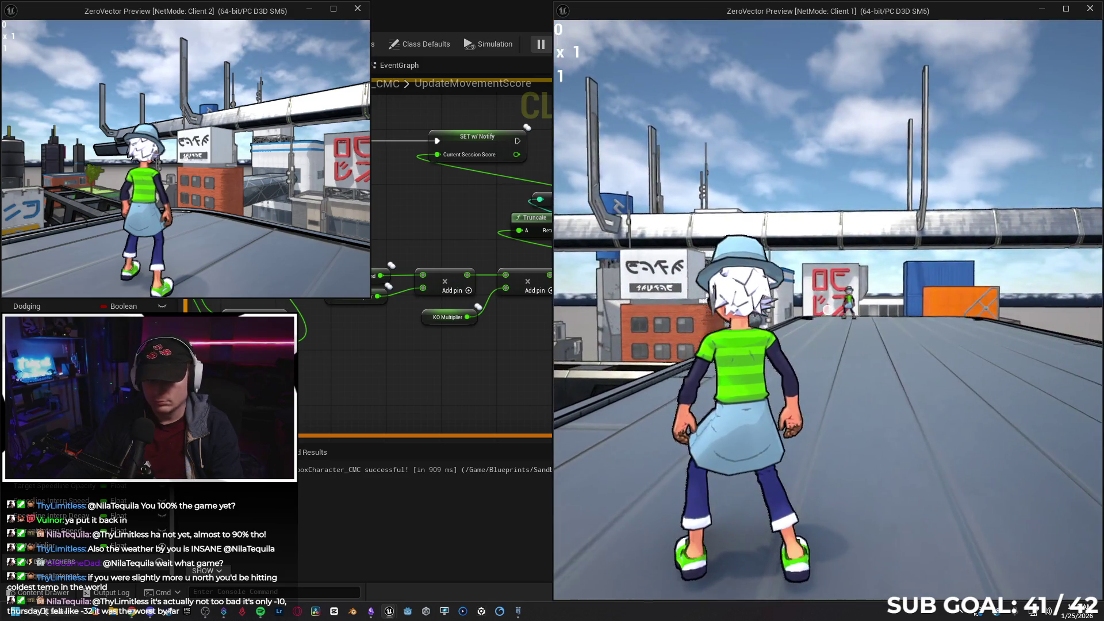
# - As Client 1, throw orbs at the opponent and run until the score reaches 35 at x1, then stop PIE
pyautogui.click(828, 310)
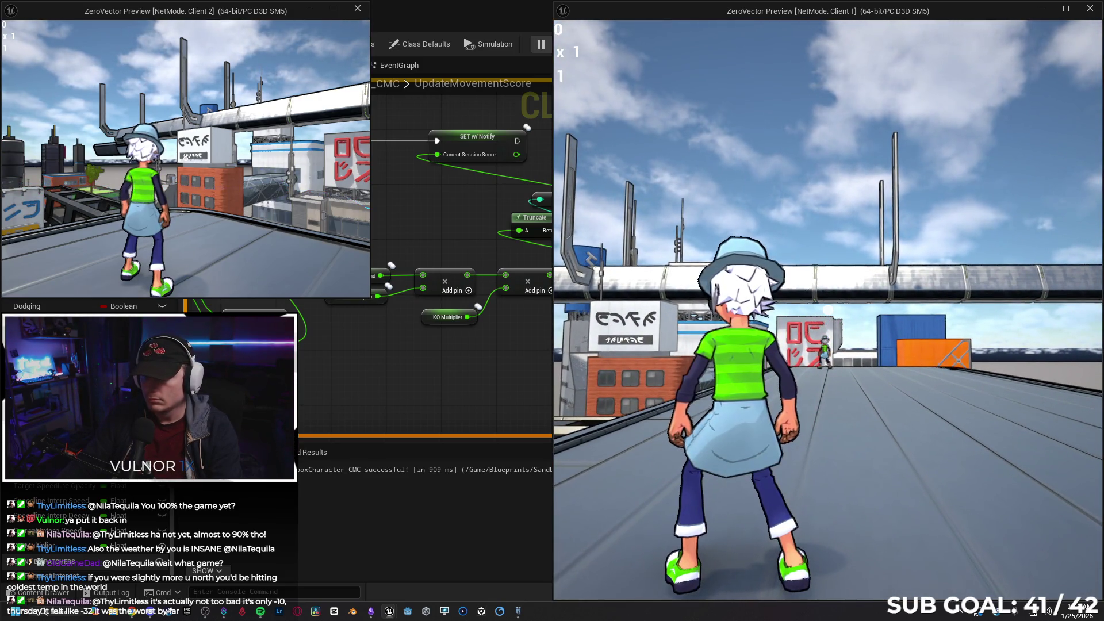
pyautogui.click(827, 310)
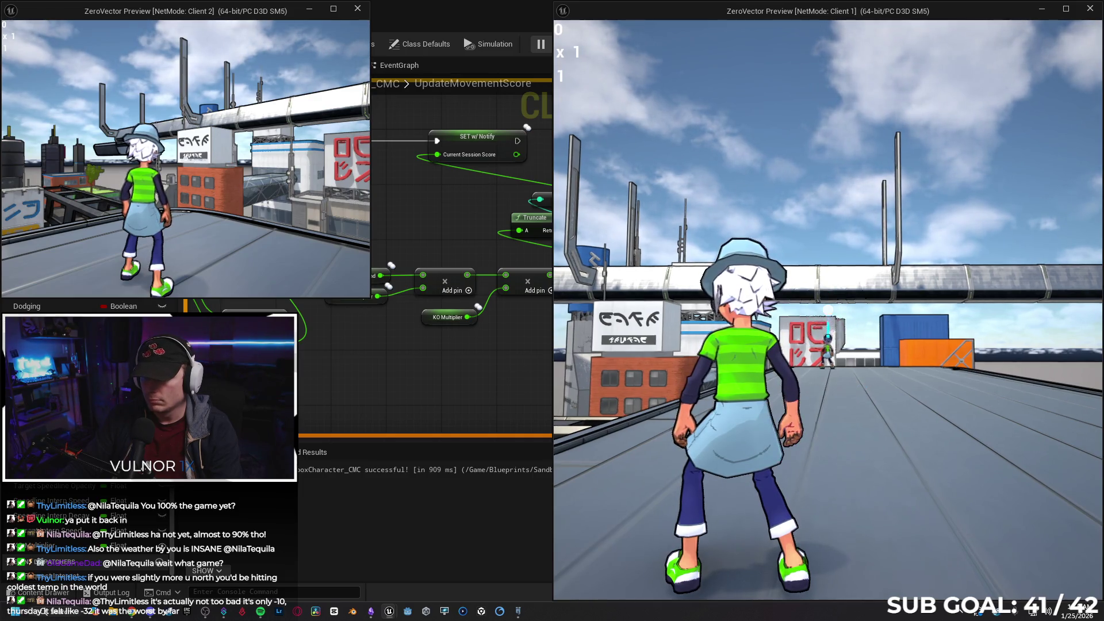
pyautogui.click(828, 310)
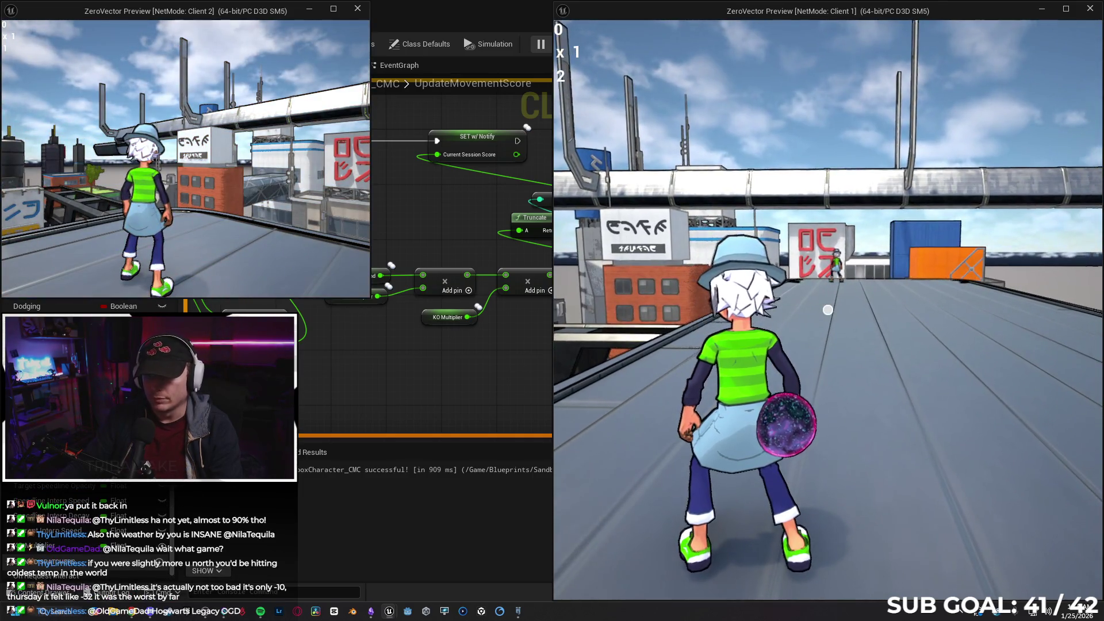
pyautogui.press('w')
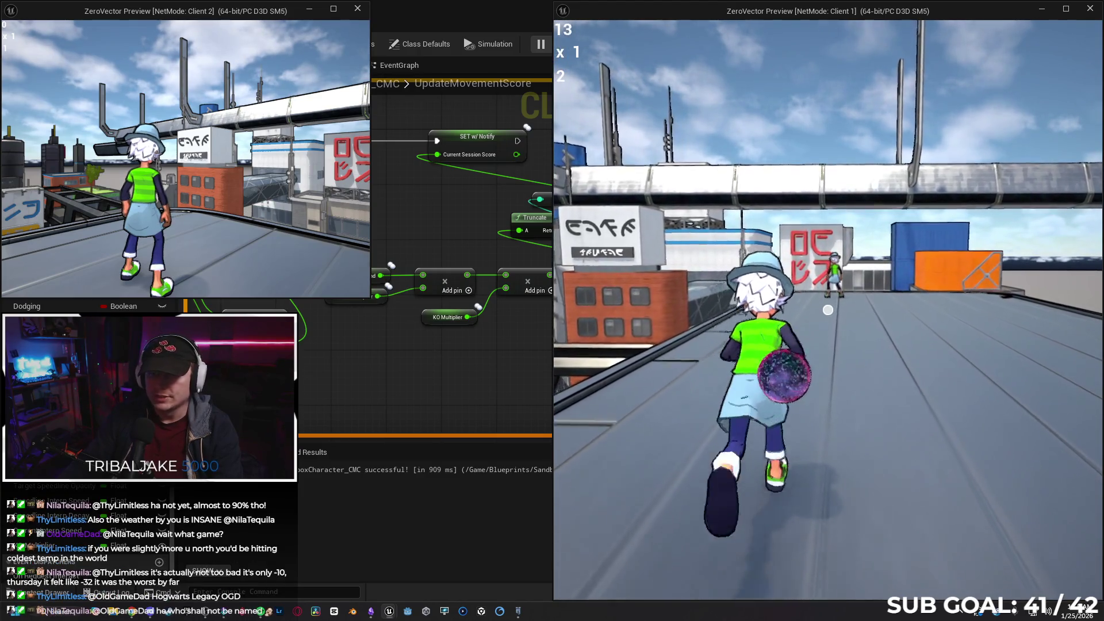
pyautogui.press('w')
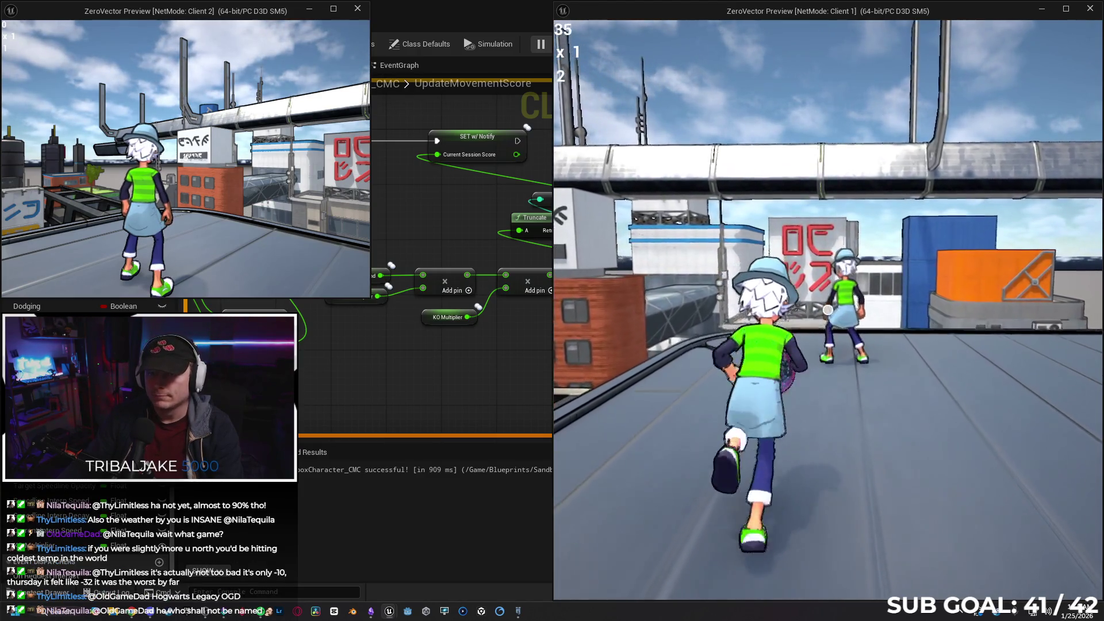
pyautogui.press('w')
pyautogui.press('Escape')
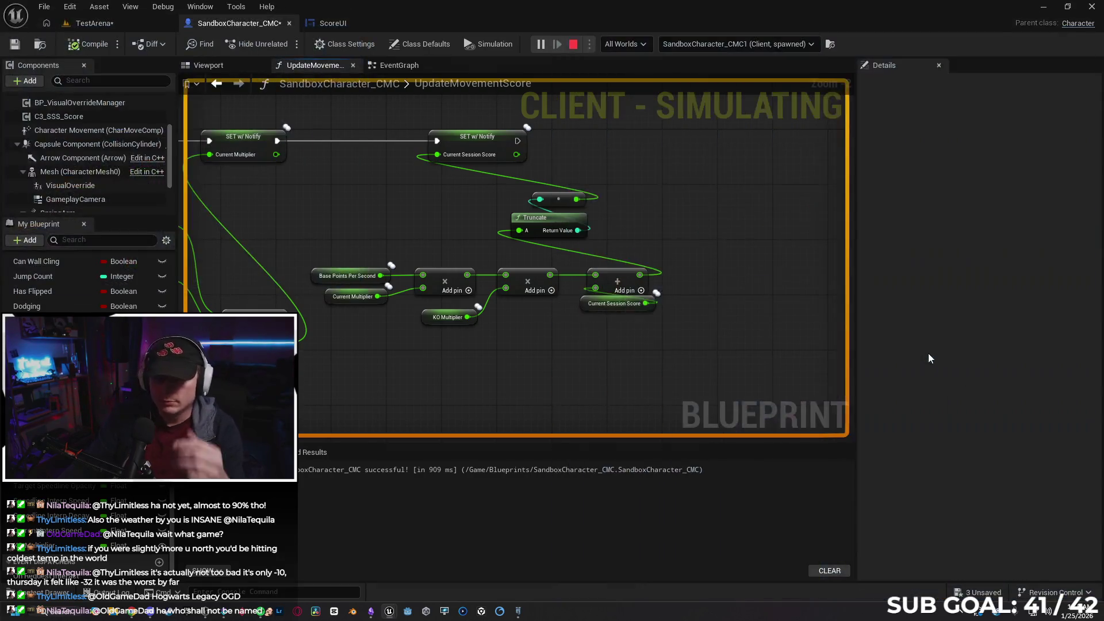
# - Dismiss the Message Log and scroll back through the UpdateMovementScore graph
pyautogui.click(754, 351)
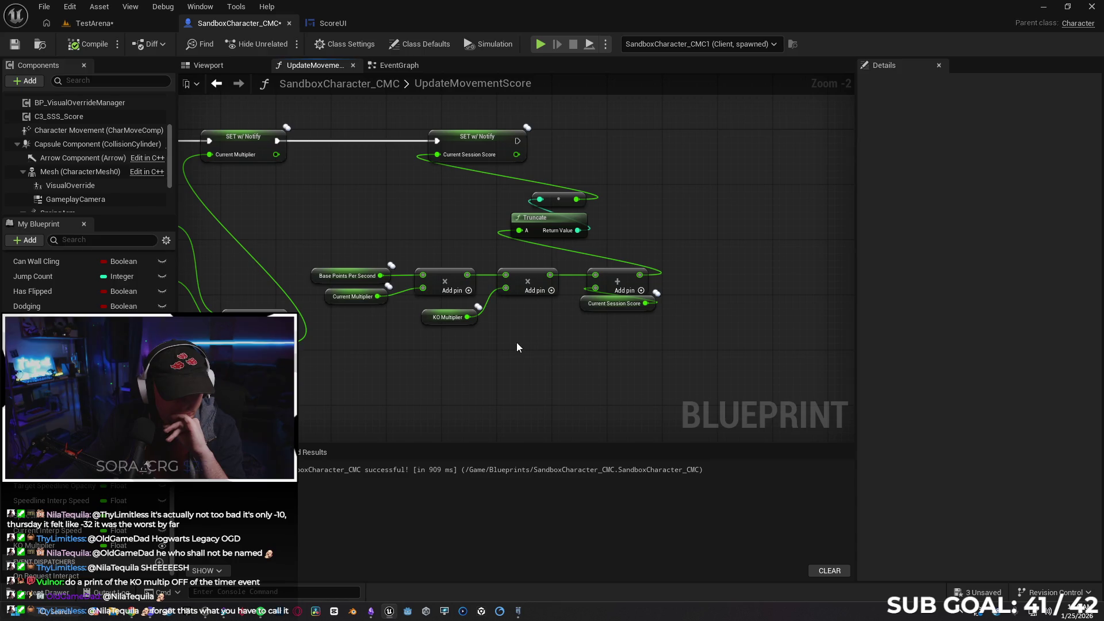
pyautogui.scroll(-1, 513, 362)
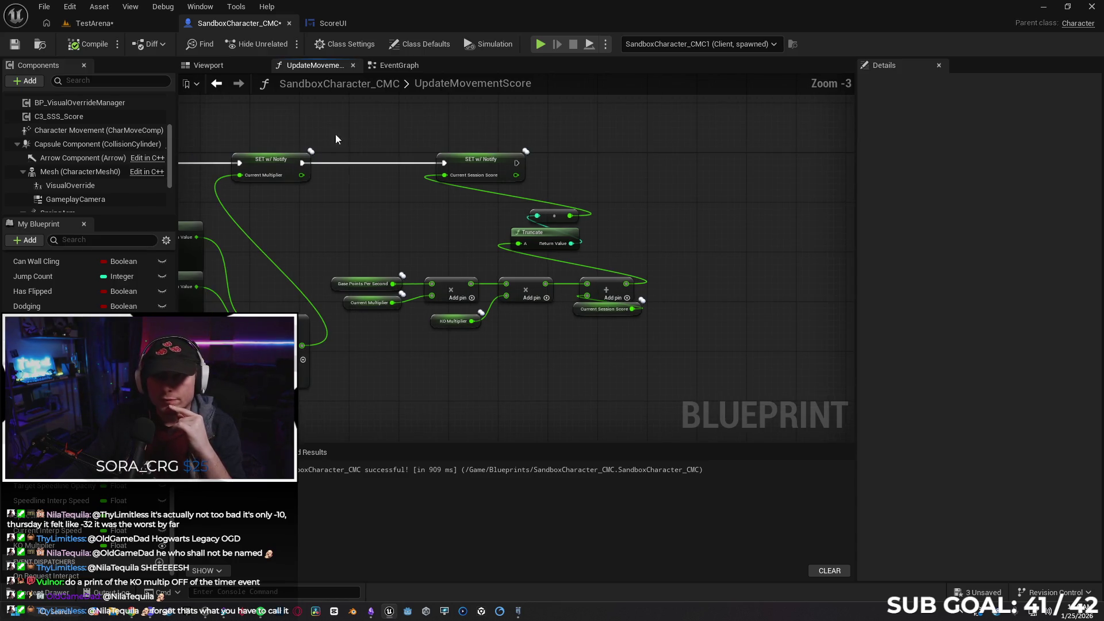
# - In SandboxCharacter_CMC's EventGraph, shift the BeginPlay and Set Timer nodes left to make room
pyautogui.click(344, 23)
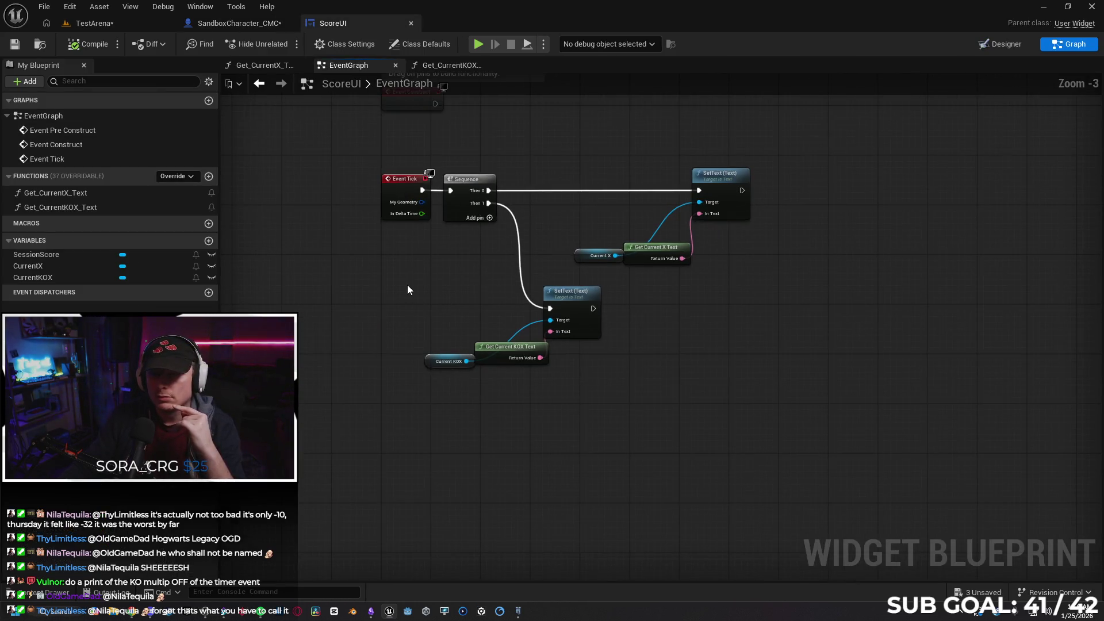
pyautogui.click(239, 23)
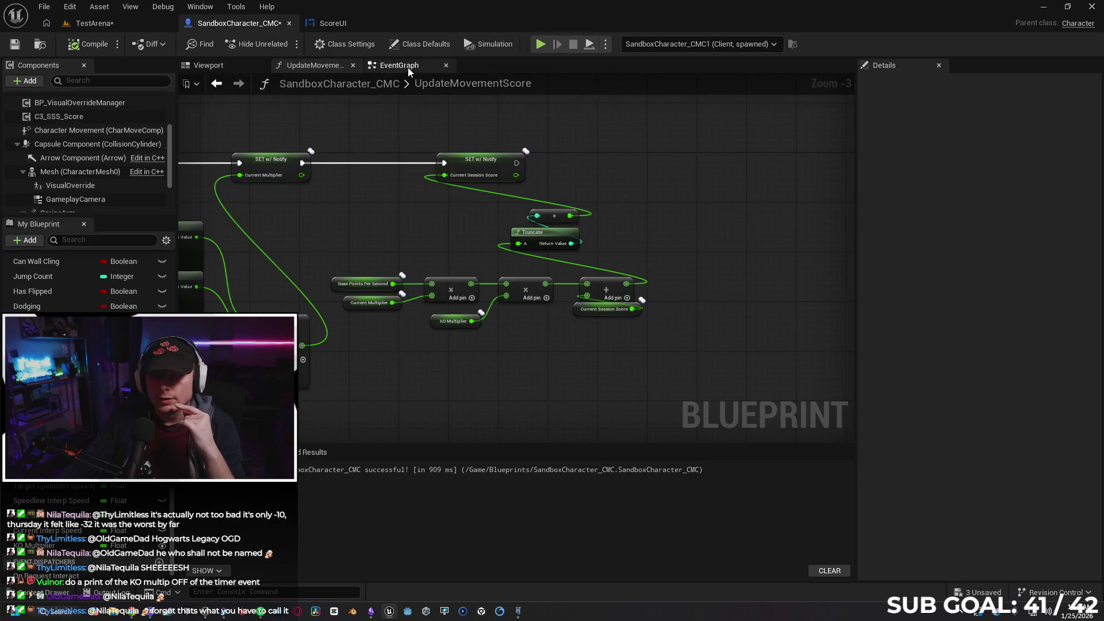
pyautogui.scroll(-4, 426, 230)
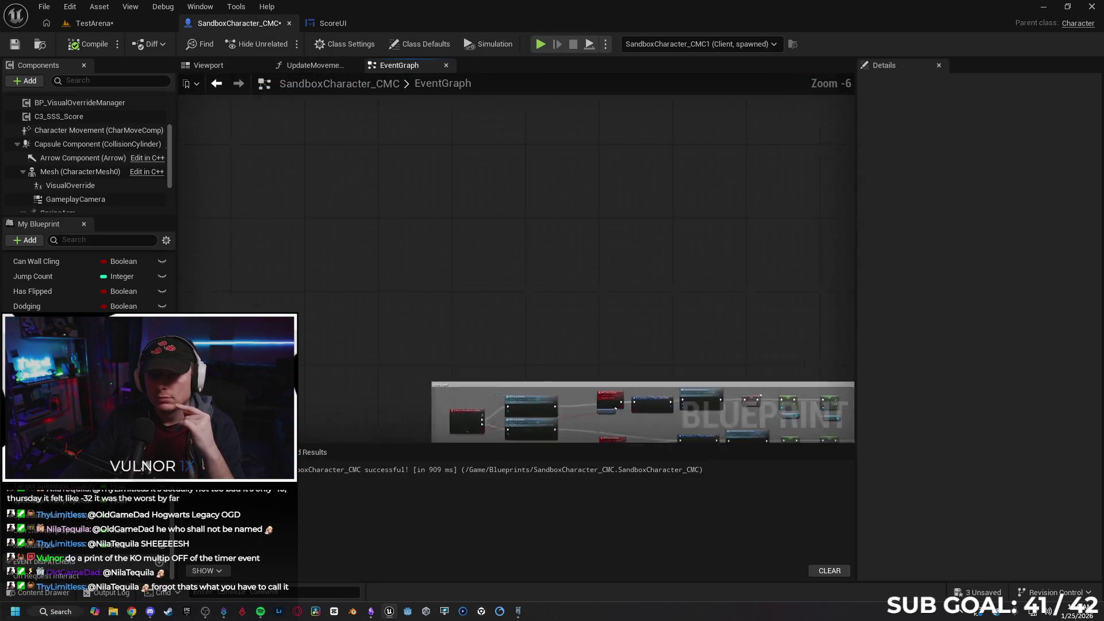
pyautogui.scroll(4, 420, 198)
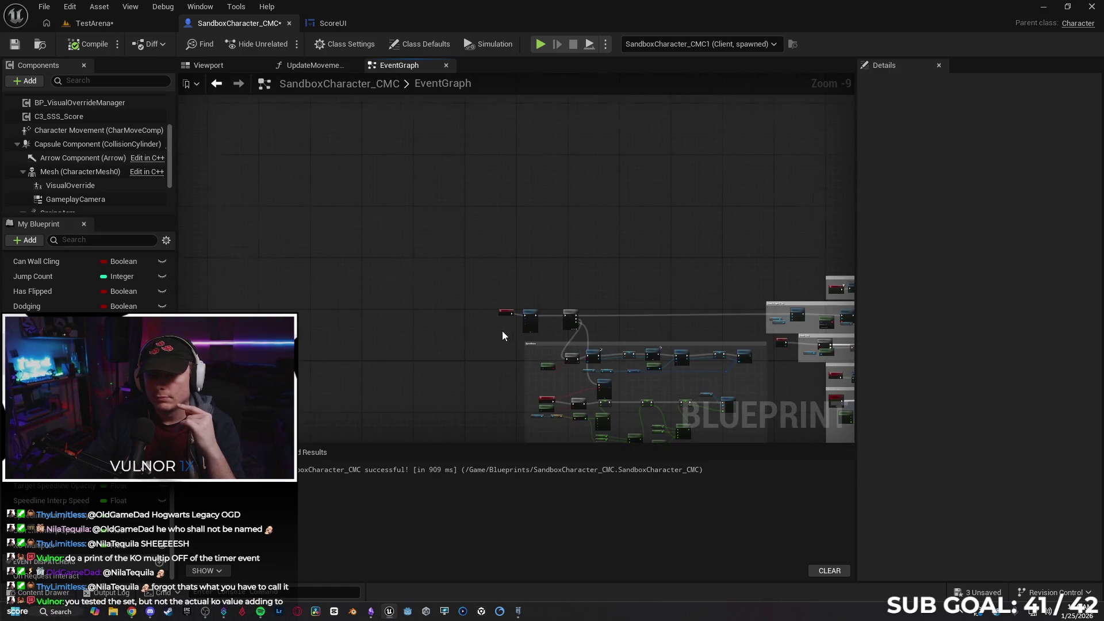
pyautogui.moveTo(463, 335)
pyautogui.mouseDown()
pyautogui.moveTo(344, 230)
pyautogui.moveTo(253, 266)
pyautogui.mouseUp()
pyautogui.moveTo(228, 99)
pyautogui.mouseDown()
pyautogui.moveTo(374, 198)
pyautogui.moveTo(397, 190)
pyautogui.mouseUp()
pyautogui.moveTo(414, 151); pyautogui.dragTo(298, 147)
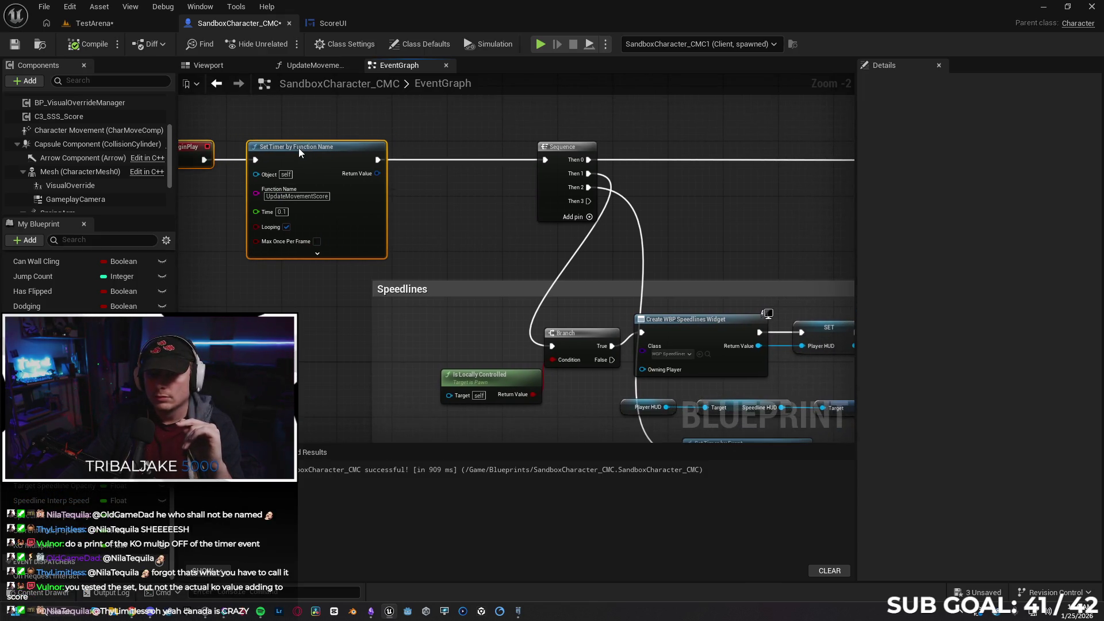
pyautogui.click(426, 221)
# - Add a Print String after Set Timer that outputs KO Multiplier, then launch a two-client play test
pyautogui.moveTo(377, 160); pyautogui.dragTo(443, 163)
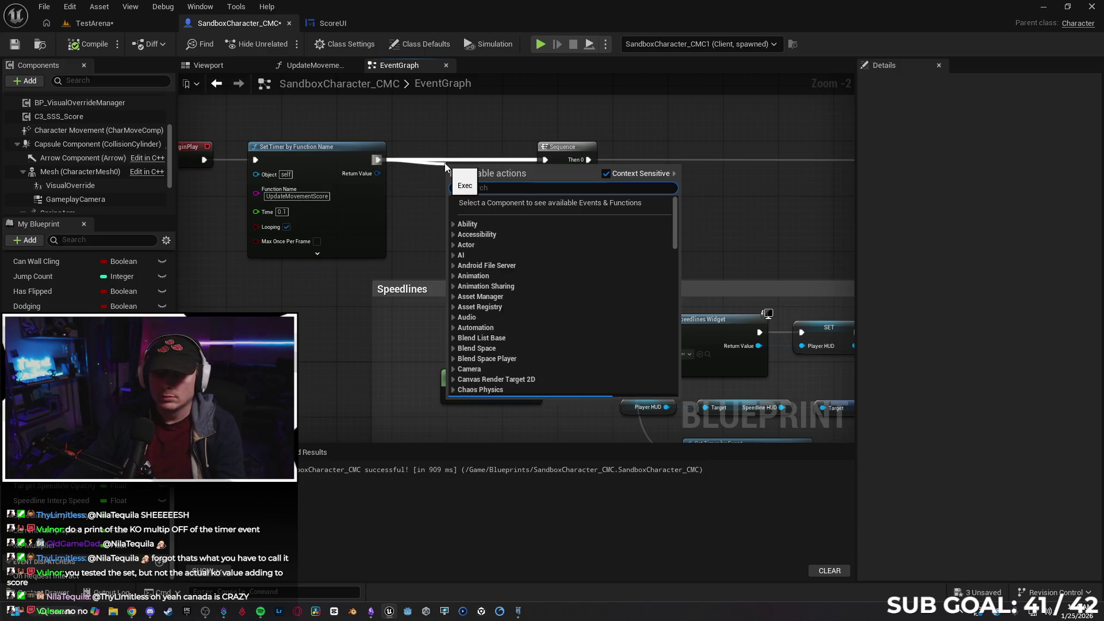
pyautogui.write('print')
pyautogui.press('Return')
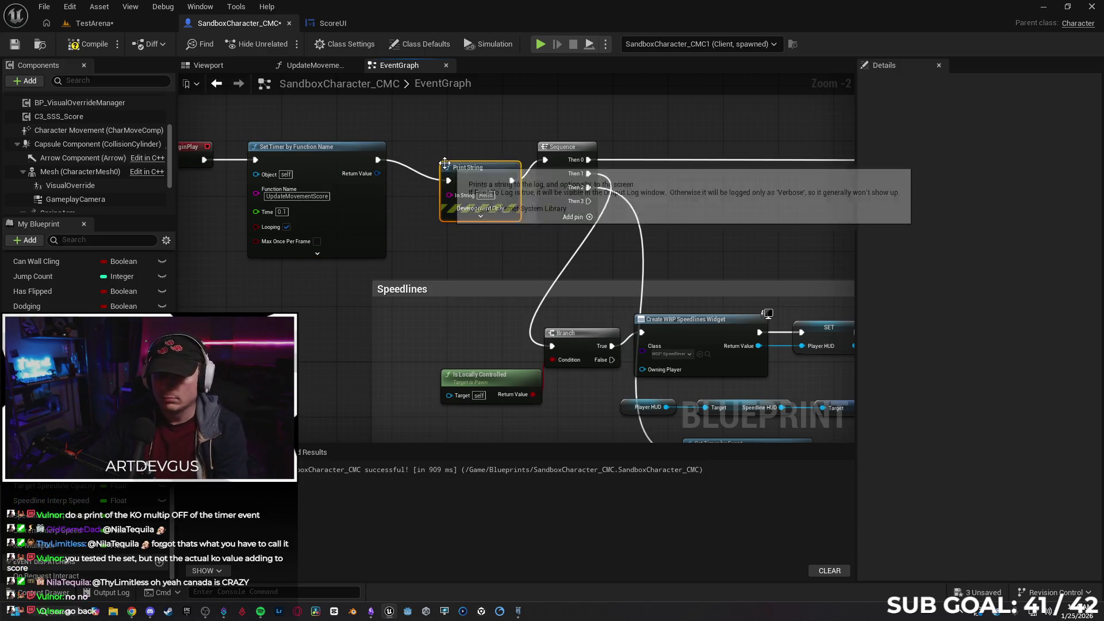
pyautogui.moveTo(475, 154); pyautogui.dragTo(469, 158)
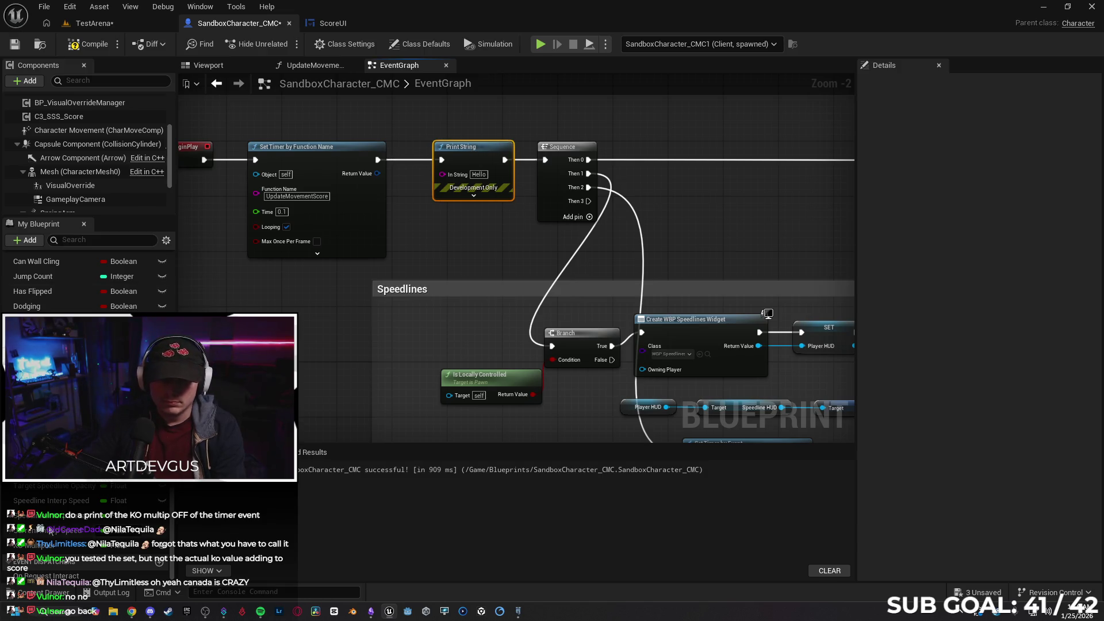
pyautogui.moveTo(41, 545)
pyautogui.mouseDown()
pyautogui.moveTo(281, 291)
pyautogui.moveTo(316, 316)
pyautogui.moveTo(308, 306)
pyautogui.moveTo(372, 264)
pyautogui.moveTo(442, 174)
pyautogui.mouseUp()
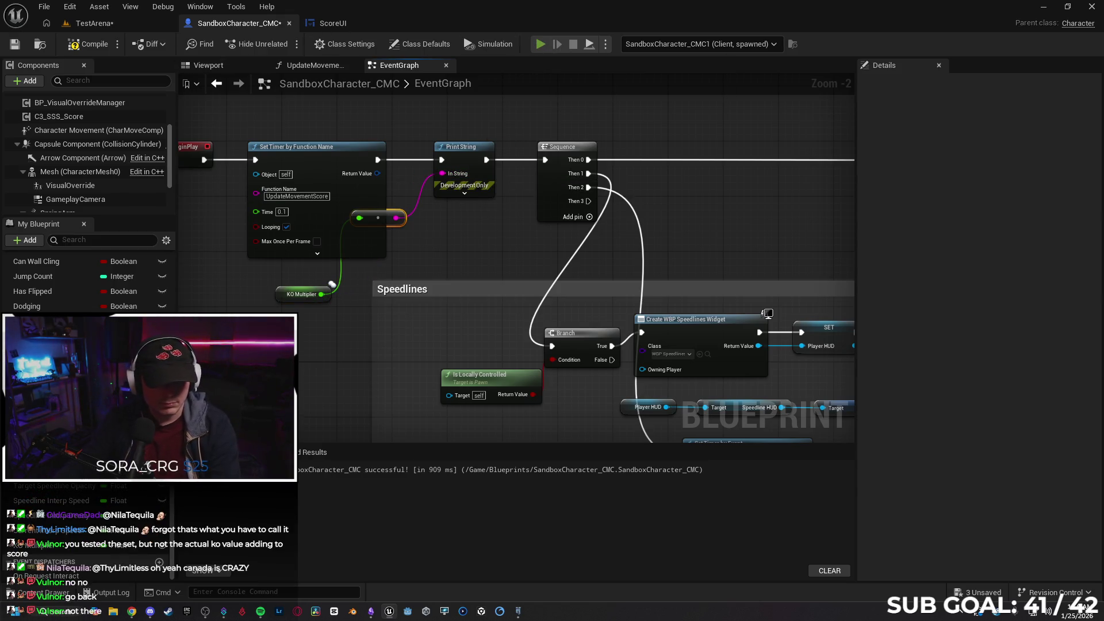
pyautogui.click(540, 43)
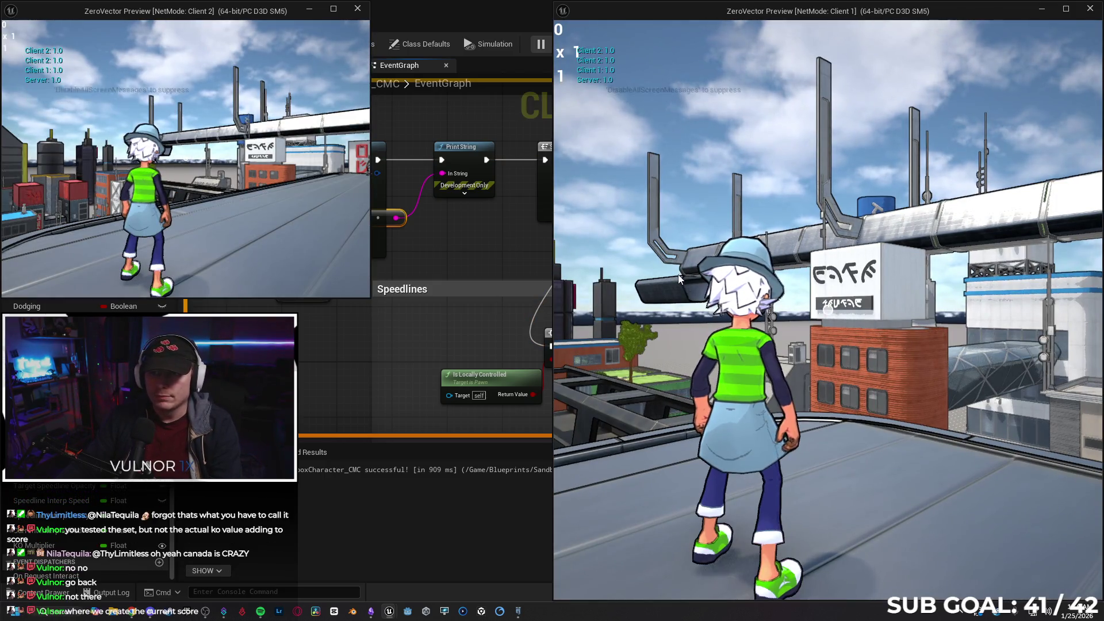
# - Stop PIE, close the error log, and undo the KO Multiplier debug print after BeginPlay
pyautogui.click(379, 251)
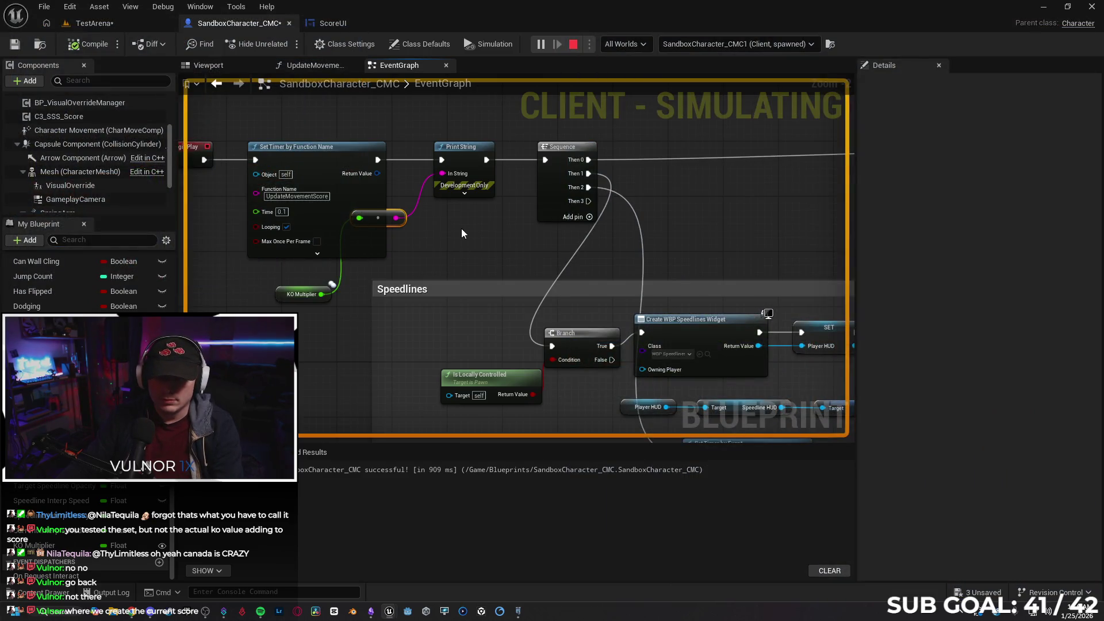
pyautogui.press('Escape')
pyautogui.click(753, 352)
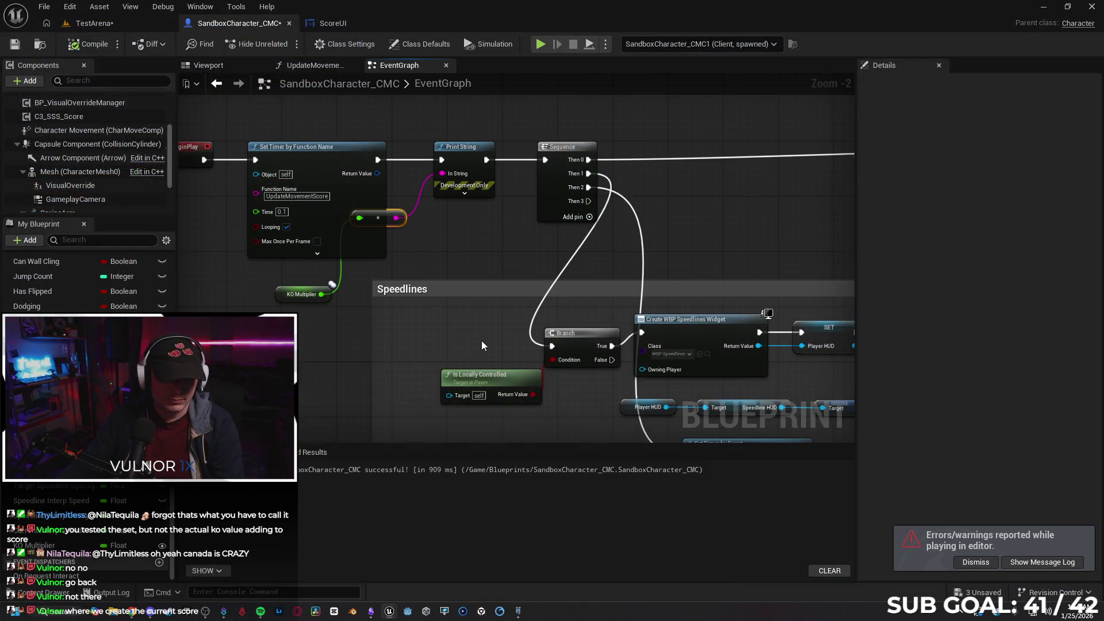
pyautogui.click(312, 362)
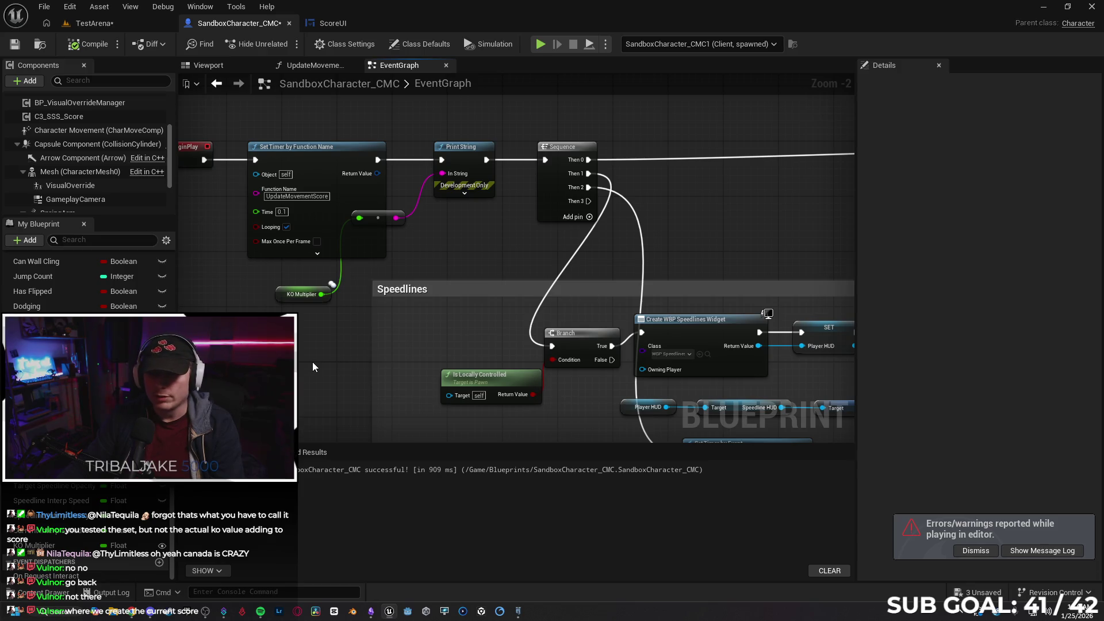
pyautogui.hotkey('ctrl', 'z')
pyautogui.hotkey('ctrl', 'z')
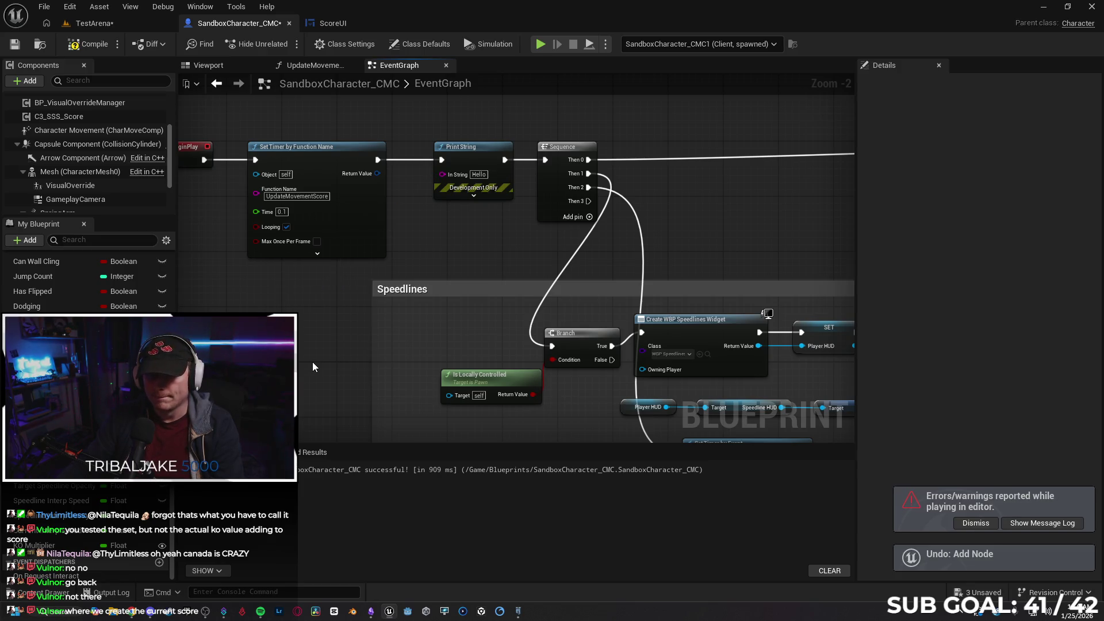
pyautogui.hotkey('ctrl', 'z')
pyautogui.hotkey('ctrl', 'z')
pyautogui.hotkey('ctrl', 'z')
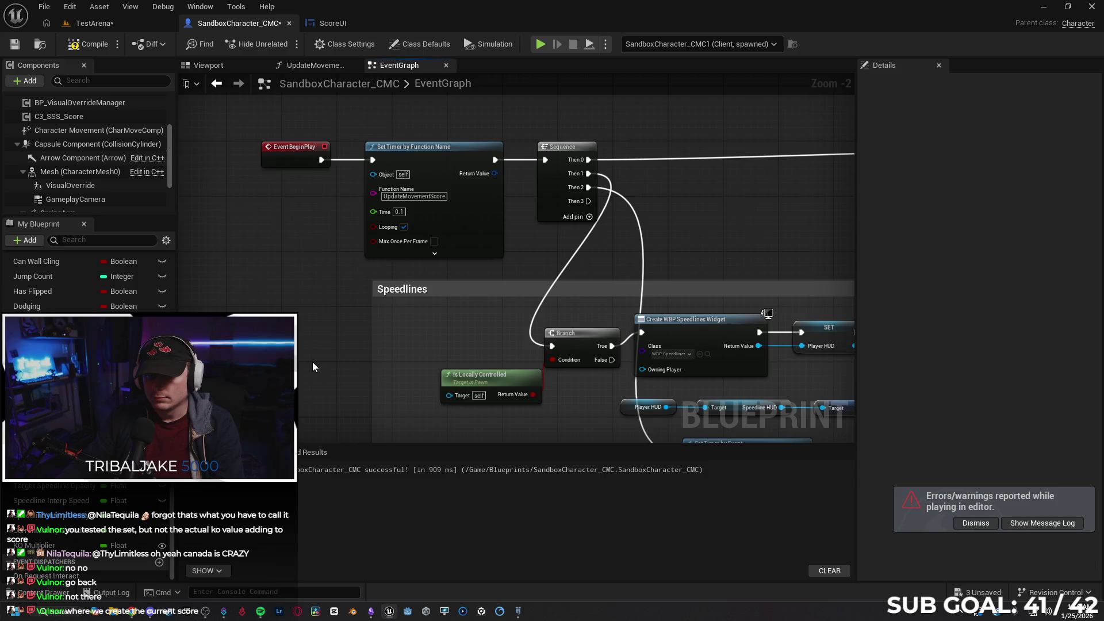
# - Survey the event graph, then open UpdateMovementScore at the end of the score chain
pyautogui.scroll(-4, 345, 345)
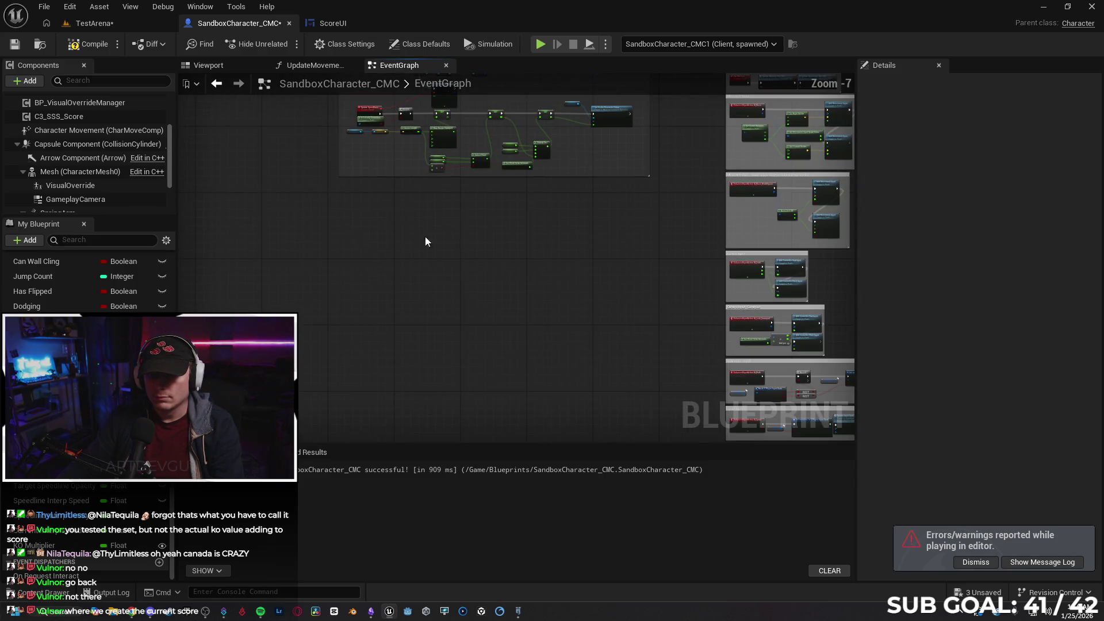
pyautogui.moveTo(416, 237); pyautogui.dragTo(412, 399)
pyautogui.scroll(-1, 412, 398)
pyautogui.scroll(-3, 438, 391)
pyautogui.moveTo(500, 426)
pyautogui.mouseDown()
pyautogui.moveTo(450, 337)
pyautogui.moveTo(435, 280)
pyautogui.mouseUp()
pyautogui.scroll(6, 463, 338)
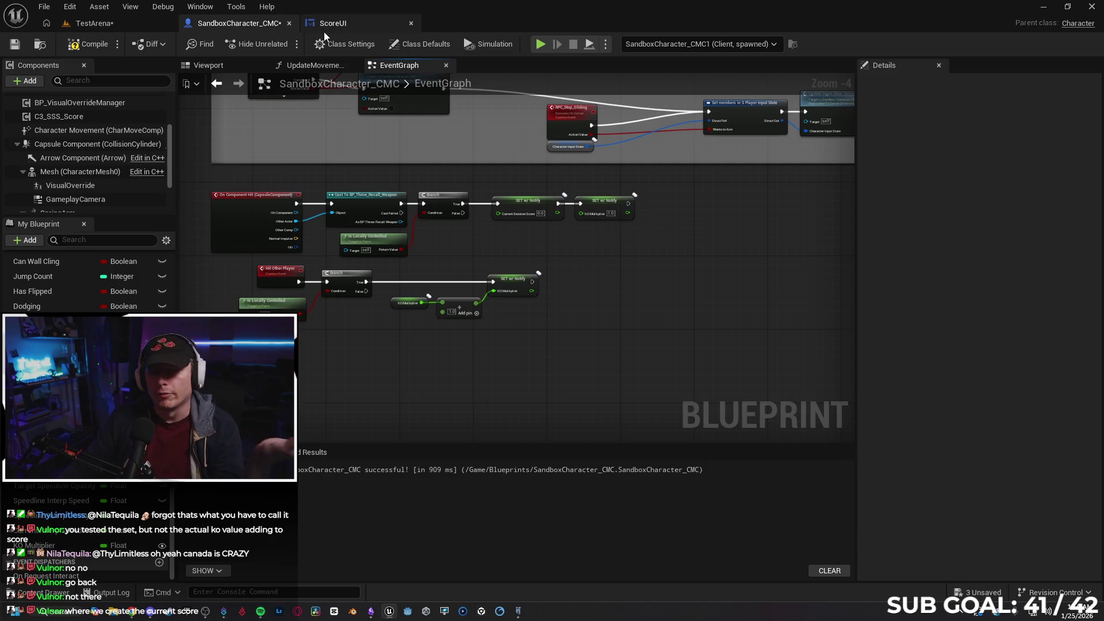
pyautogui.click(331, 65)
pyautogui.moveTo(336, 215); pyautogui.dragTo(464, 233)
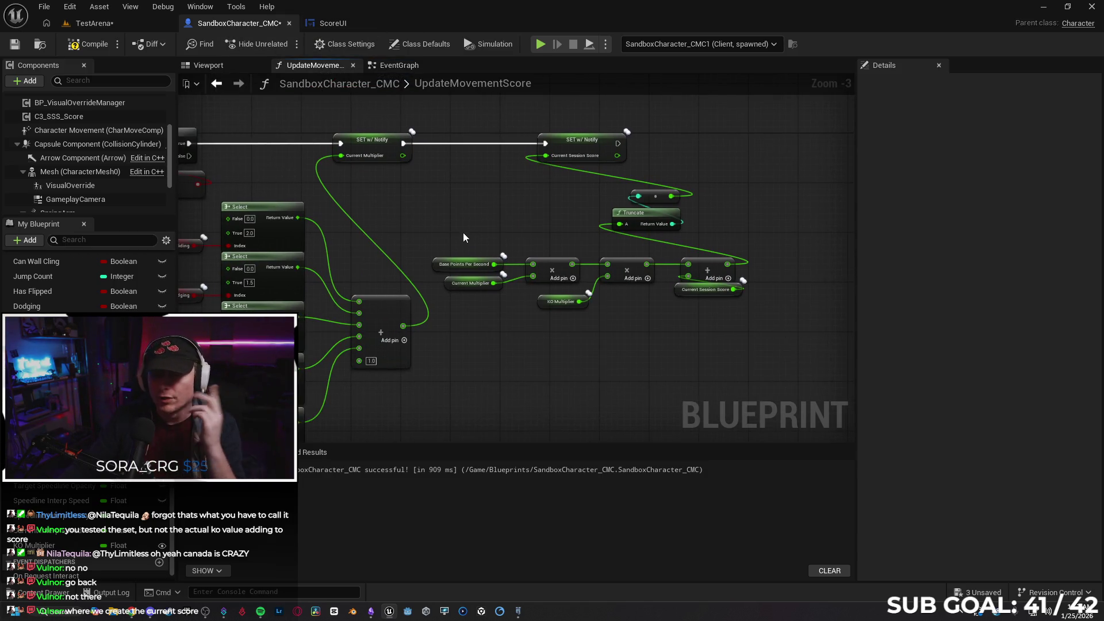
# - Add a Print String node after the SET Current Session Score node
pyautogui.moveTo(710, 161)
pyautogui.mouseDown()
pyautogui.moveTo(492, 187)
pyautogui.moveTo(622, 220)
pyautogui.mouseUp()
pyautogui.write('print')
pyautogui.press('Return')
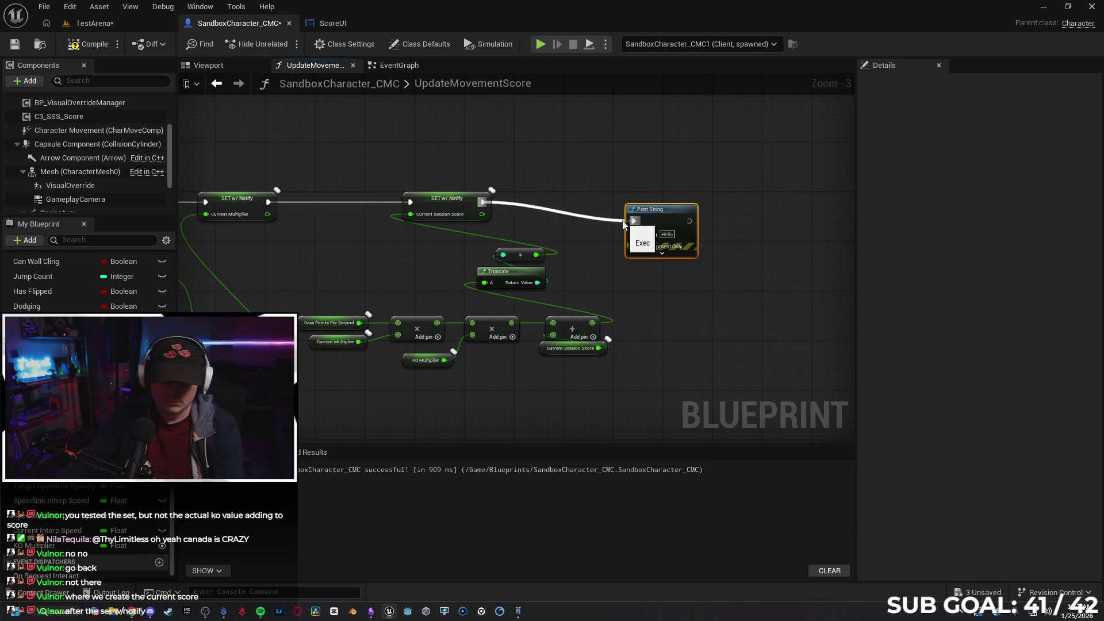
pyautogui.moveTo(658, 209); pyautogui.dragTo(709, 196)
# - Feed a KO Multiplier getter into the Print String and start a multiplayer session
pyautogui.moveTo(34, 547)
pyautogui.mouseDown()
pyautogui.moveTo(551, 315)
pyautogui.moveTo(689, 279)
pyautogui.moveTo(699, 253)
pyautogui.moveTo(685, 222)
pyautogui.mouseUp()
pyautogui.click(722, 288)
pyautogui.moveTo(683, 274); pyautogui.dragTo(644, 270)
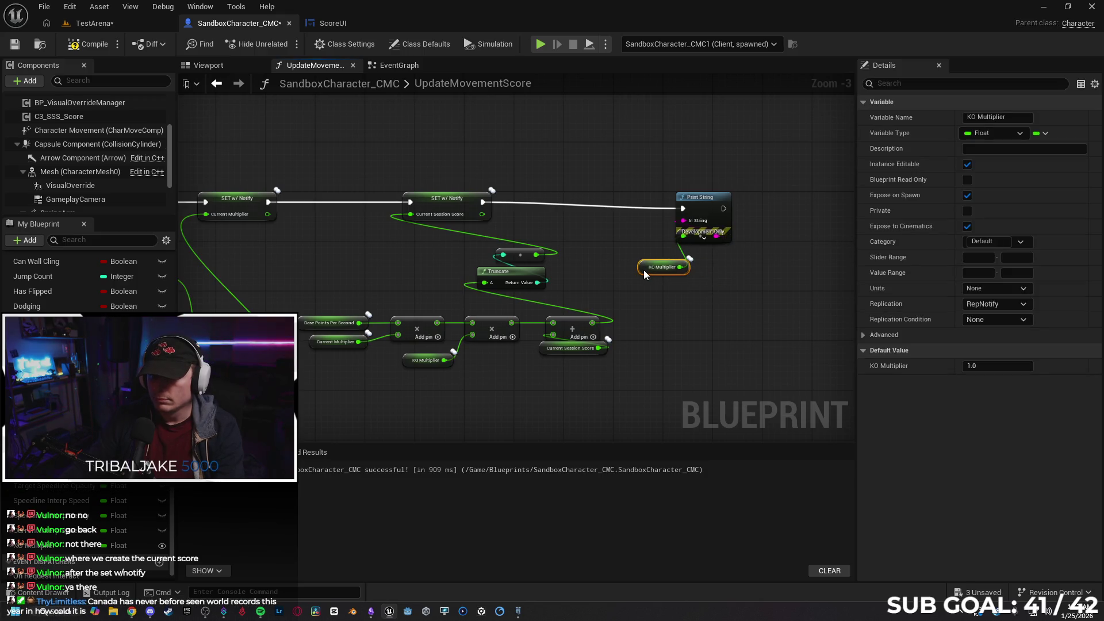
pyautogui.moveTo(706, 206); pyautogui.dragTo(705, 193)
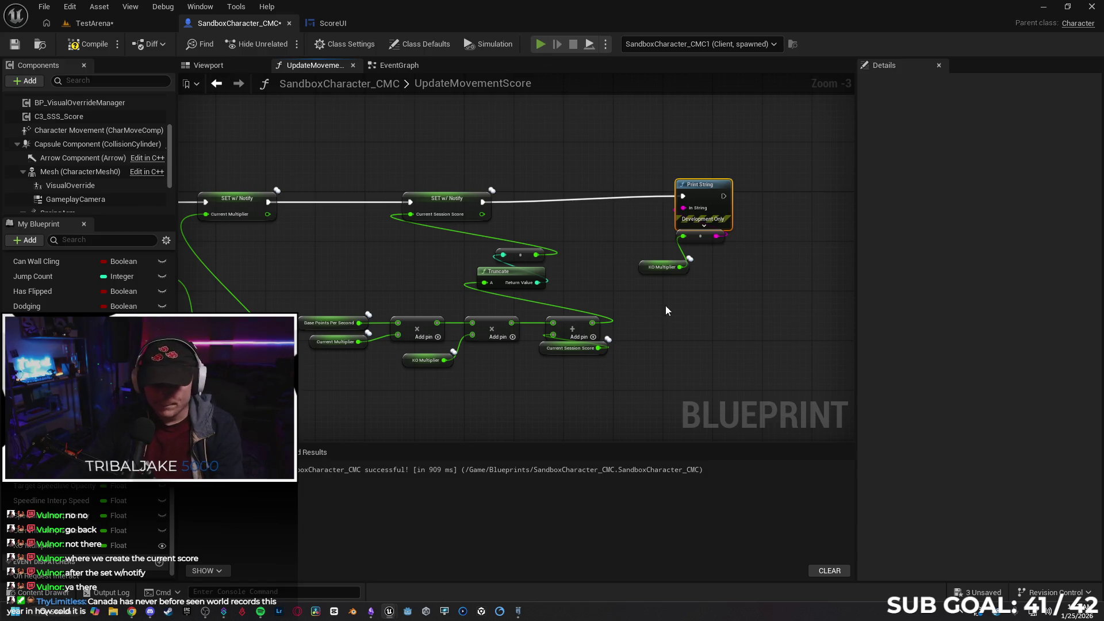
pyautogui.hotkey('alt', 'p')
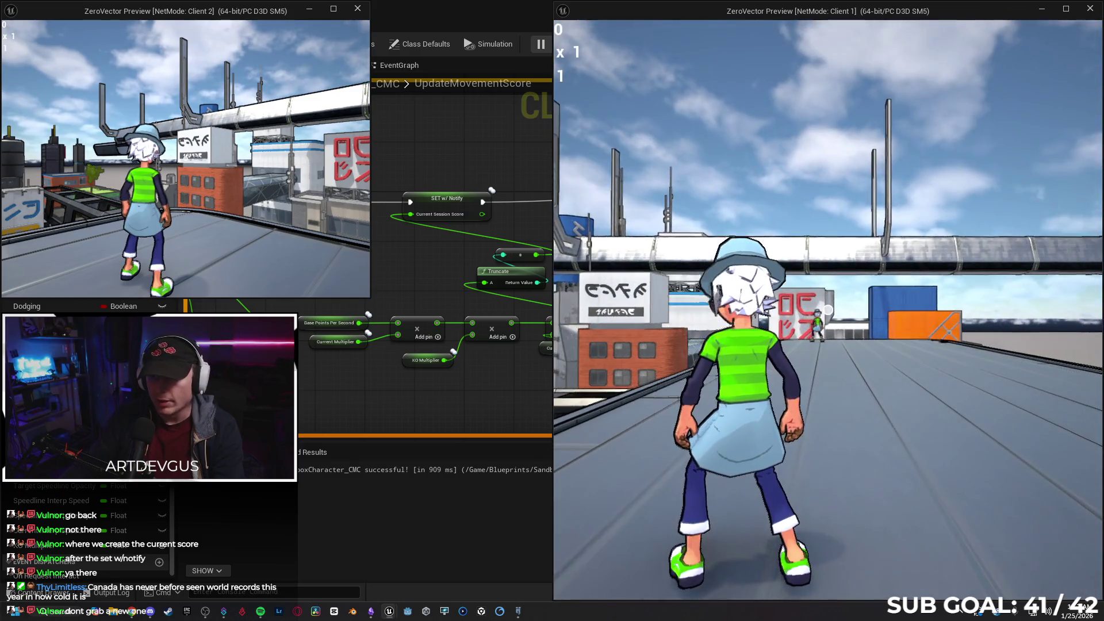
# - Throw an orb and run, confirming KO Multiplier prints 2.0 for Client 1 and 1.0 elsewhere, then stop PIE
pyautogui.click(828, 310)
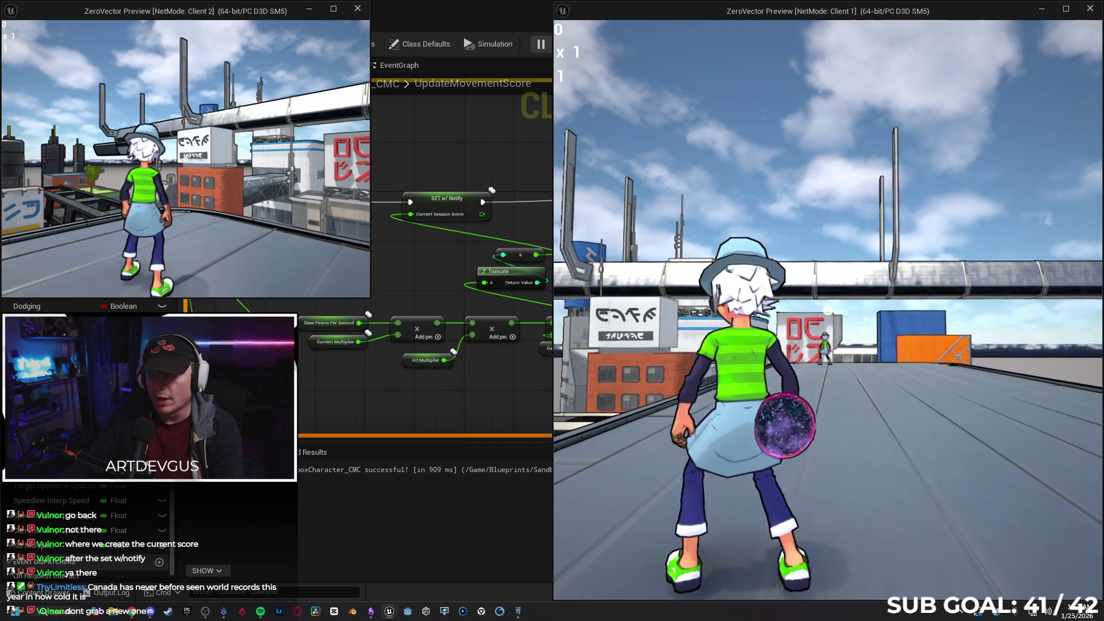
pyautogui.click(828, 310)
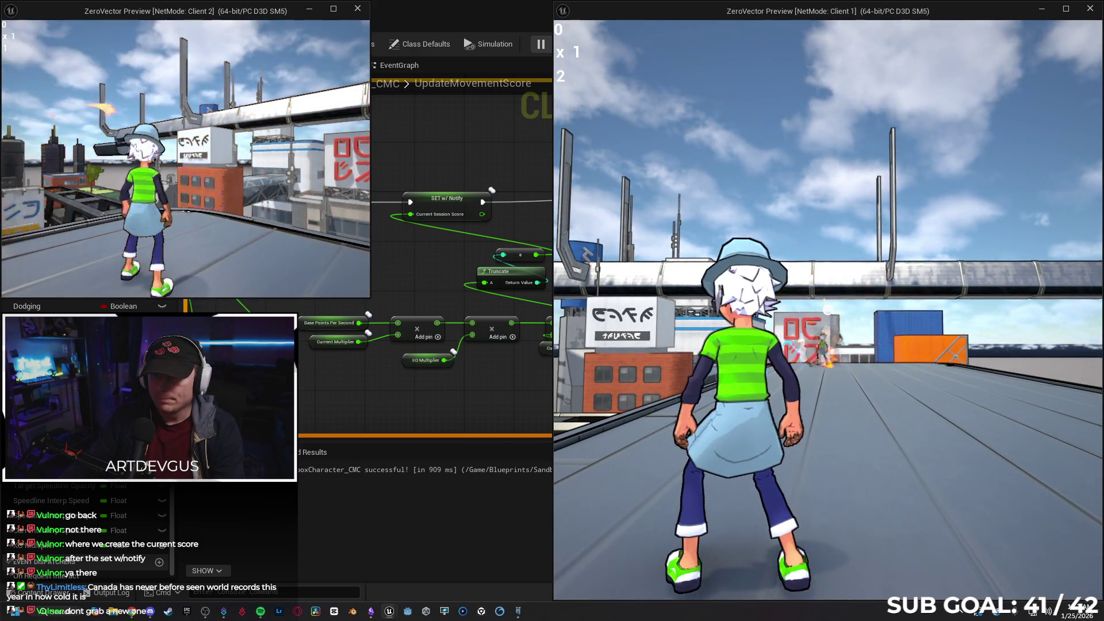
pyautogui.press('w')
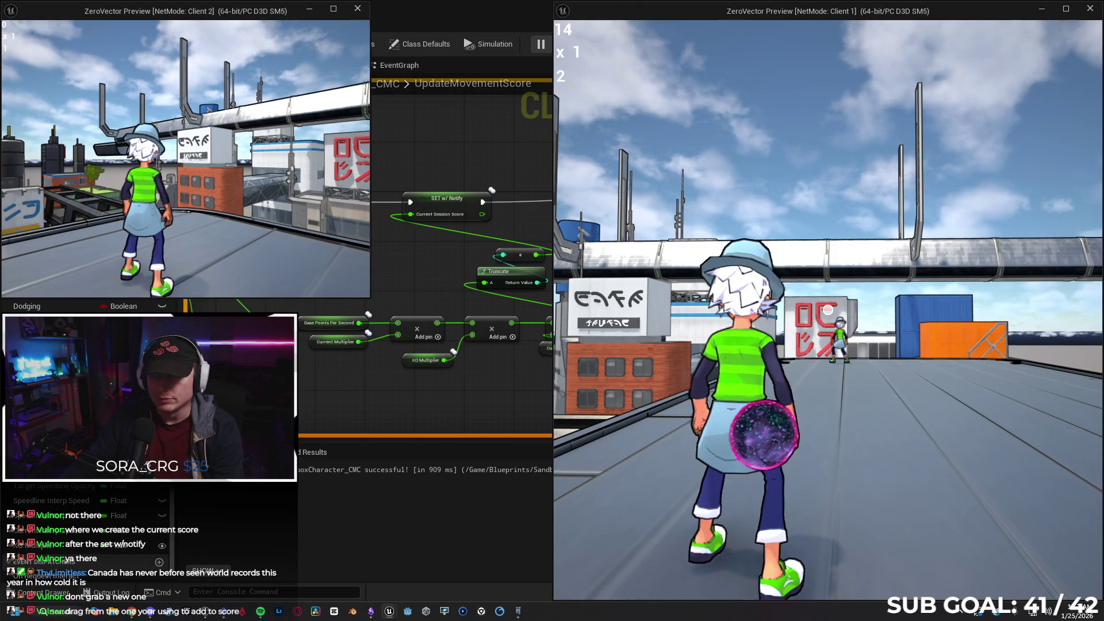
pyautogui.press('w')
pyautogui.press('w')
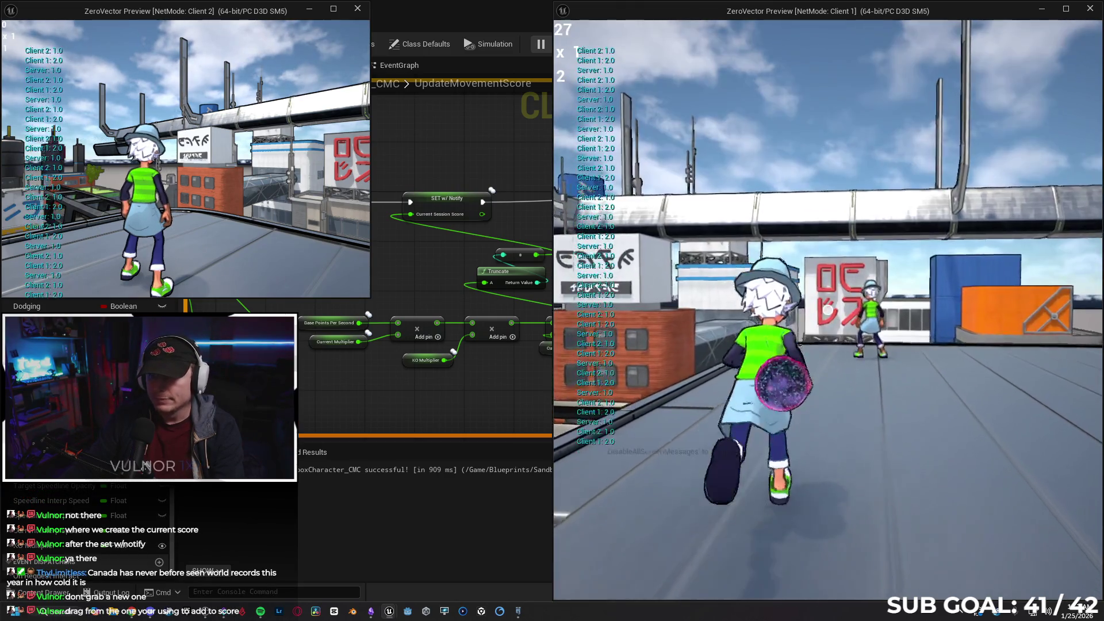
pyautogui.press('w')
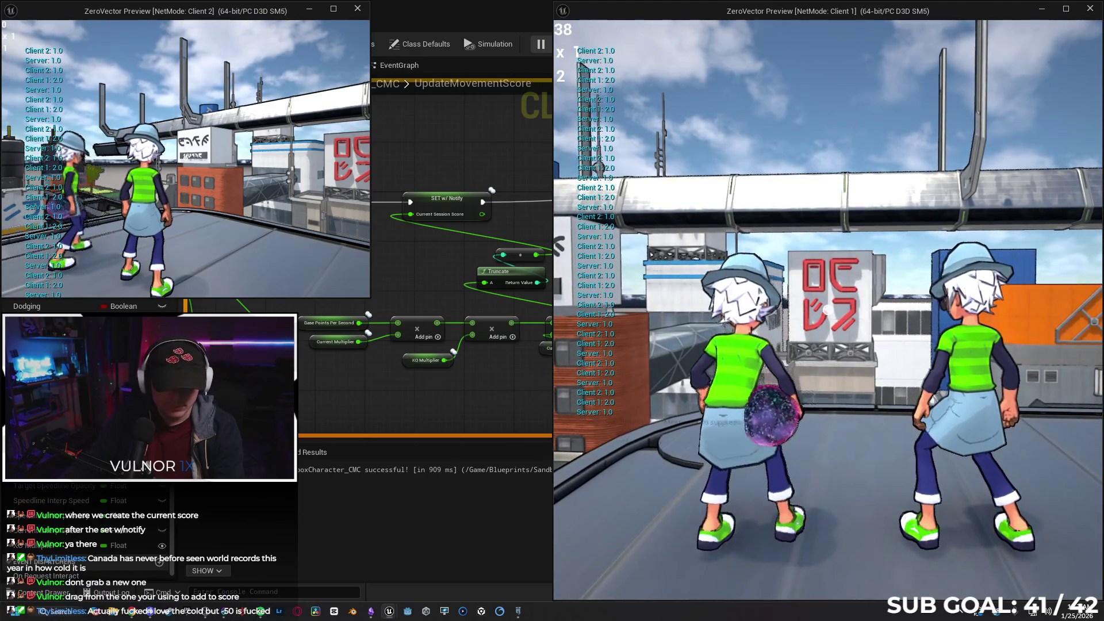
pyautogui.press('Escape')
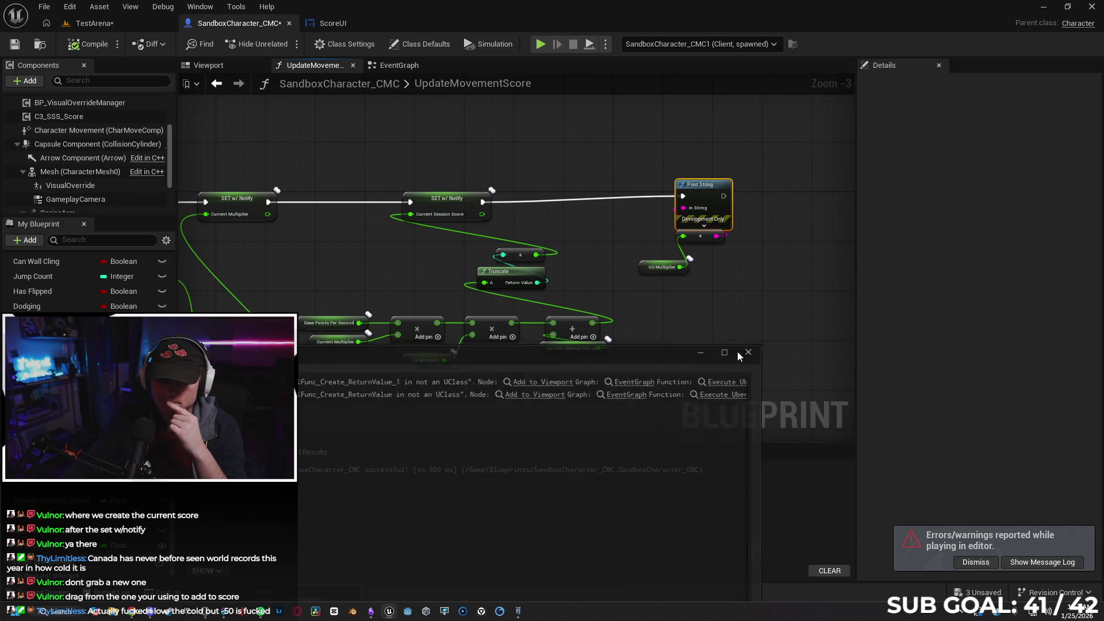
# - Replace the separate KO Multiplier getter with the score chain's KO Multiplier wired to In String, then start play
pyautogui.click(747, 352)
pyautogui.moveTo(711, 335)
pyautogui.mouseDown()
pyautogui.moveTo(692, 316)
pyautogui.moveTo(778, 303)
pyautogui.moveTo(644, 305)
pyautogui.moveTo(709, 306)
pyautogui.moveTo(690, 316)
pyautogui.mouseUp()
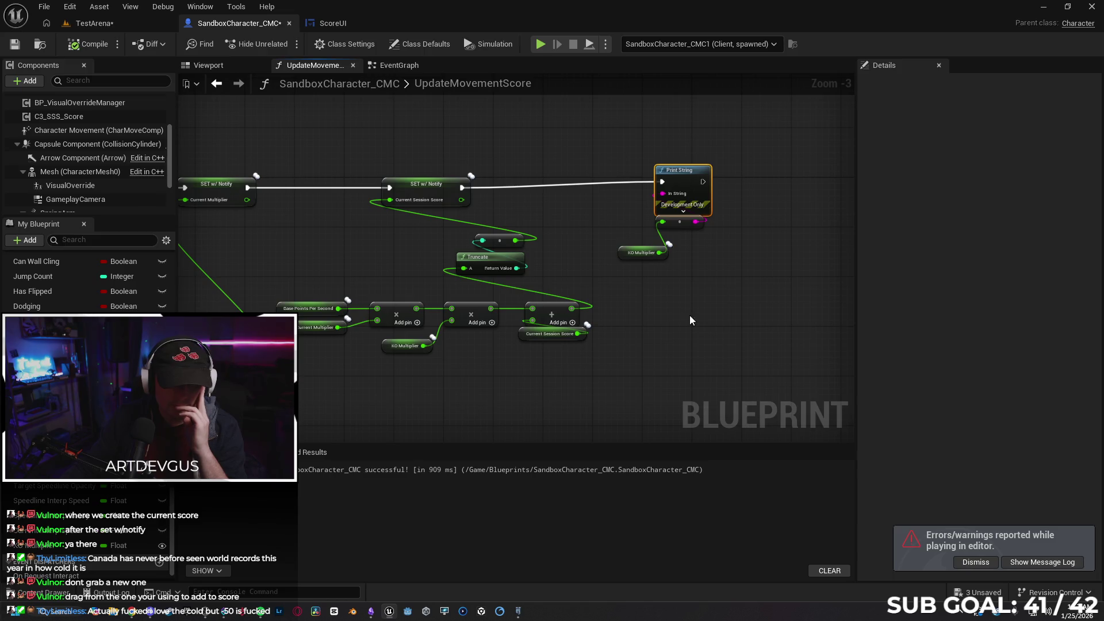
pyautogui.click(591, 166)
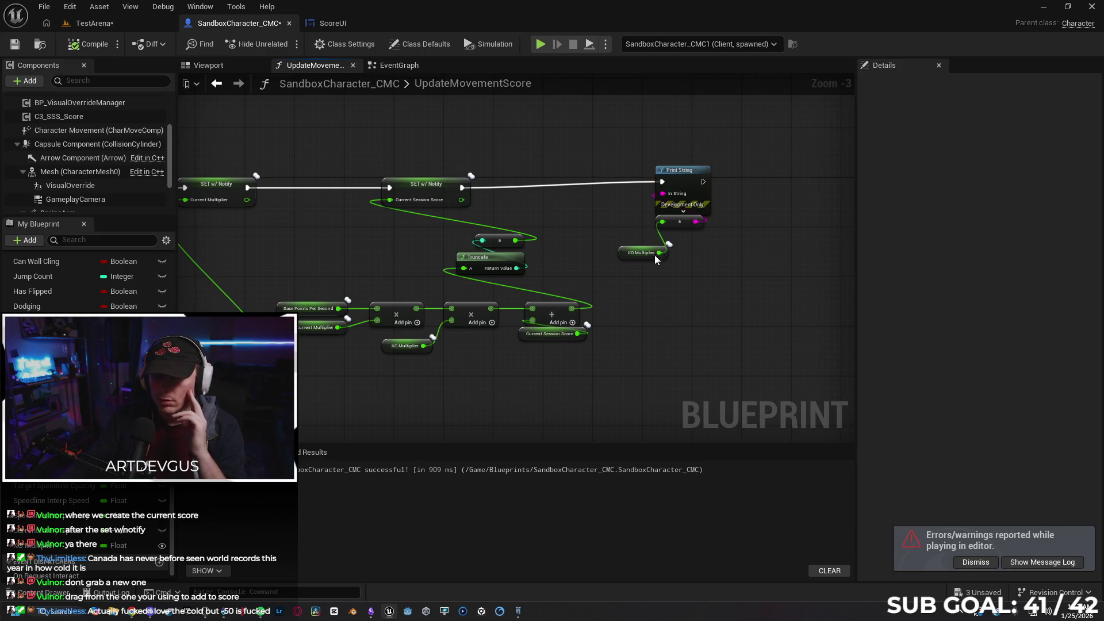
pyautogui.moveTo(628, 226); pyautogui.dragTo(637, 230)
pyautogui.press('Delete')
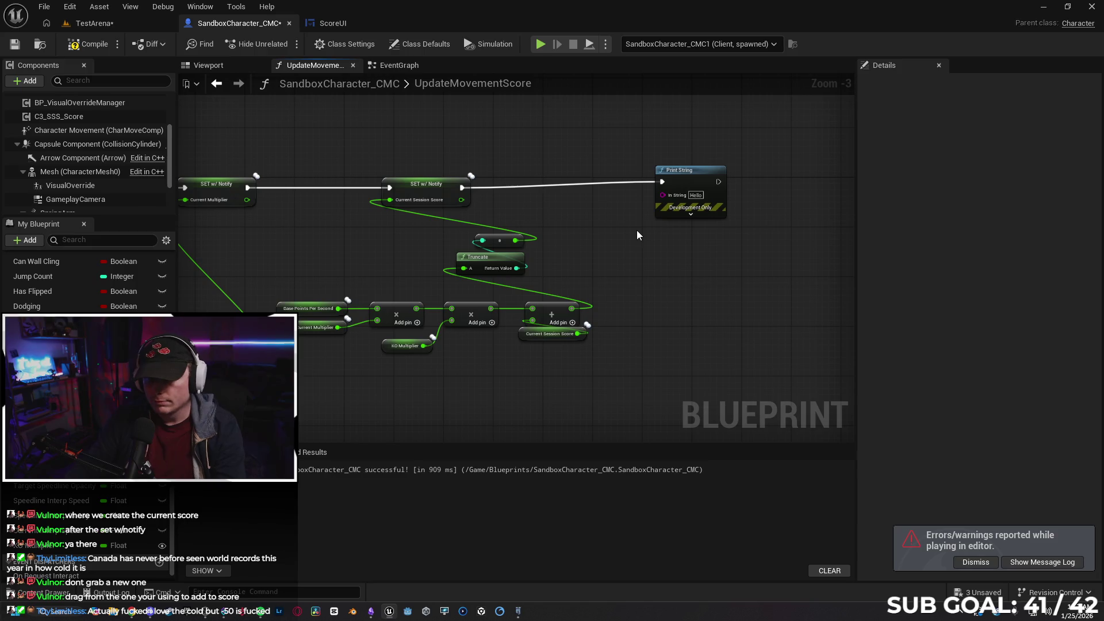
pyautogui.moveTo(424, 346)
pyautogui.mouseDown()
pyautogui.moveTo(640, 268)
pyautogui.moveTo(663, 195)
pyautogui.mouseUp()
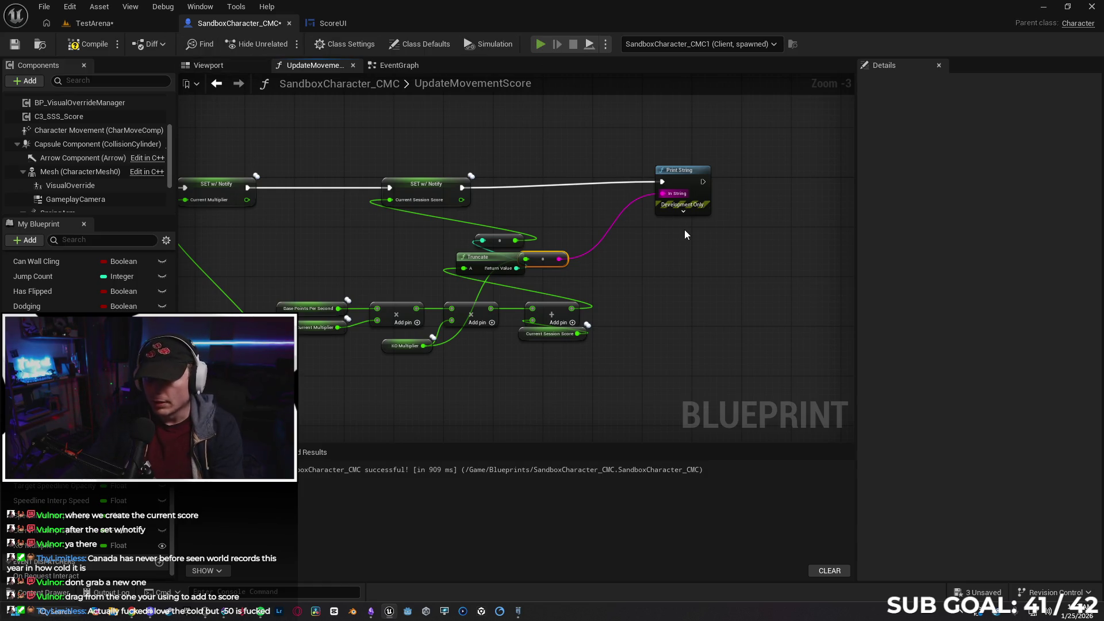
pyautogui.hotkey('alt', 'p')
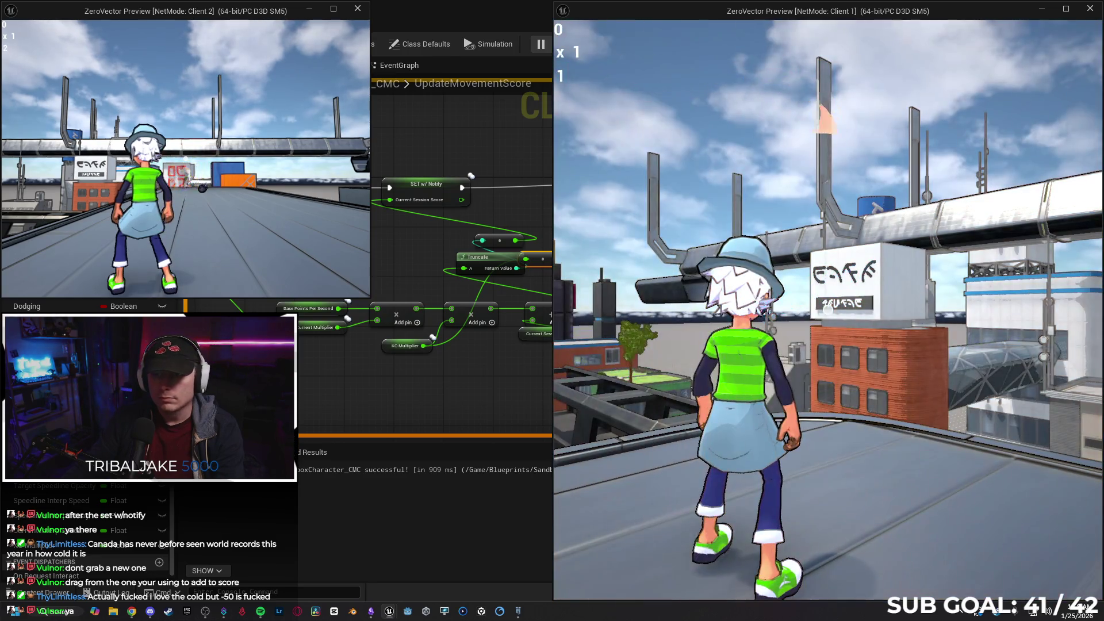
# - Run Client 2's character forward to check the printed values, then stop PIE
pyautogui.press('w')
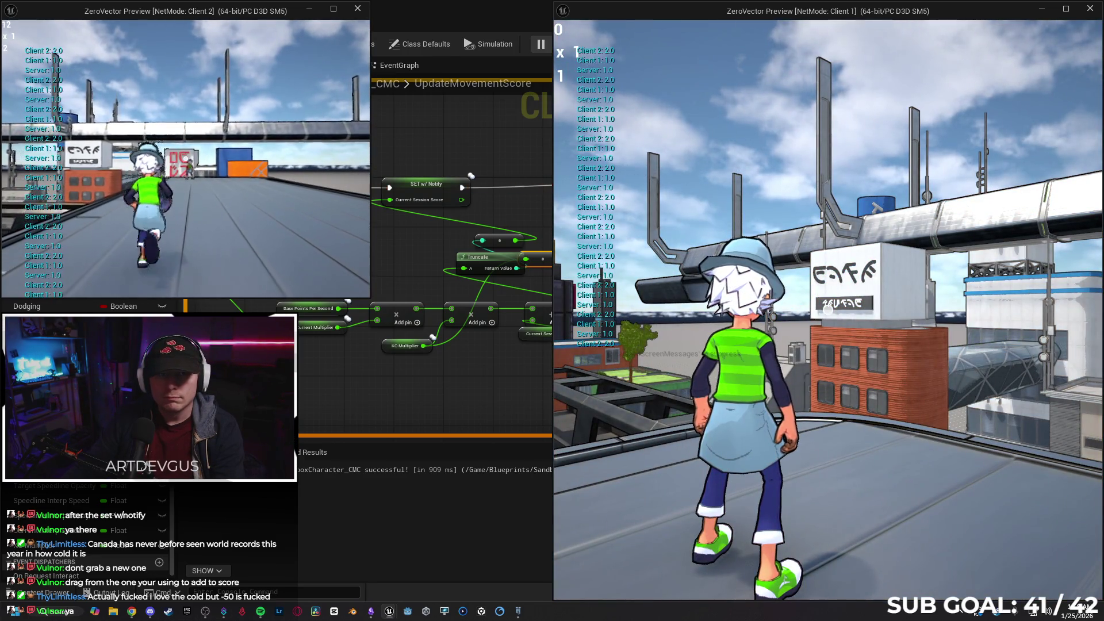
pyautogui.press('w')
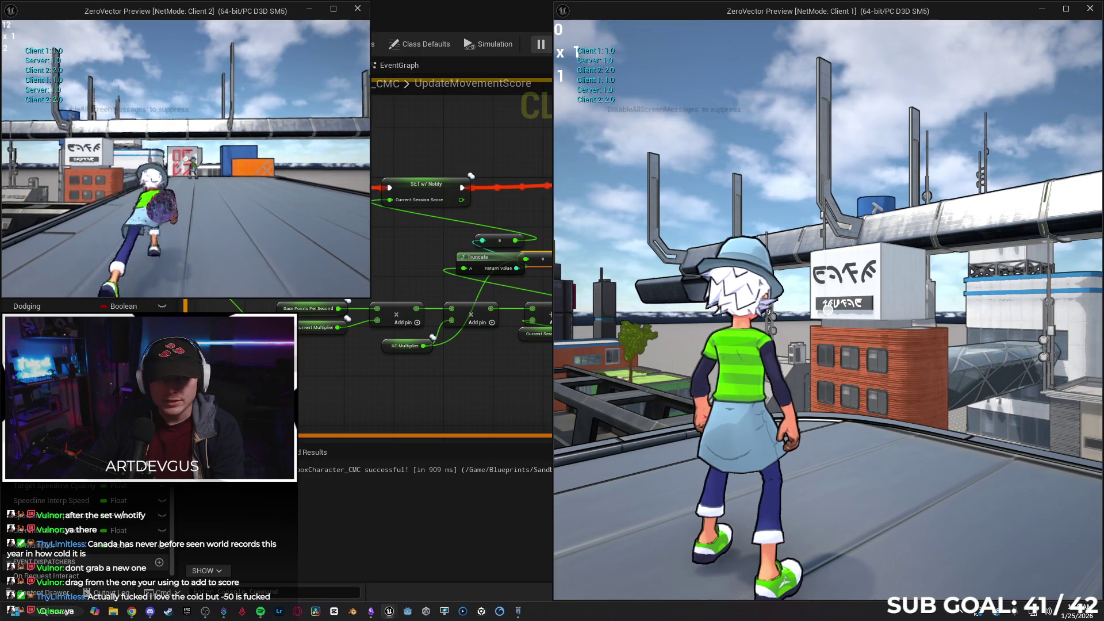
pyautogui.press('w')
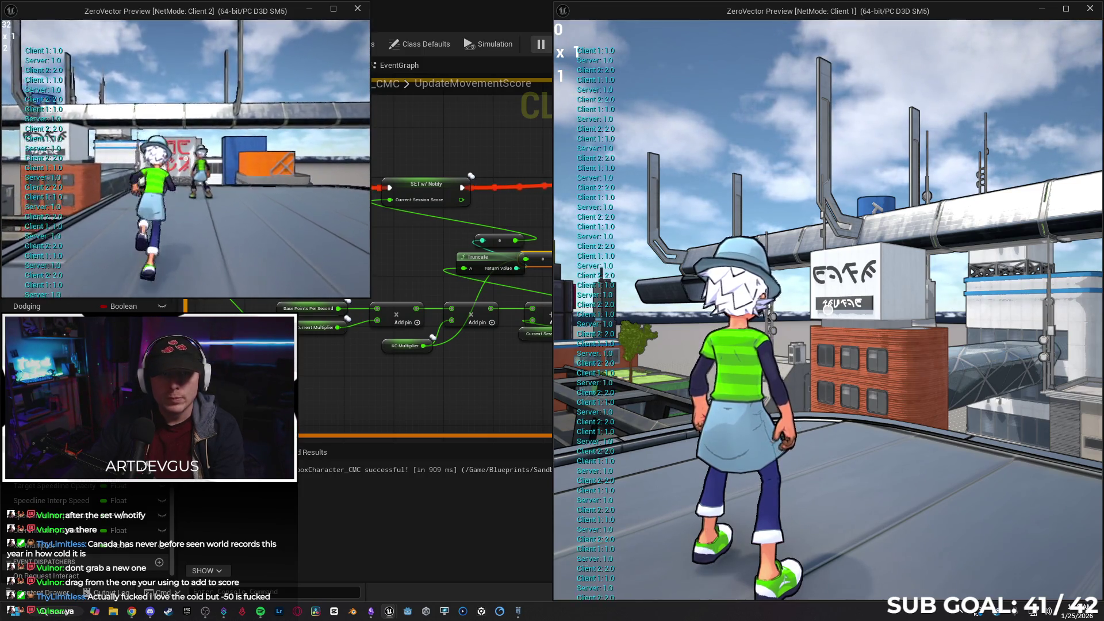
pyautogui.press('Escape')
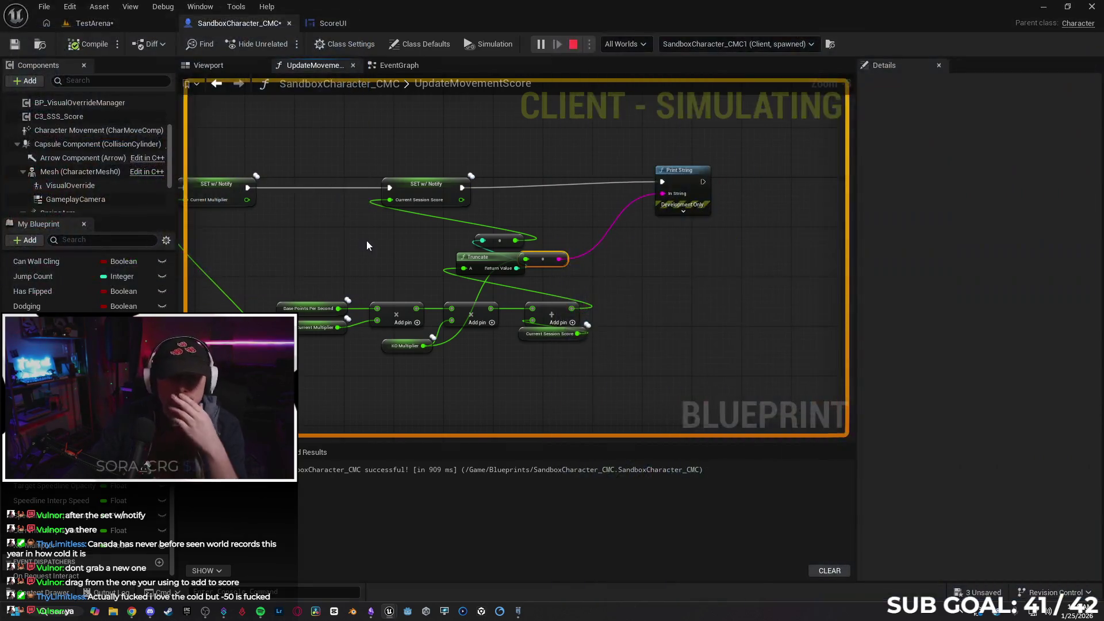
# - Close the message log and move the string conversion node beside Print String
pyautogui.click(753, 351)
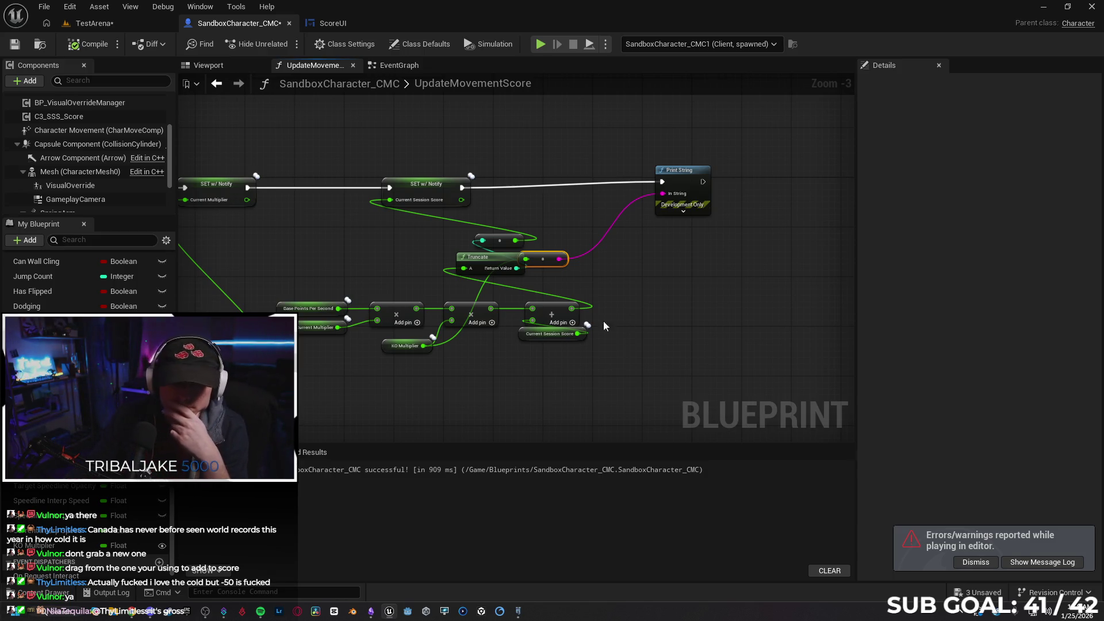
pyautogui.moveTo(549, 260)
pyautogui.mouseDown()
pyautogui.moveTo(643, 262)
pyautogui.moveTo(625, 258)
pyautogui.mouseUp()
pyautogui.click(700, 326)
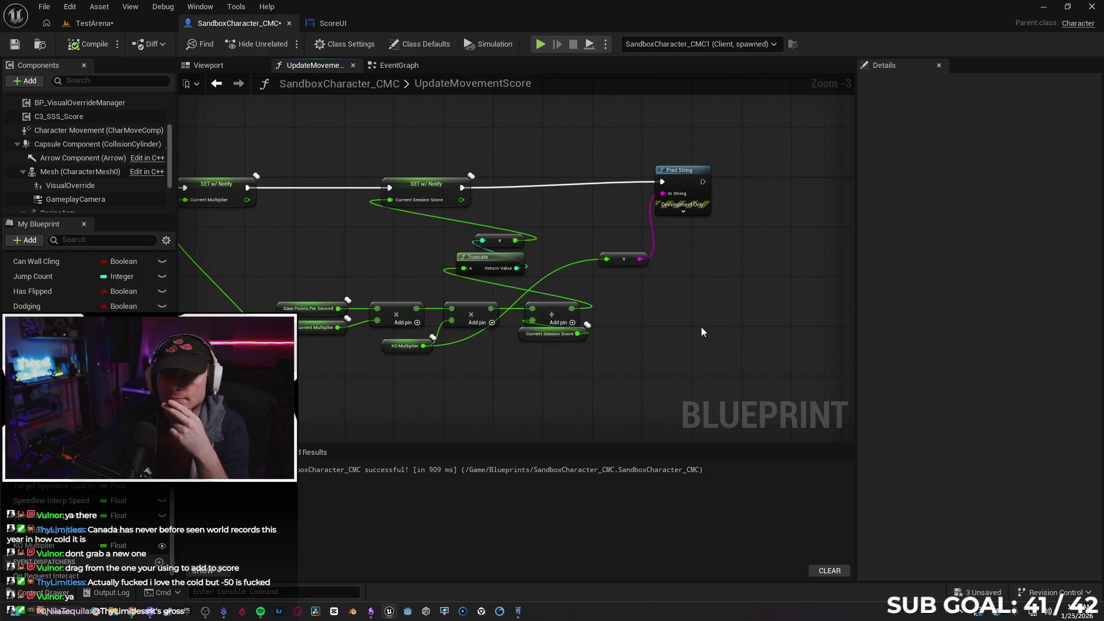
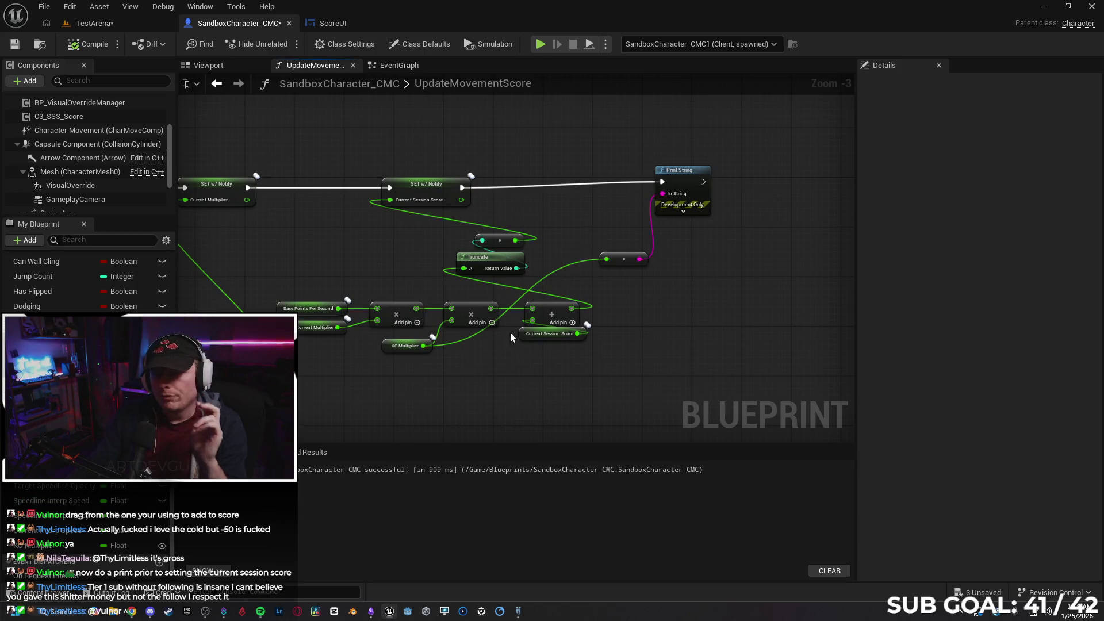
# - Delete the Print String with its conversion node, plus the KO Multiplier and multiply nodes
pyautogui.keyDown('alt'); pyautogui.click(463, 337); pyautogui.keyUp('alt')
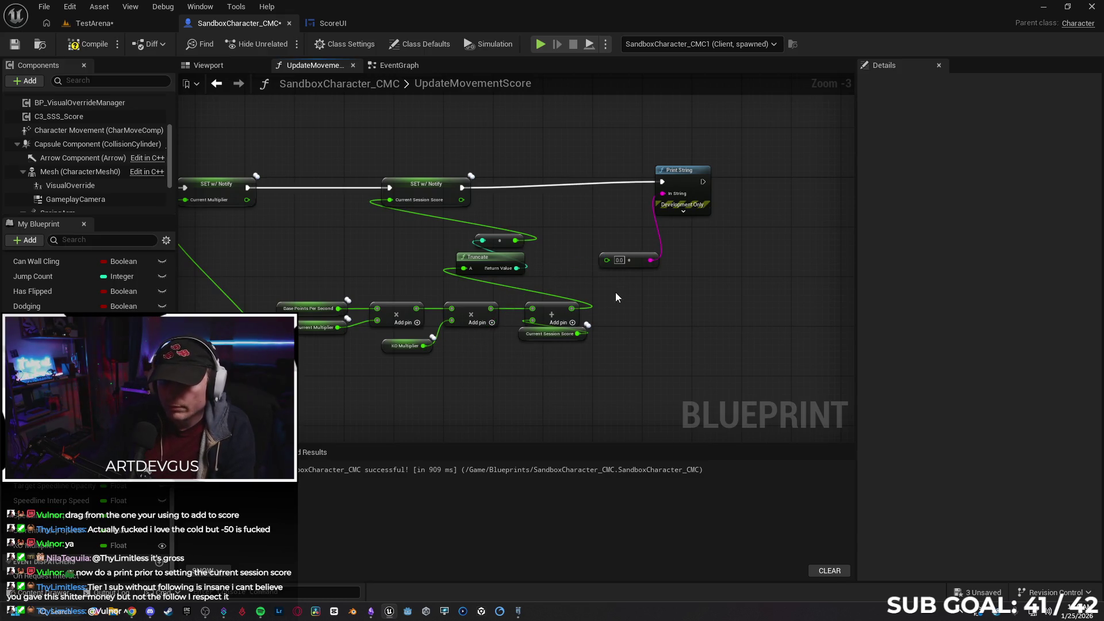
pyautogui.press('Delete')
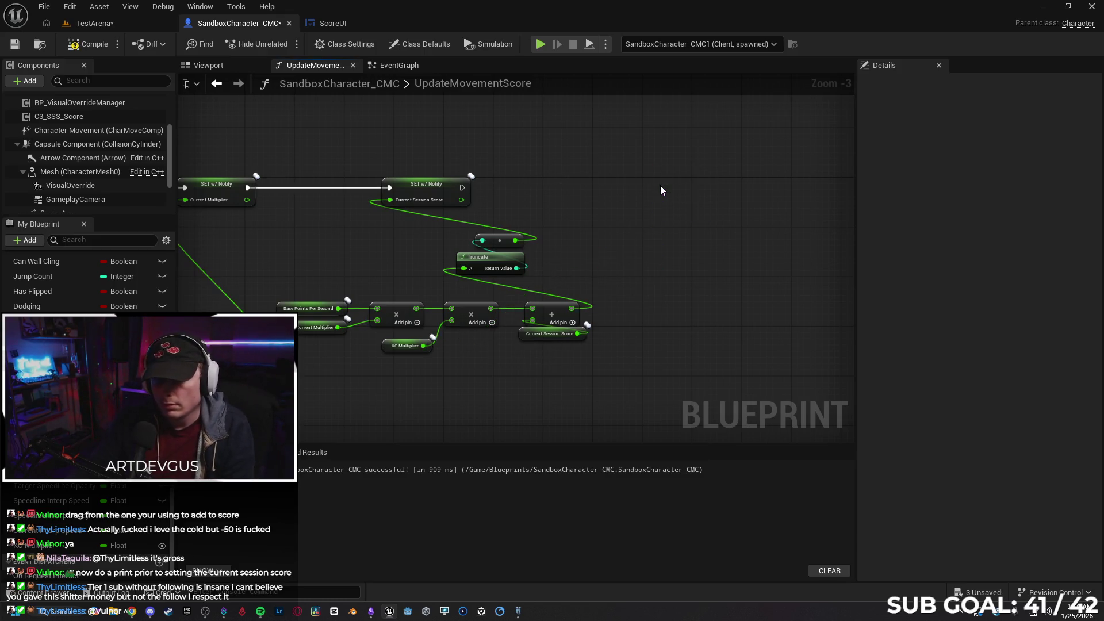
pyautogui.moveTo(426, 320)
pyautogui.mouseDown()
pyautogui.moveTo(533, 308)
pyautogui.moveTo(549, 340)
pyautogui.mouseUp()
pyautogui.press('Delete')
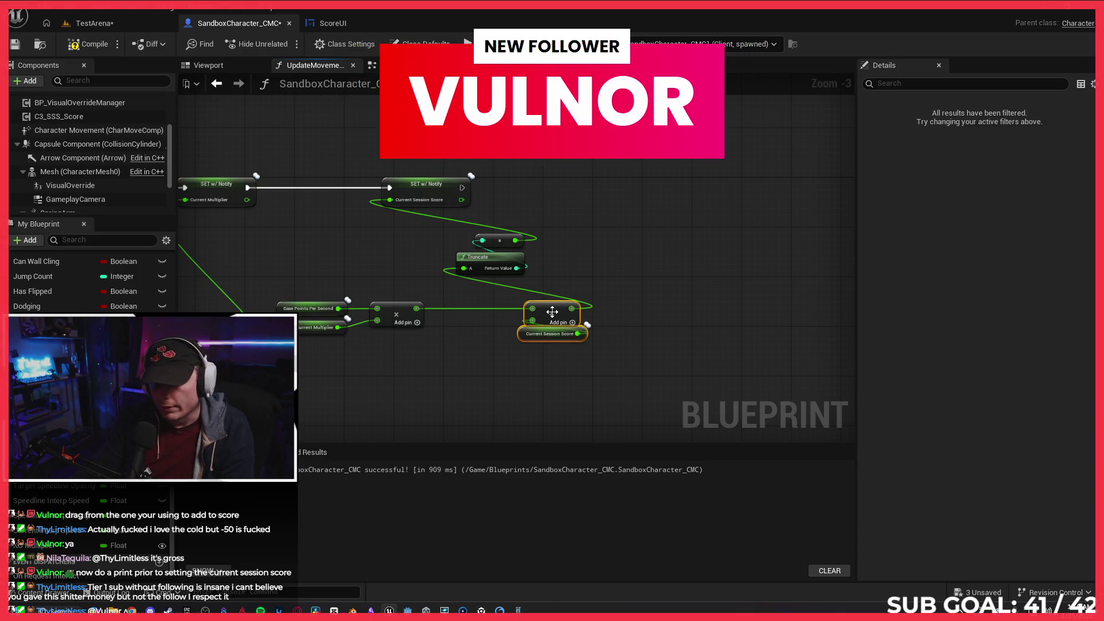
# - Undo the deletions to restore the multiply, KO Multiplier and Print String nodes
pyautogui.click(493, 375)
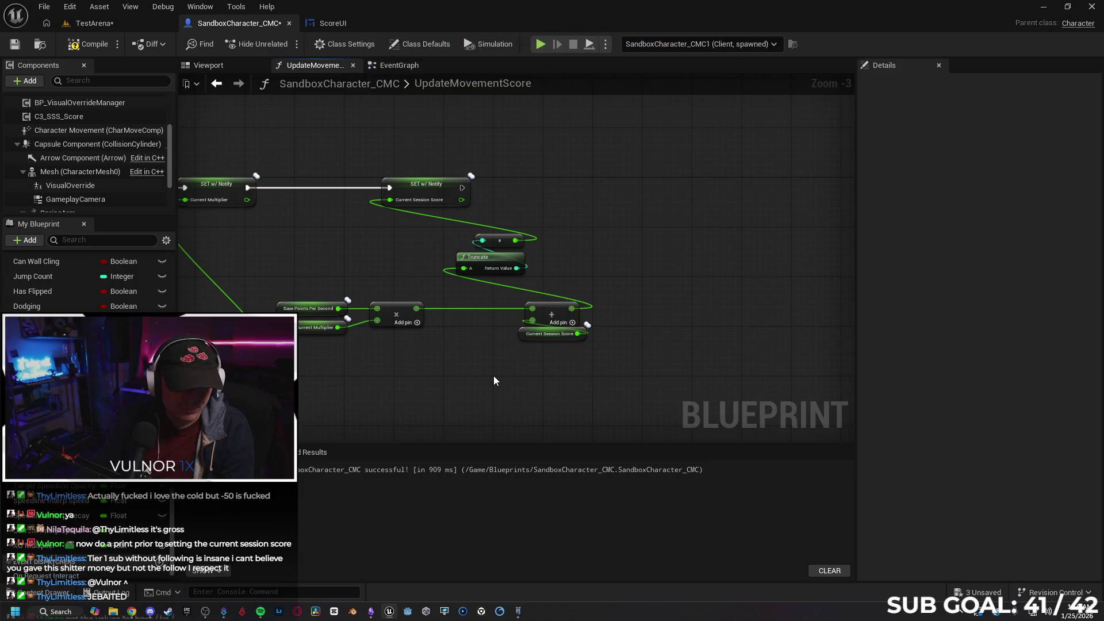
pyautogui.hotkey('ctrl', 'z')
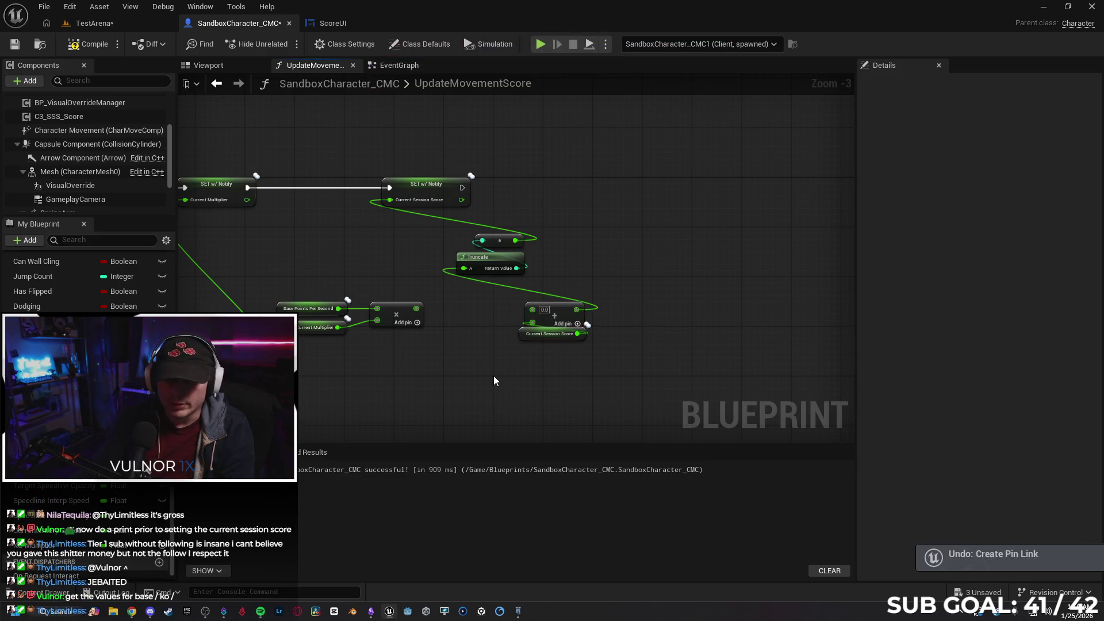
pyautogui.hotkey('ctrl', 'z')
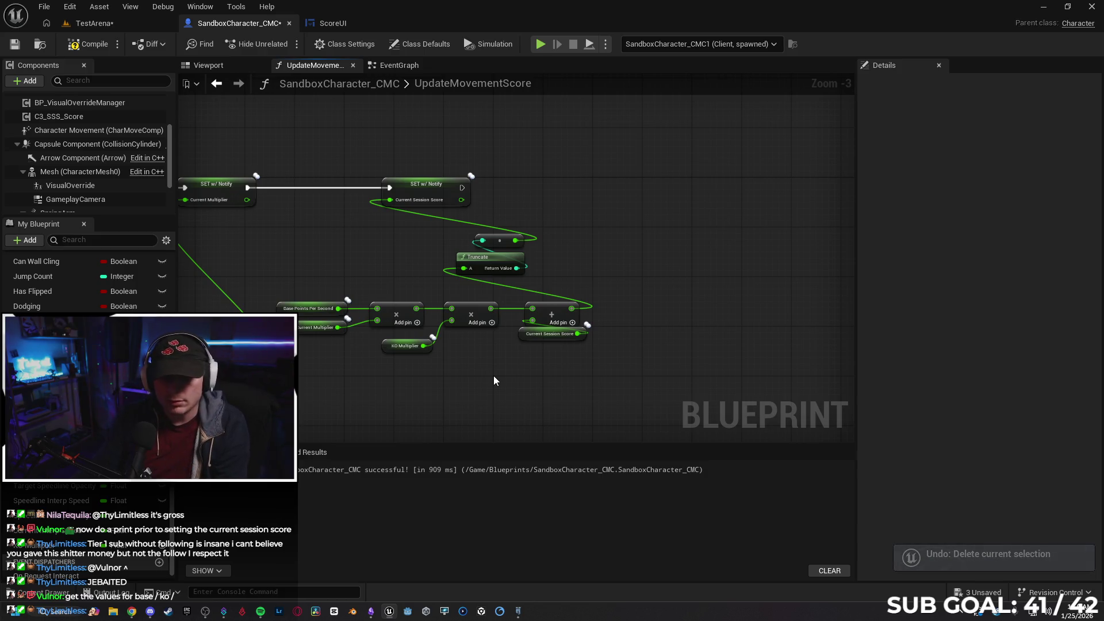
pyautogui.hotkey('ctrl', 'z')
# - Delete only the Print String and its conversion node, keeping the multiply nodes
pyautogui.moveTo(685, 186)
pyautogui.mouseDown()
pyautogui.moveTo(683, 198)
pyautogui.moveTo(689, 188)
pyautogui.mouseUp()
pyautogui.click(635, 270)
pyautogui.moveTo(626, 162); pyautogui.dragTo(674, 278)
pyautogui.press('Delete')
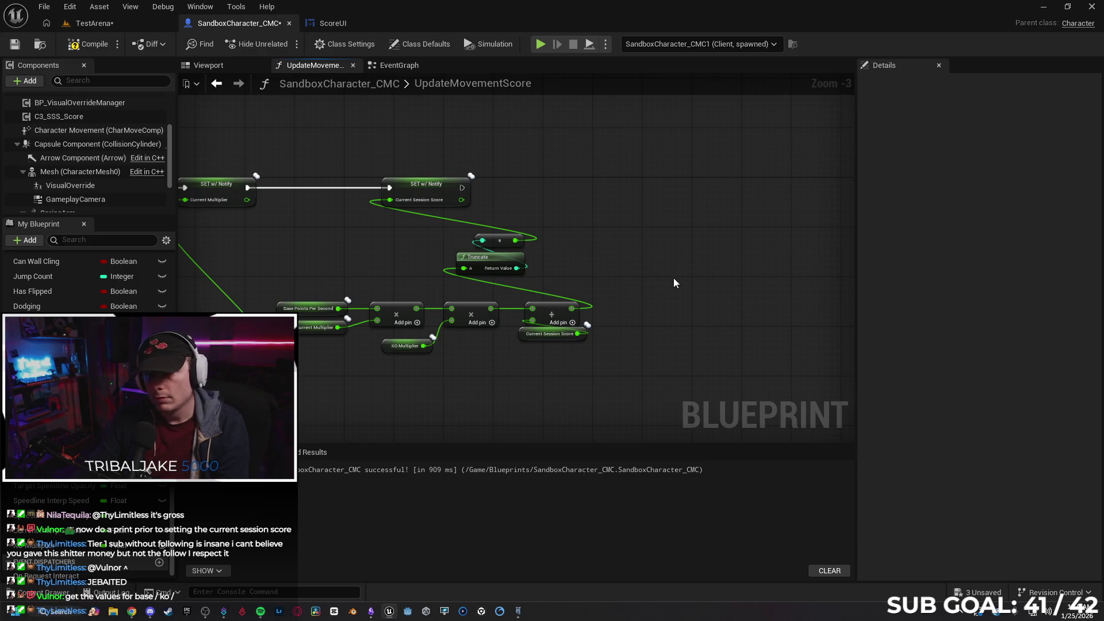
pyautogui.moveTo(343, 215); pyautogui.dragTo(428, 222)
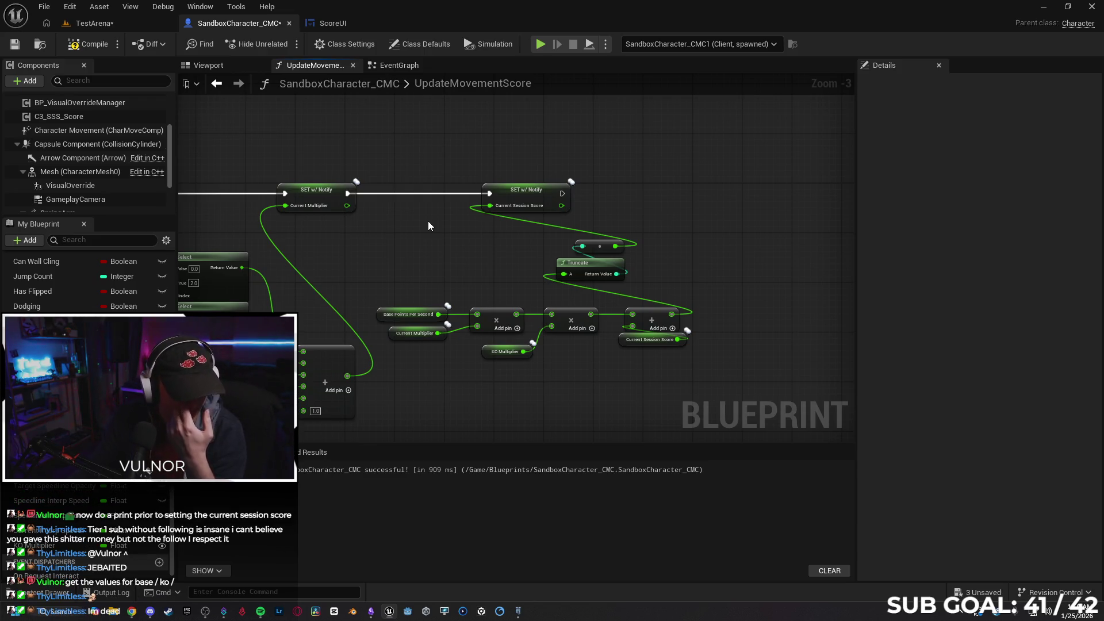
# - Add a Print String after SET Current Multiplier that prints Current Multiplier, then launch a two-client play test
pyautogui.moveTo(434, 239); pyautogui.dragTo(524, 246)
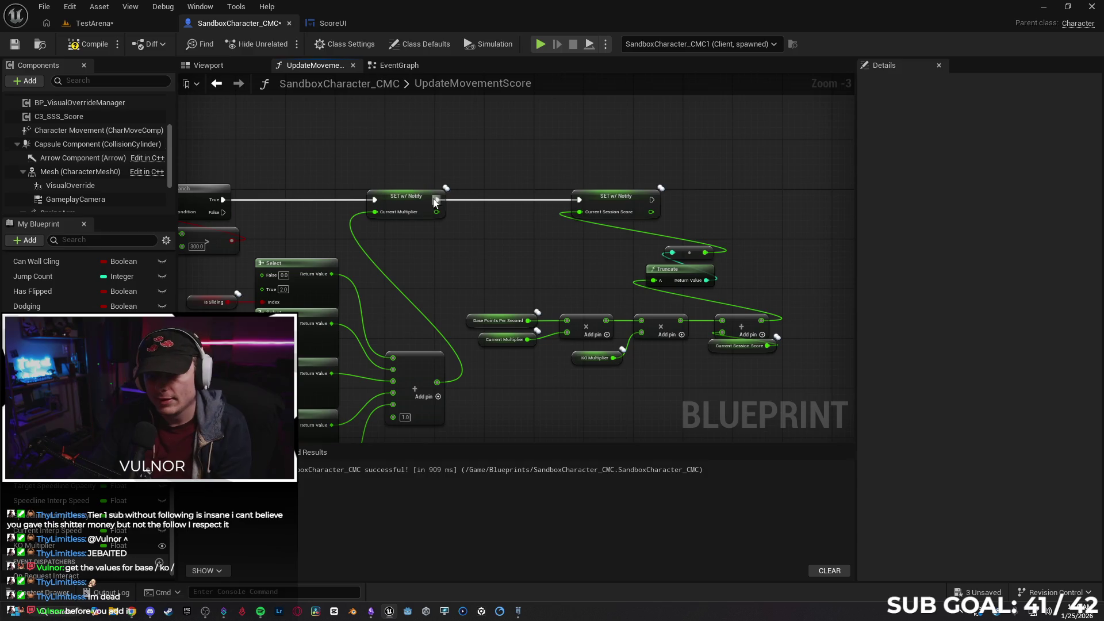
pyautogui.moveTo(438, 200); pyautogui.dragTo(461, 201)
pyautogui.write('print')
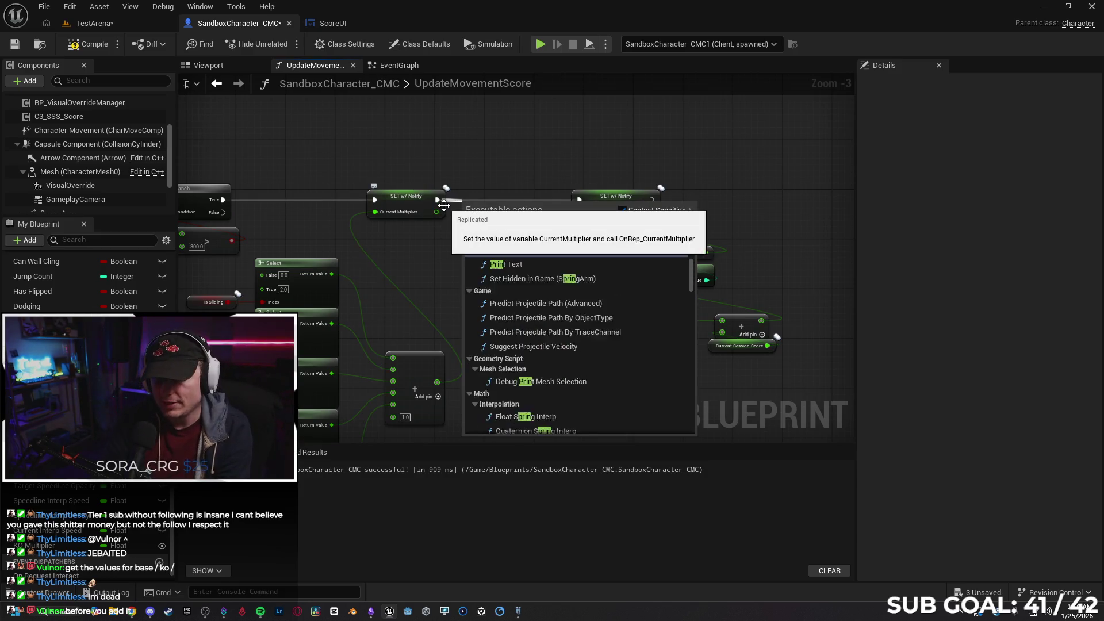
pyautogui.press('Return')
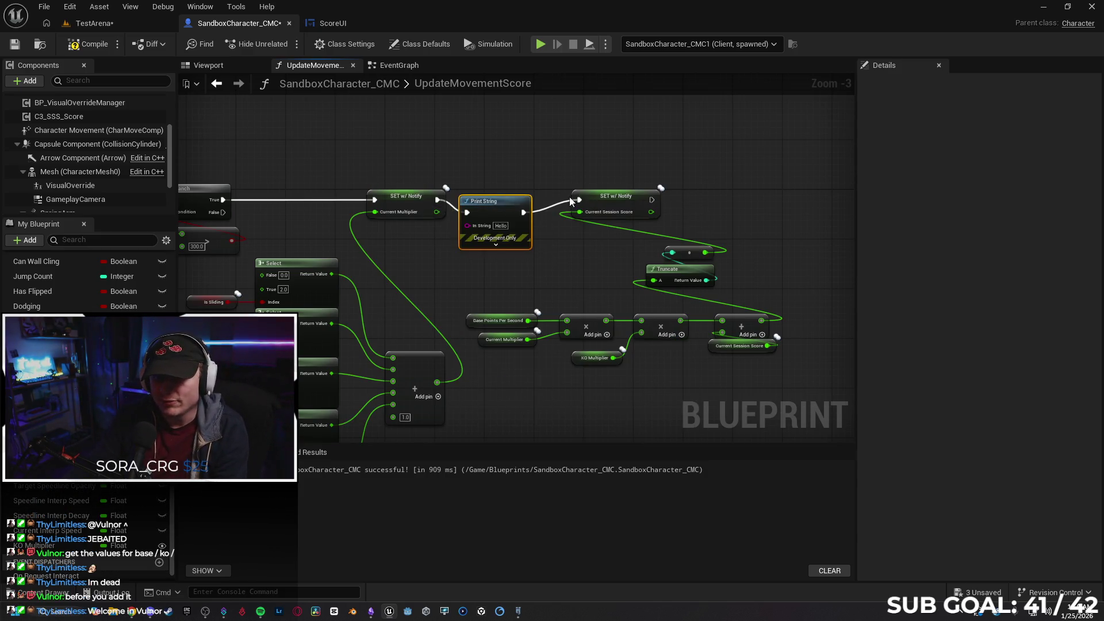
pyautogui.moveTo(525, 208); pyautogui.dragTo(537, 195)
pyautogui.moveTo(437, 211)
pyautogui.mouseDown()
pyautogui.moveTo(598, 347)
pyautogui.moveTo(485, 212)
pyautogui.mouseUp()
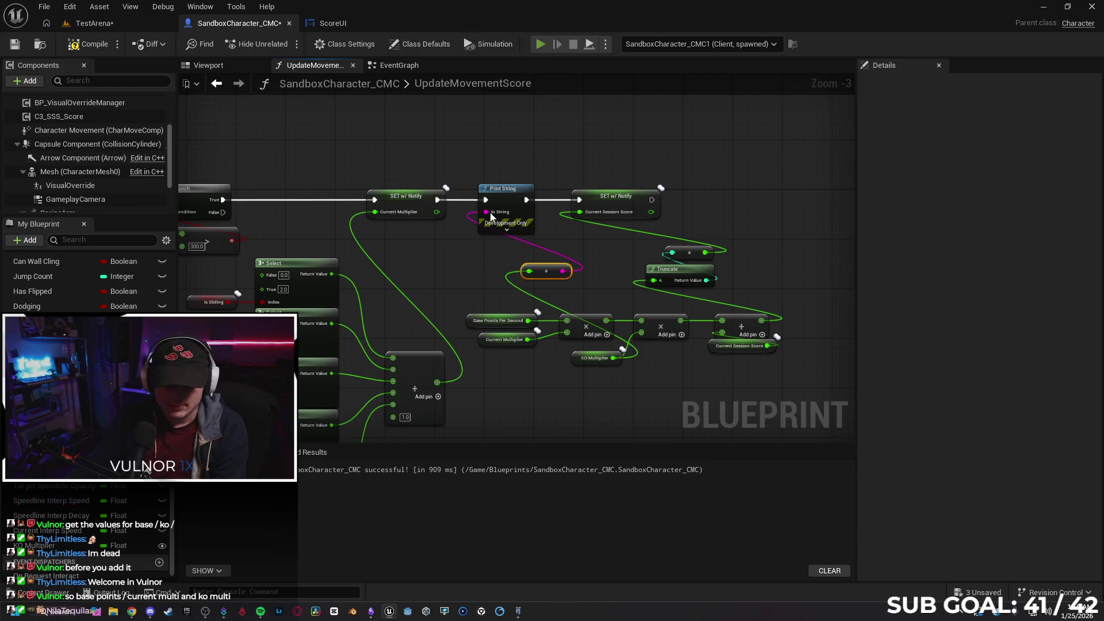
pyautogui.hotkey('alt', 'p')
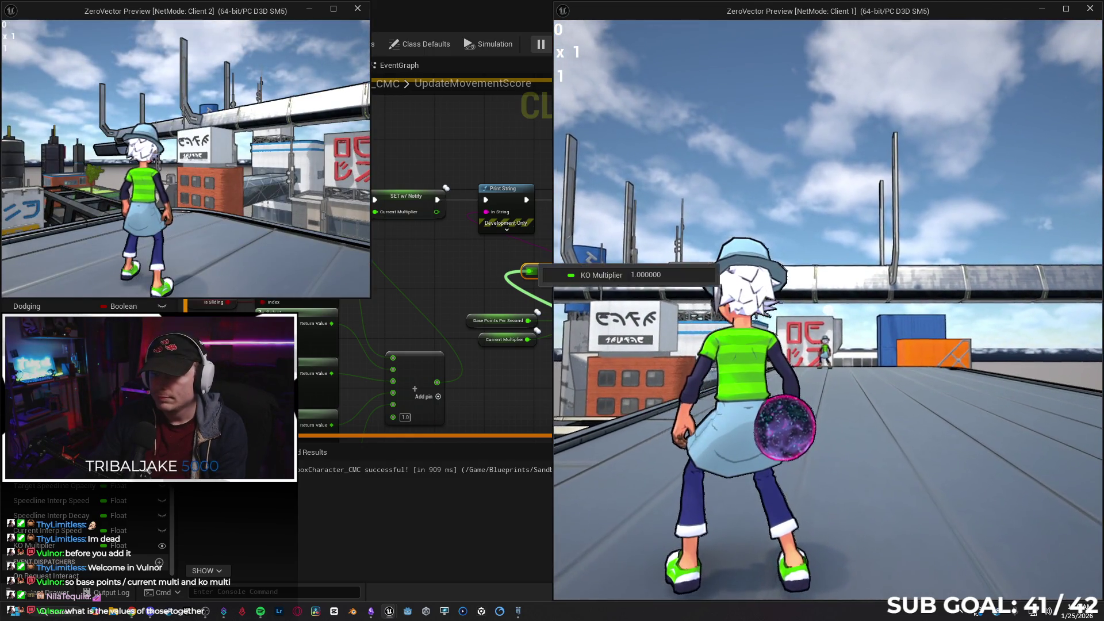
# - Run the character forward to see the printed multipliers, then stop play and close the Message Log
pyautogui.press('w')
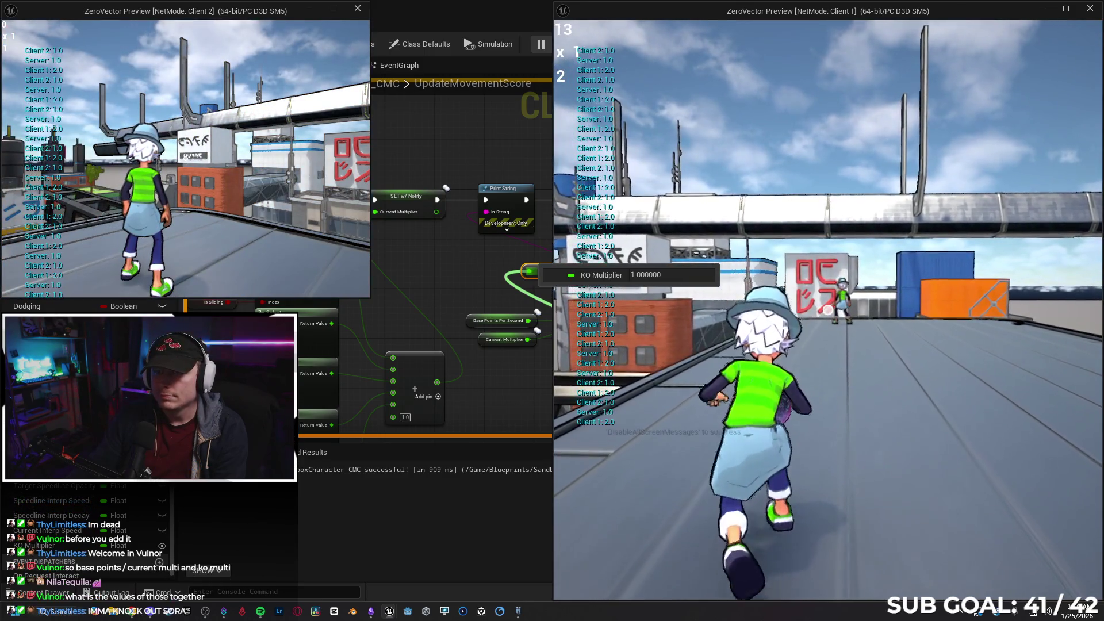
pyautogui.press('w')
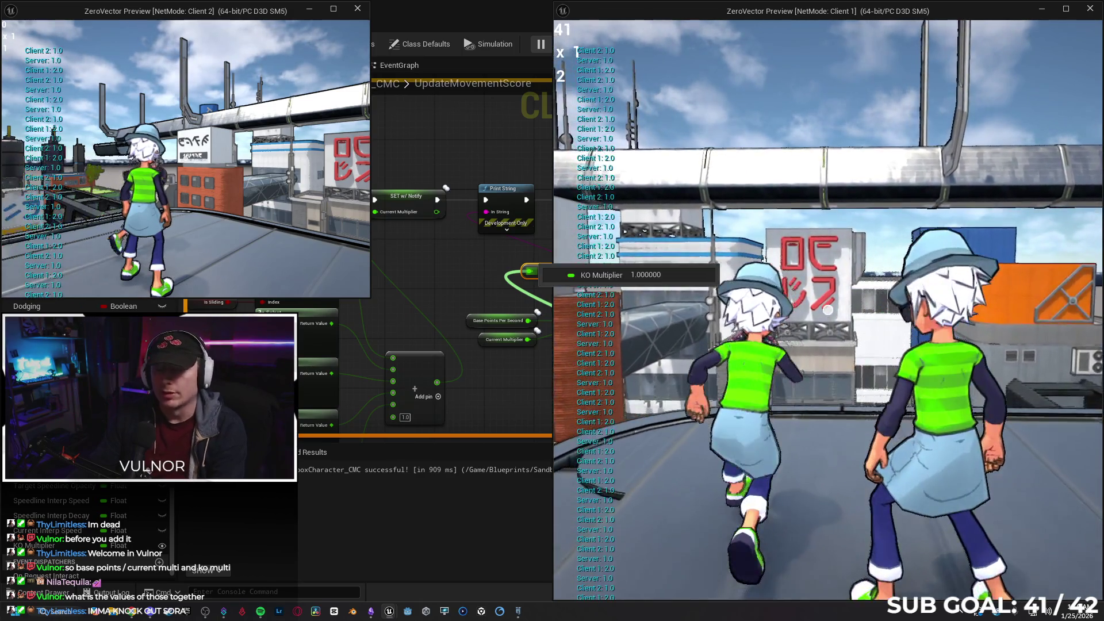
pyautogui.hotkey('shift', 'F1')
pyautogui.click(694, 374)
pyautogui.press('Escape')
pyautogui.click(754, 352)
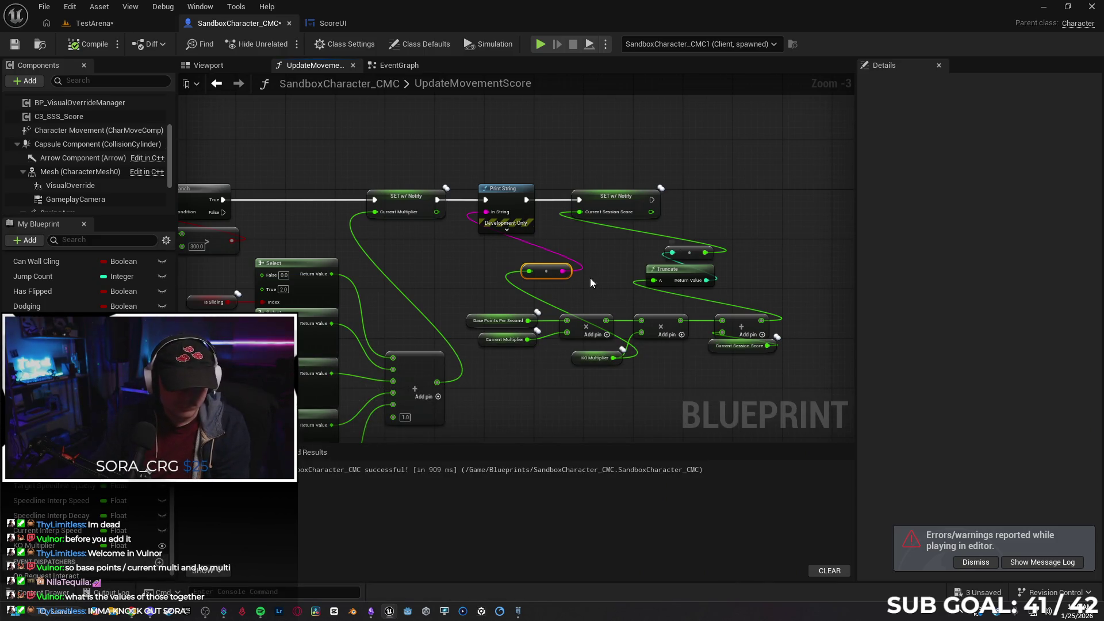
# - Undo the earlier Print String and pan back to the KO Multiplier area
pyautogui.hotkey('ctrl', 'z')
pyautogui.hotkey('ctrl', 'z')
pyautogui.hotkey('ctrl', 'z')
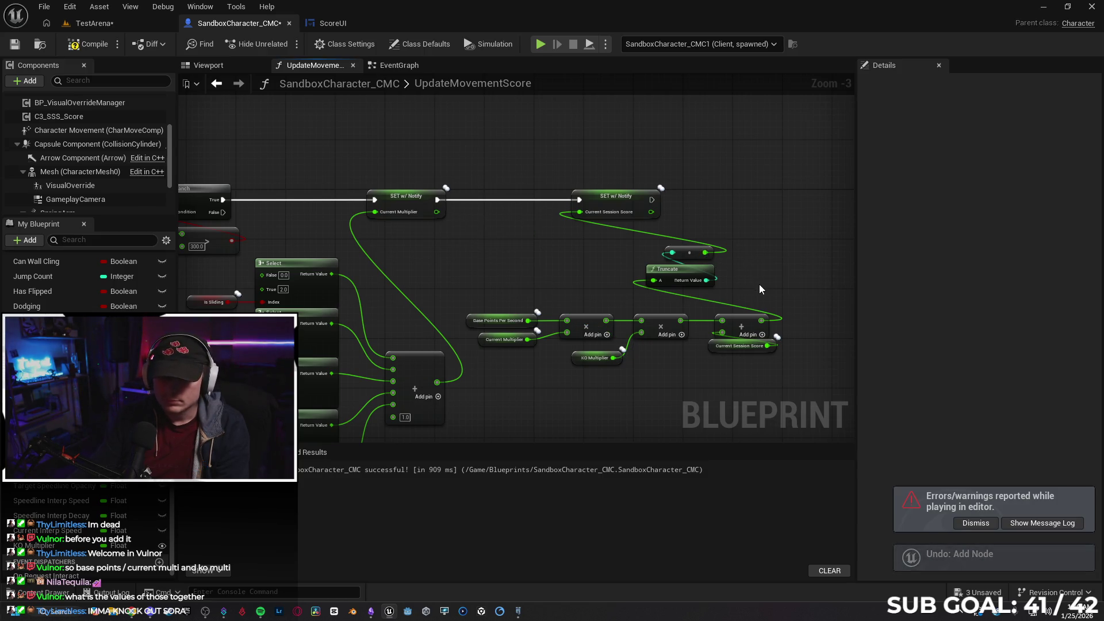
pyautogui.moveTo(689, 361); pyautogui.dragTo(633, 373)
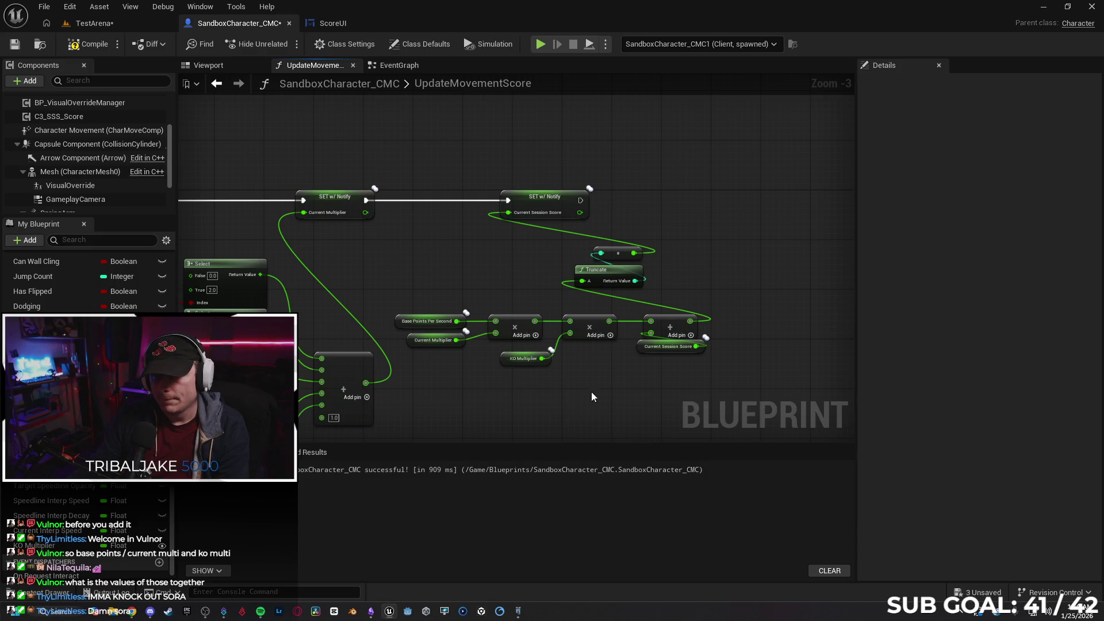
pyautogui.moveTo(679, 387); pyautogui.dragTo(619, 382)
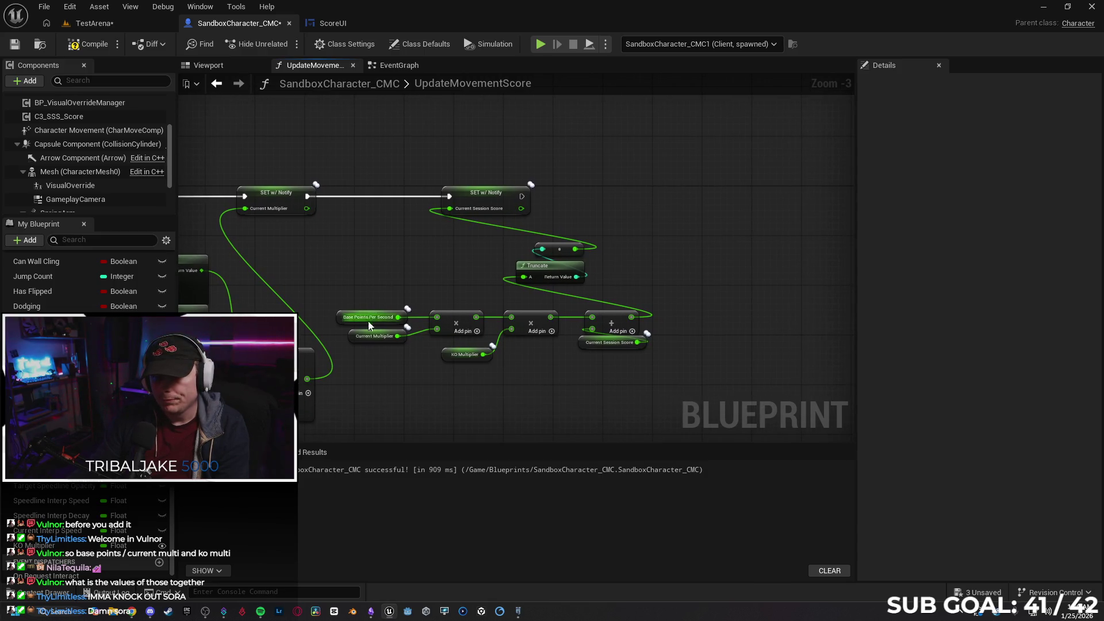
pyautogui.click(450, 354)
pyautogui.click(493, 394)
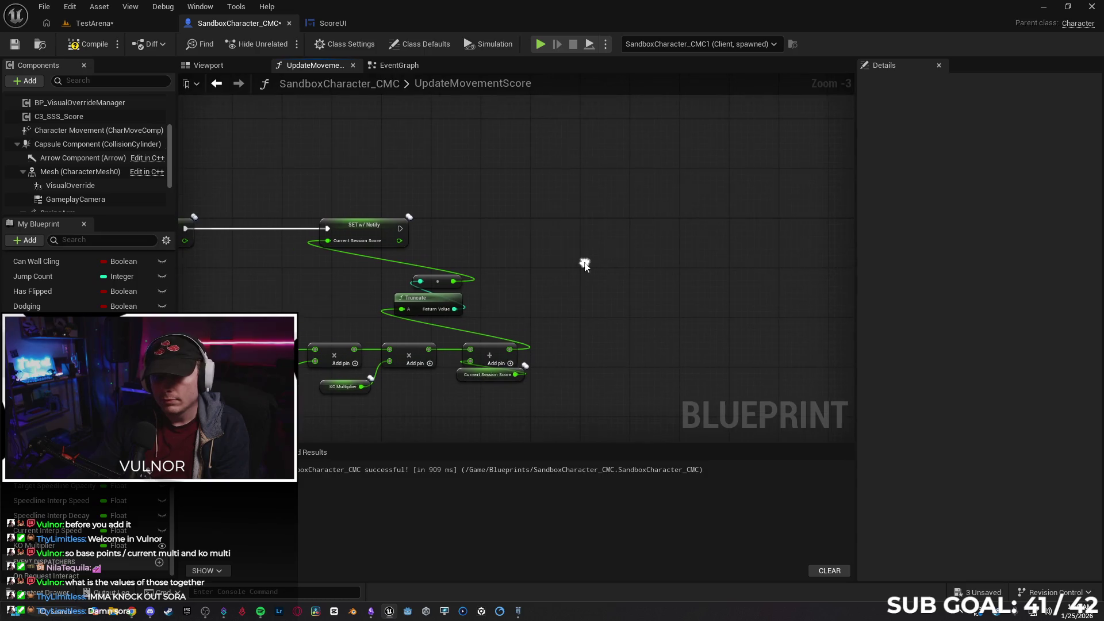
# - Place a Print String after SET Current Session Score
pyautogui.moveTo(401, 229); pyautogui.dragTo(535, 233)
pyautogui.write('print')
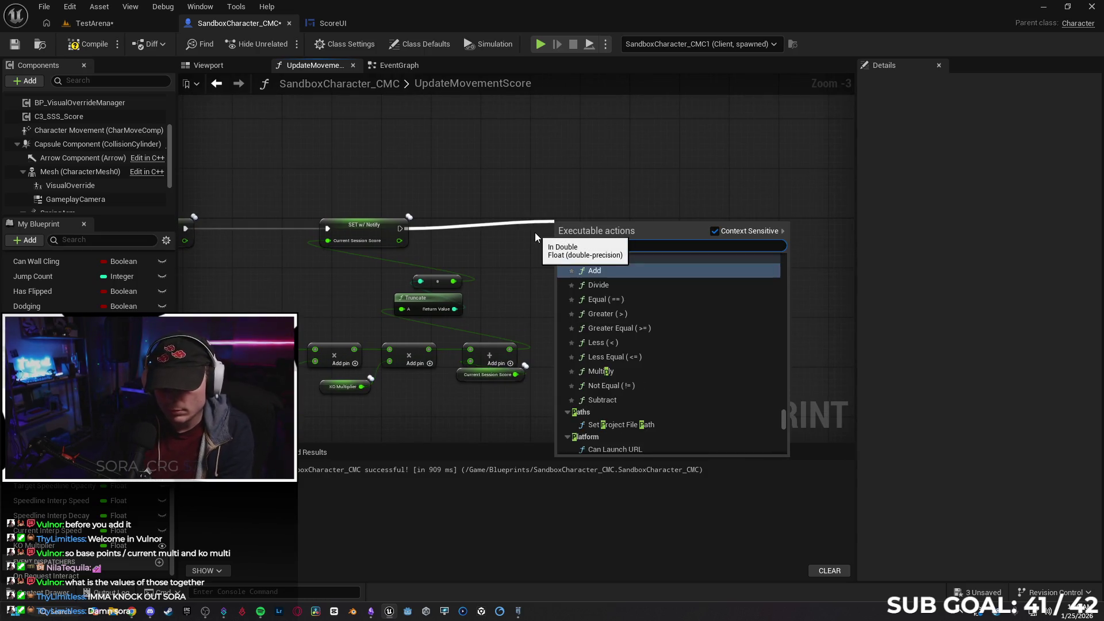
pyautogui.press('Return')
# - Feed an Append node into In String, wiring two numeric values into its A and B inputs
pyautogui.moveTo(570, 224)
pyautogui.mouseDown()
pyautogui.moveTo(638, 230)
pyautogui.moveTo(583, 291)
pyautogui.mouseUp()
pyautogui.write('append')
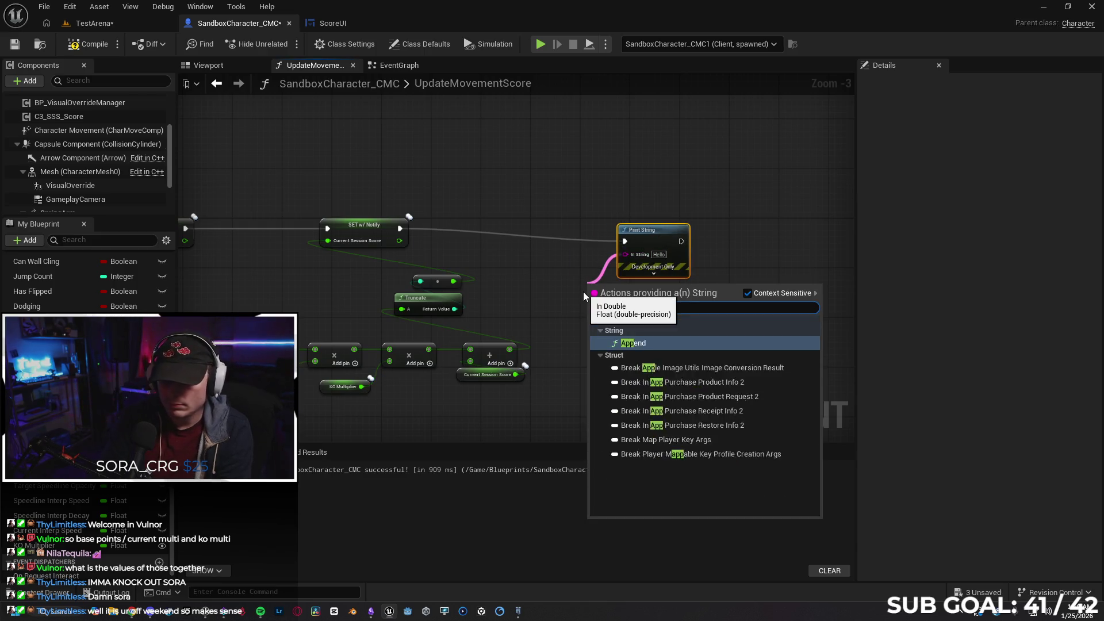
pyautogui.press('Return')
pyautogui.moveTo(660, 231); pyautogui.dragTo(692, 231)
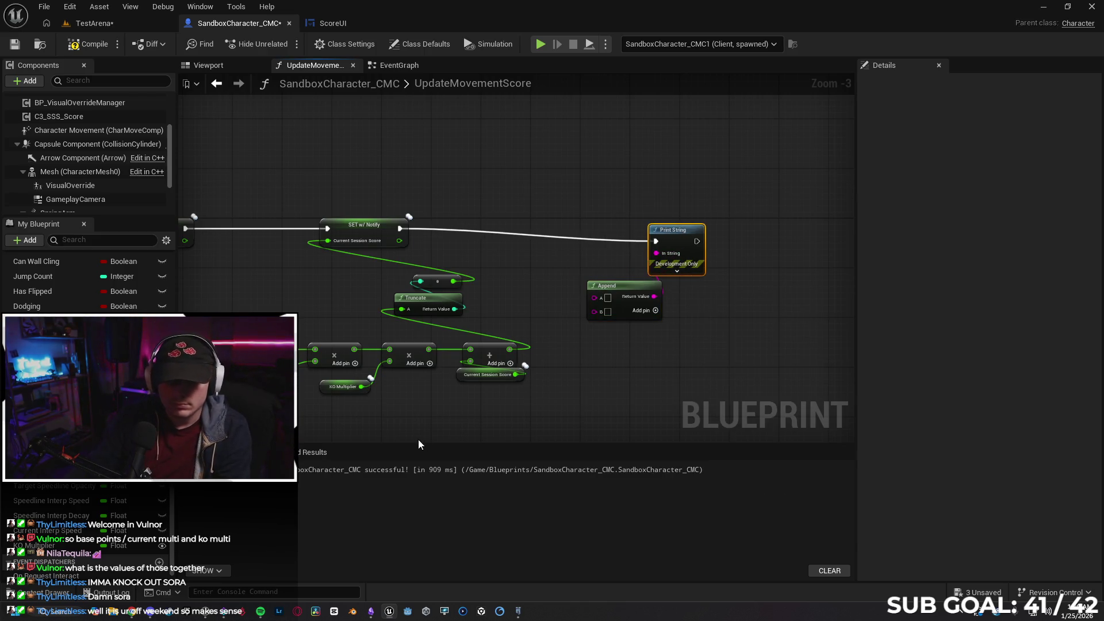
pyautogui.moveTo(354, 349); pyautogui.dragTo(594, 298)
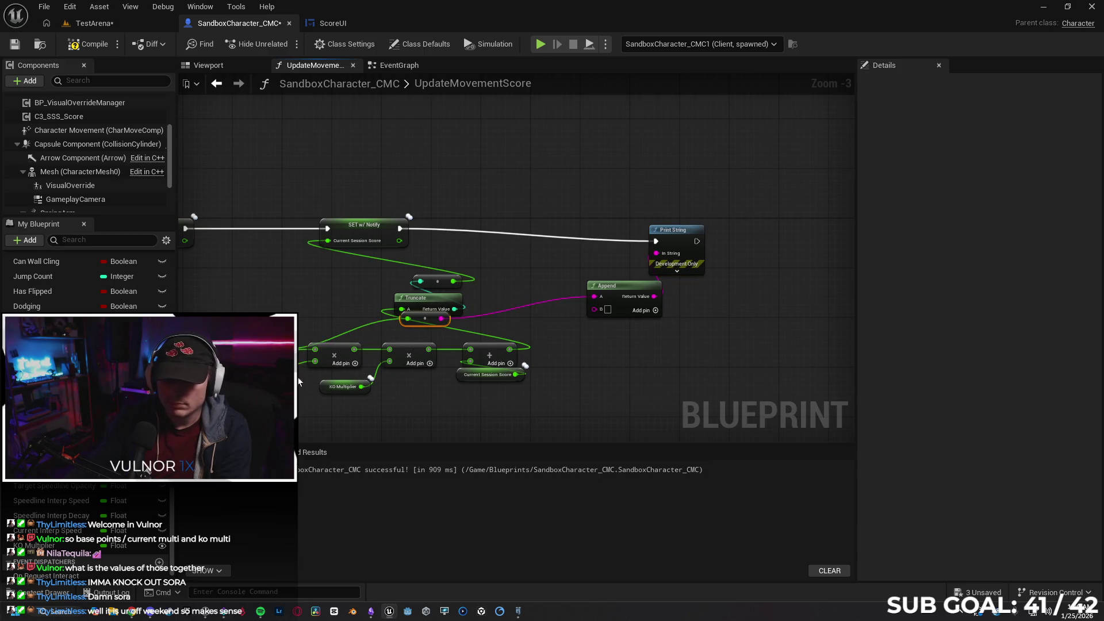
pyautogui.moveTo(348, 364); pyautogui.dragTo(592, 309)
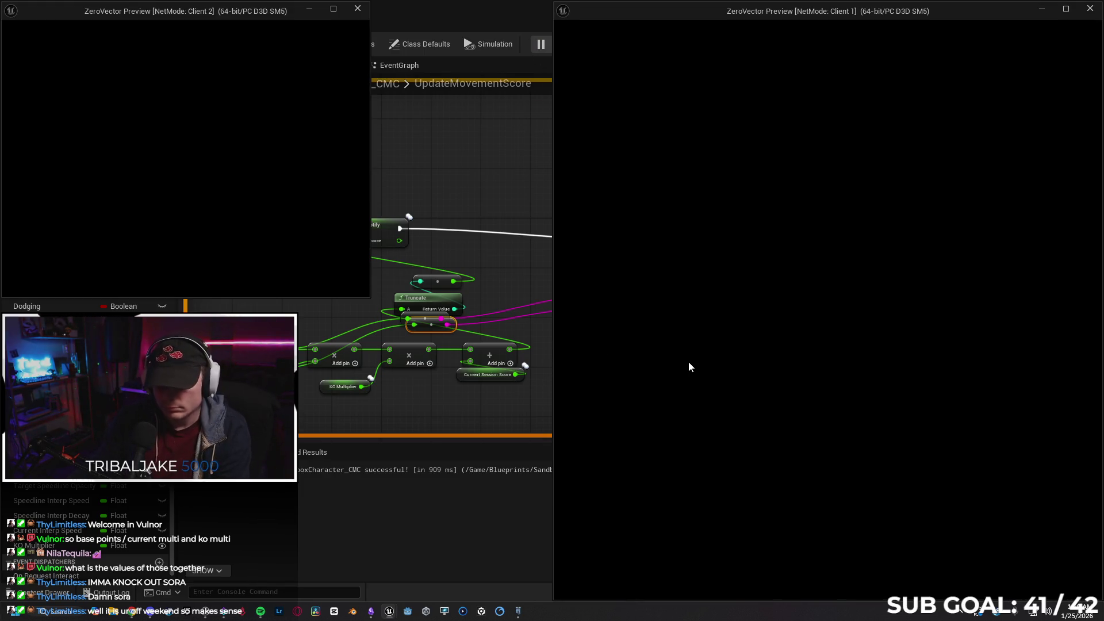
# - Run Client 2's character back and forth across the roof to watch printed scores, then stop
pyautogui.press('w')
pyautogui.press('w')
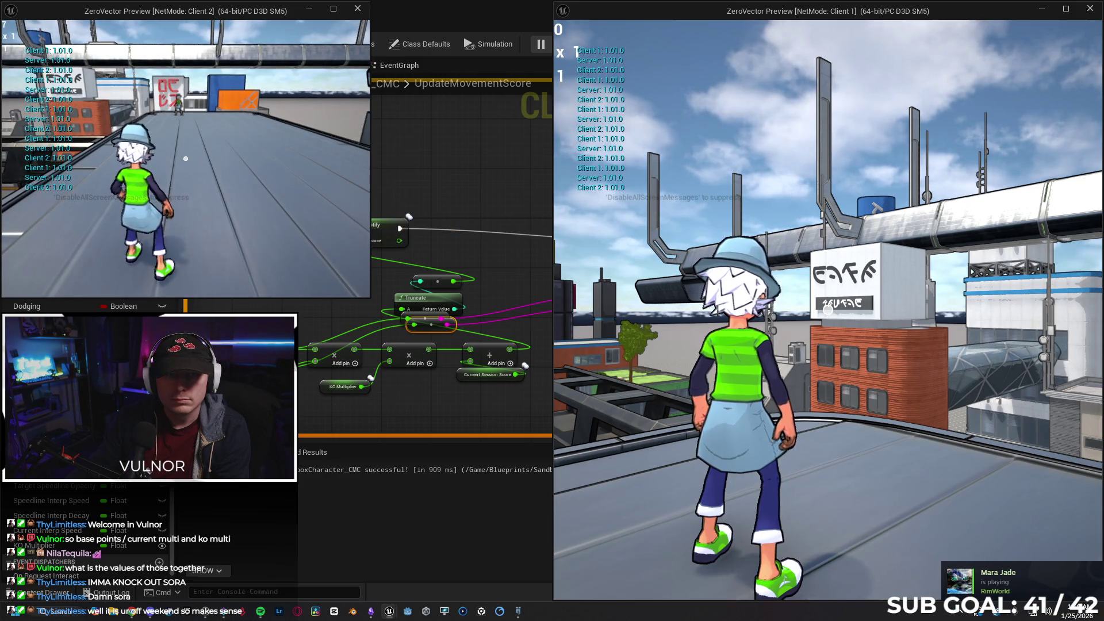
pyautogui.press('w')
pyautogui.press('w')
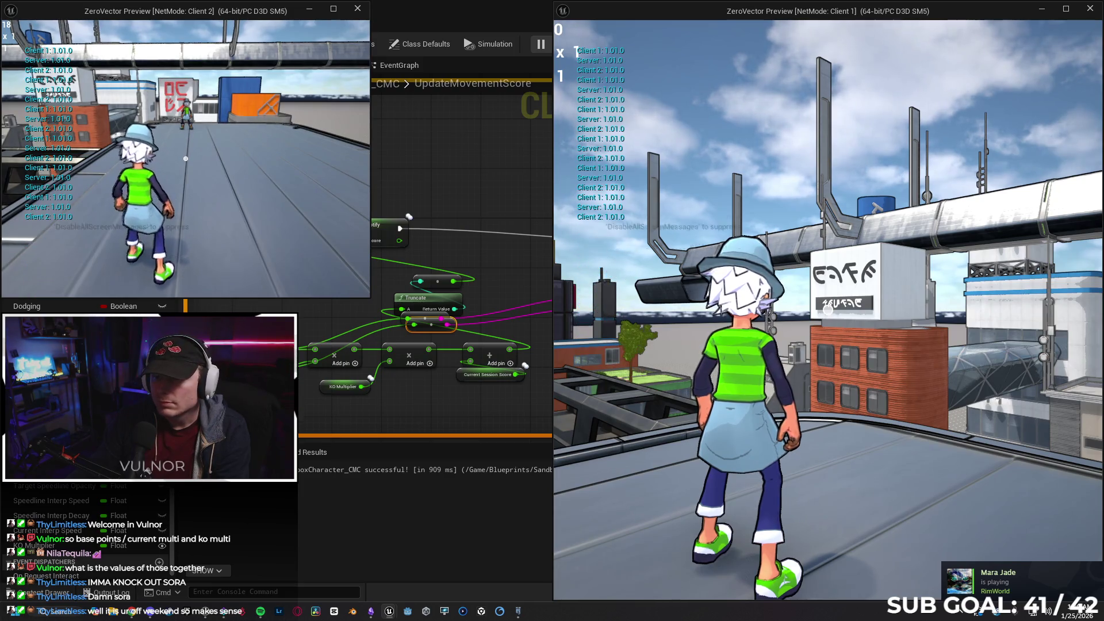
pyautogui.press('s')
pyautogui.press('s')
pyautogui.press('w')
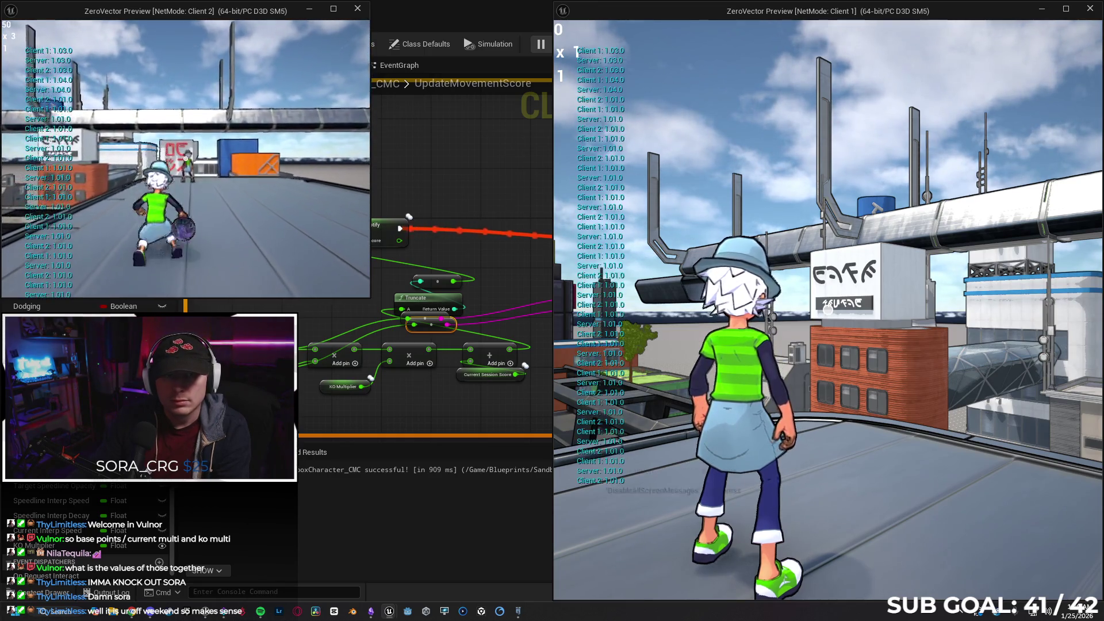
pyautogui.press('w')
pyautogui.press('w')
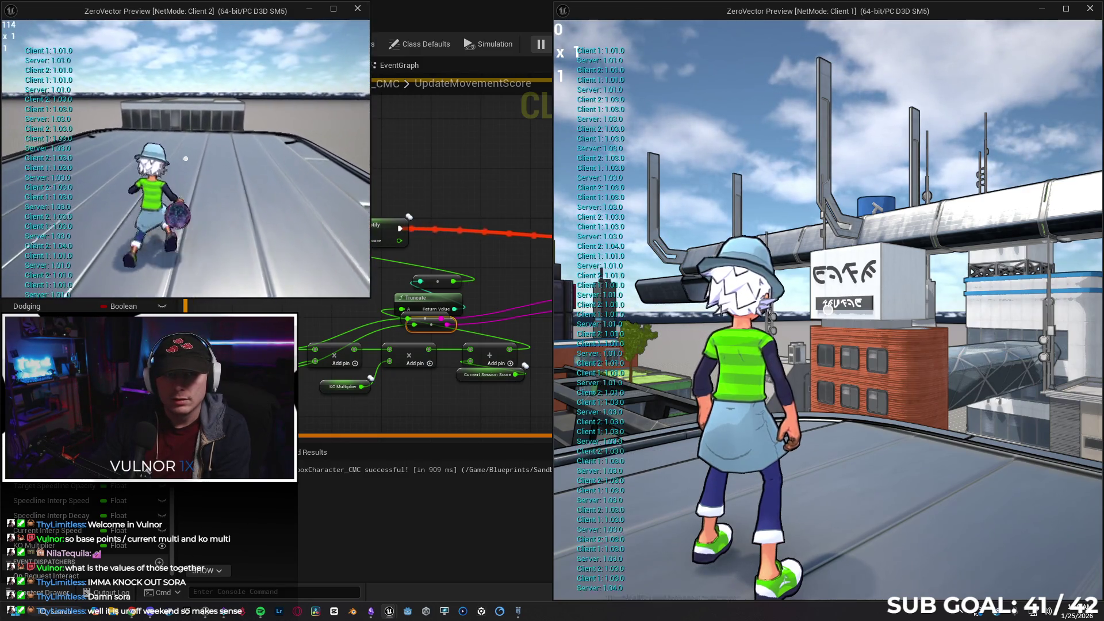
pyautogui.press('Escape')
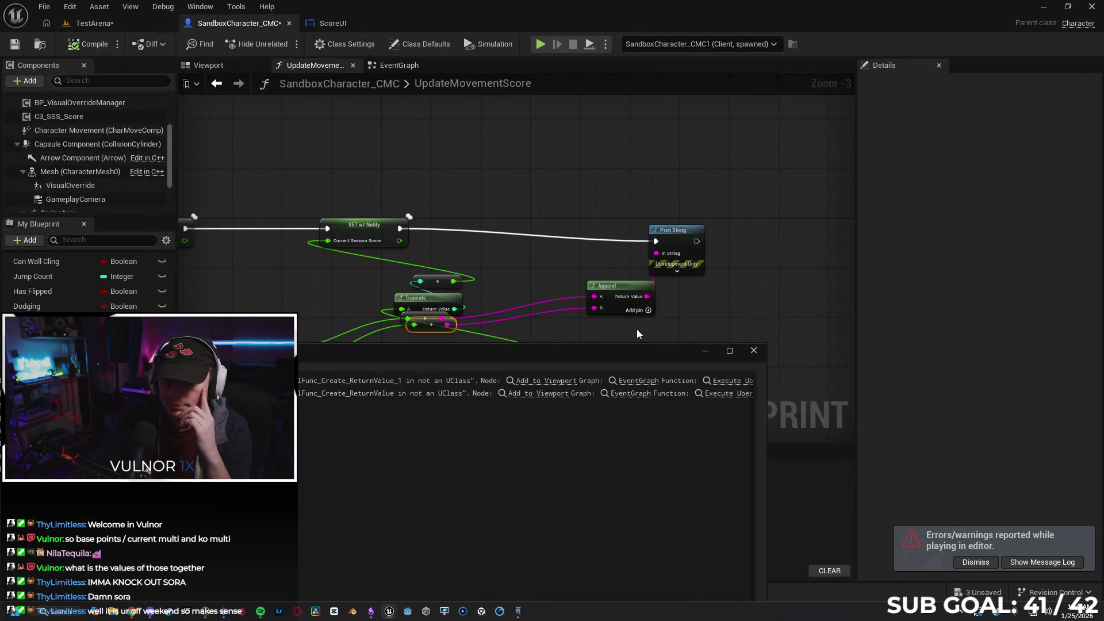
# - Close the Message Log and delete Print String, Append and the conversion node so Truncate feeds Add
pyautogui.click(753, 351)
pyautogui.moveTo(644, 342); pyautogui.dragTo(553, 272)
pyautogui.press('Delete')
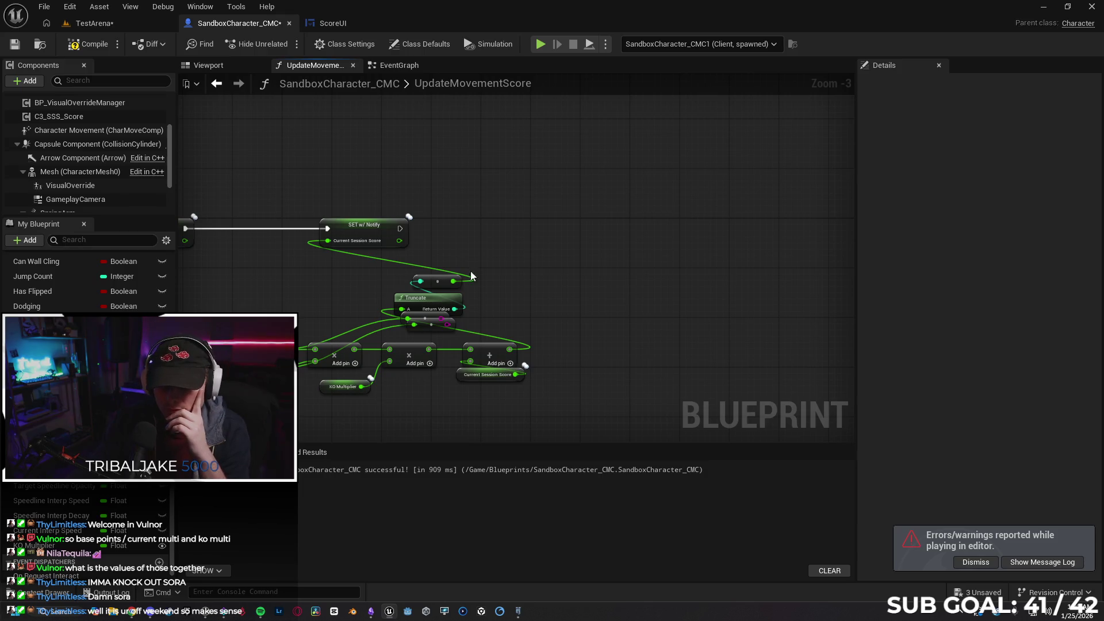
pyautogui.press('Delete')
pyautogui.click(417, 320)
pyautogui.press('Delete')
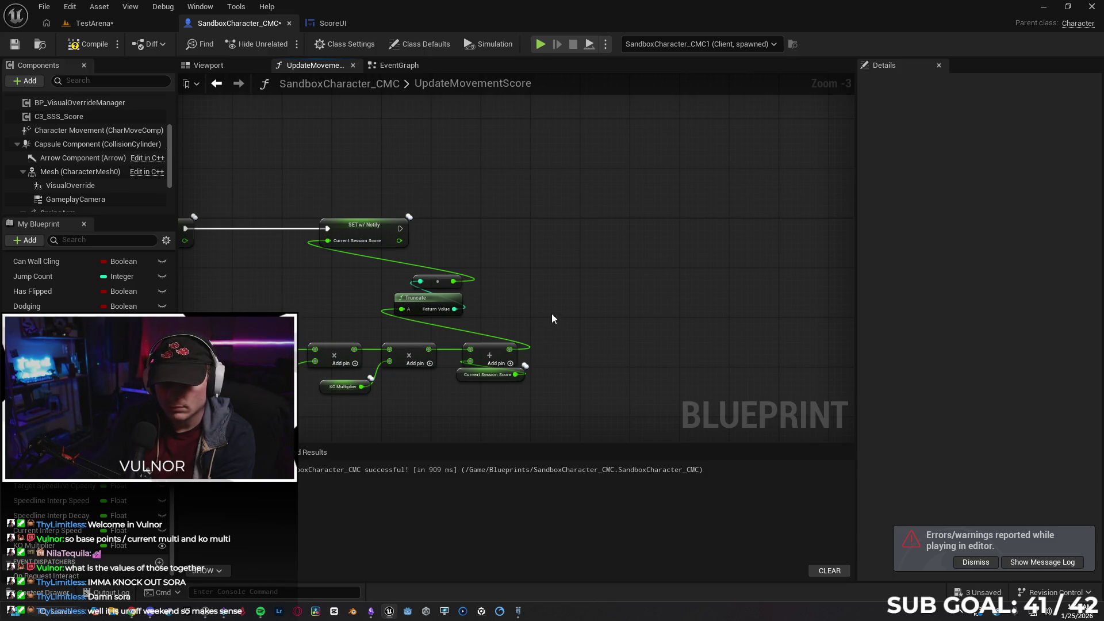
# - Save the unsaved assets BP_RotatingWeapons, SandboxCharacter_CMC and TestArena
pyautogui.scroll(3, 553, 320)
pyautogui.moveTo(436, 359)
pyautogui.mouseDown()
pyautogui.moveTo(424, 369)
pyautogui.moveTo(476, 370)
pyautogui.mouseUp()
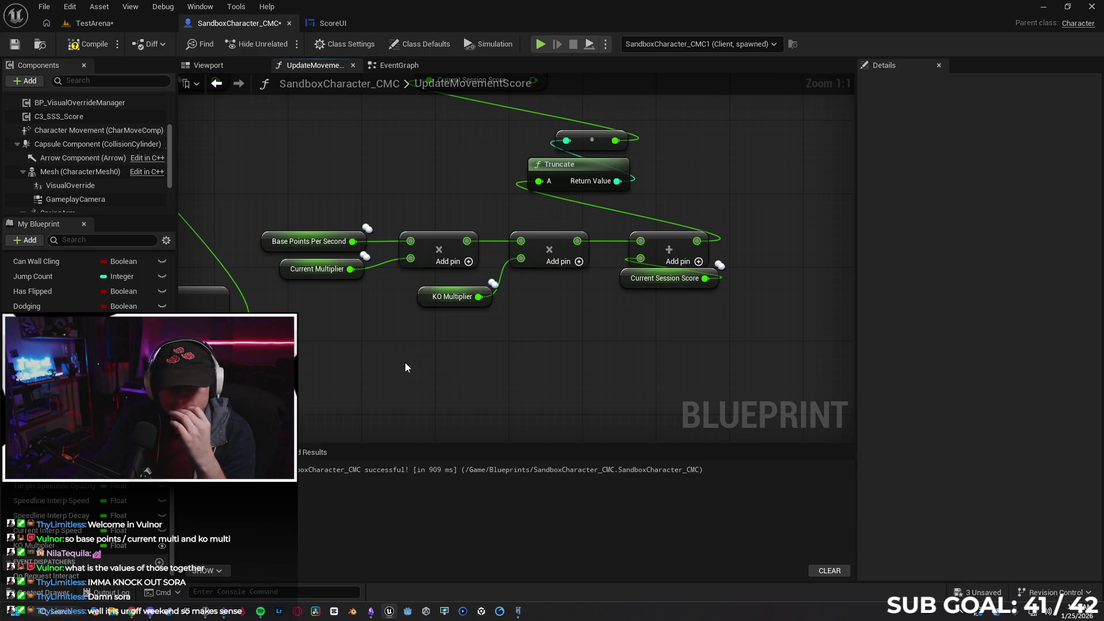
pyautogui.moveTo(389, 357); pyautogui.dragTo(425, 360)
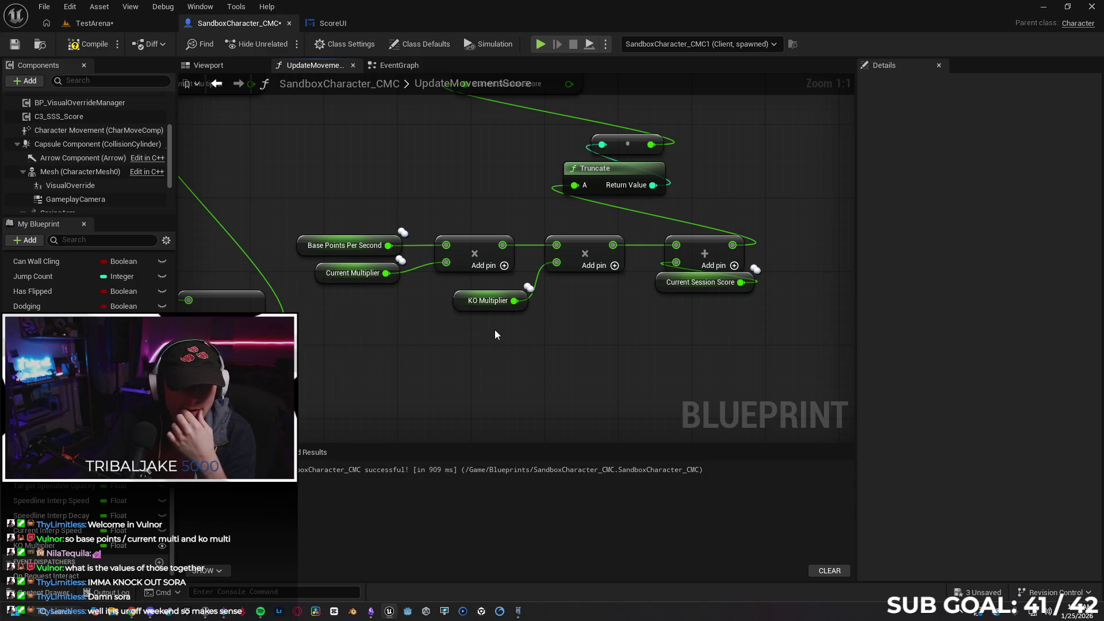
pyautogui.moveTo(488, 341); pyautogui.dragTo(454, 343)
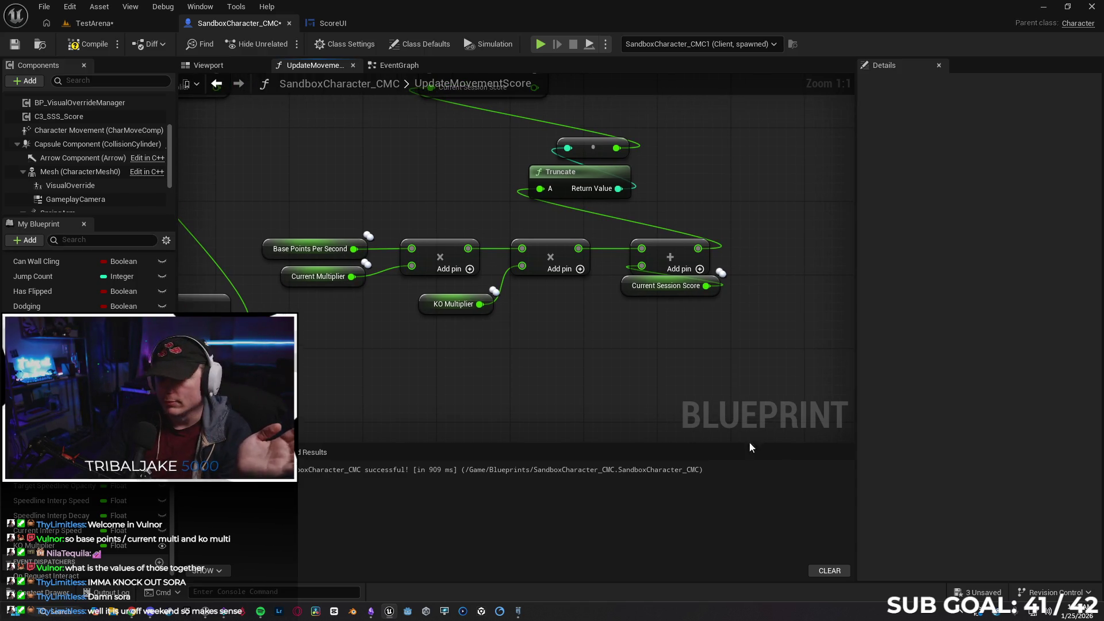
pyautogui.hotkey('ctrl', 'shift', 's')
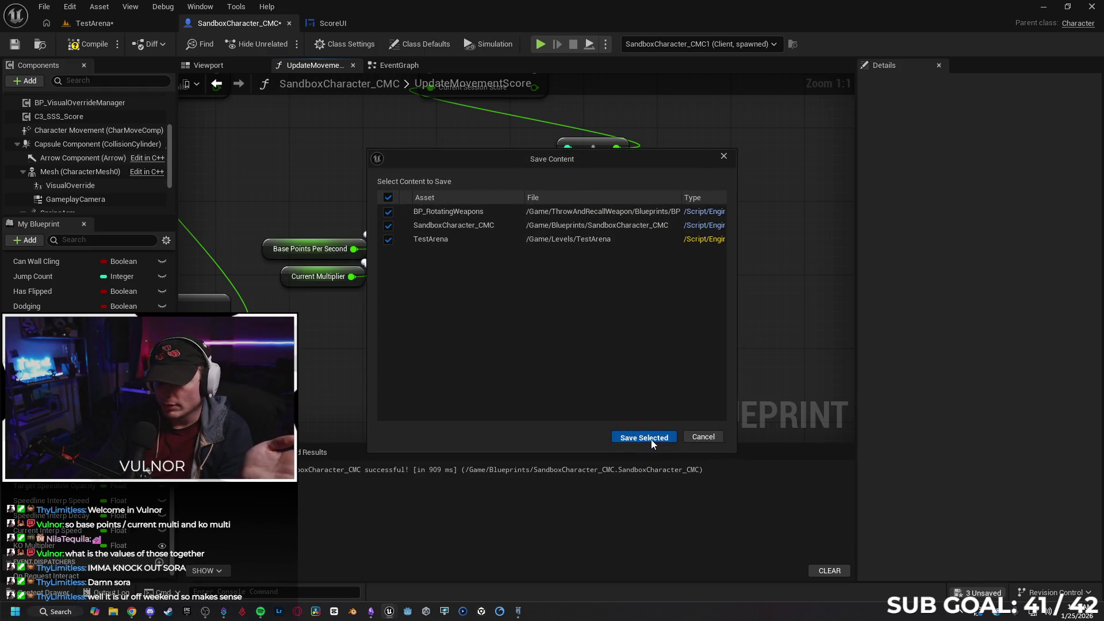
pyautogui.click(650, 437)
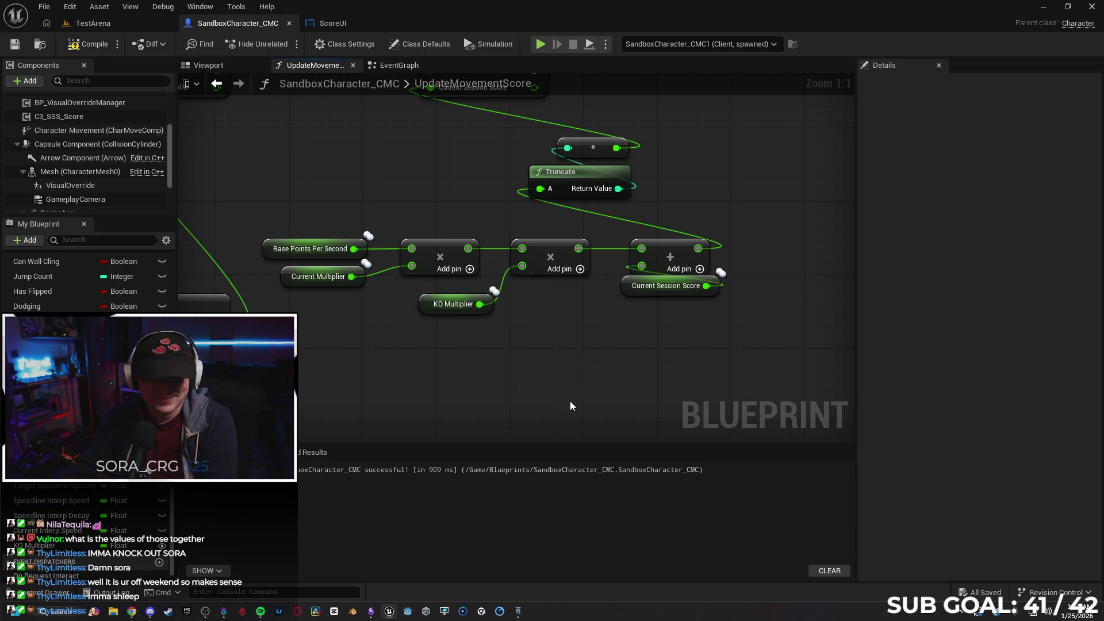
pyautogui.moveTo(481, 398); pyautogui.dragTo(505, 375)
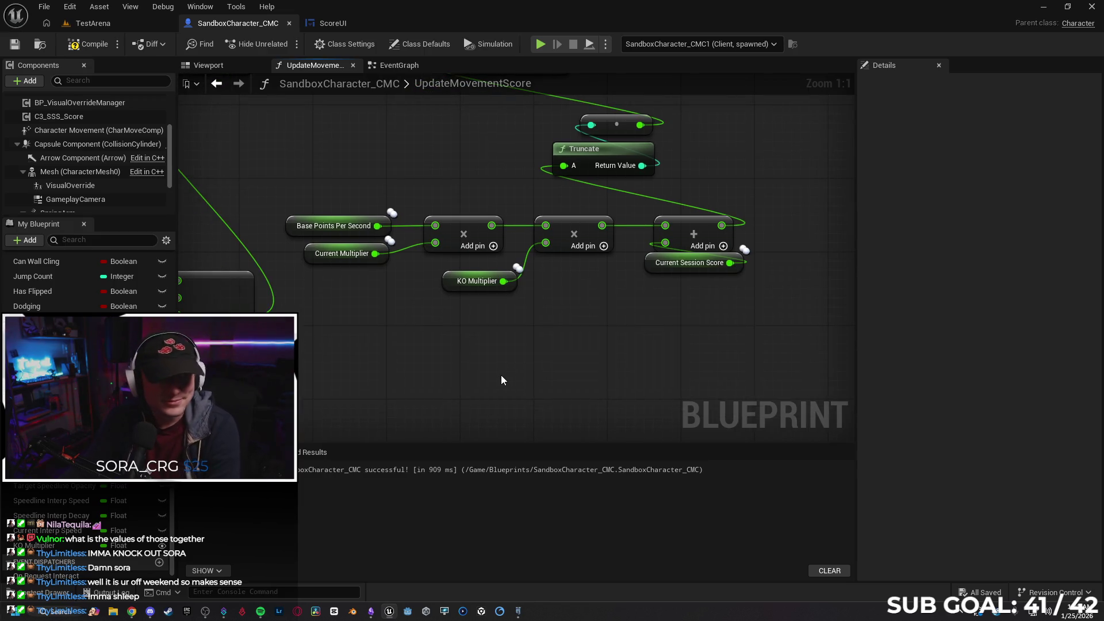
# - Delete the second multiply node from the UpdateMovementScore graph
pyautogui.moveTo(409, 394); pyautogui.dragTo(457, 393)
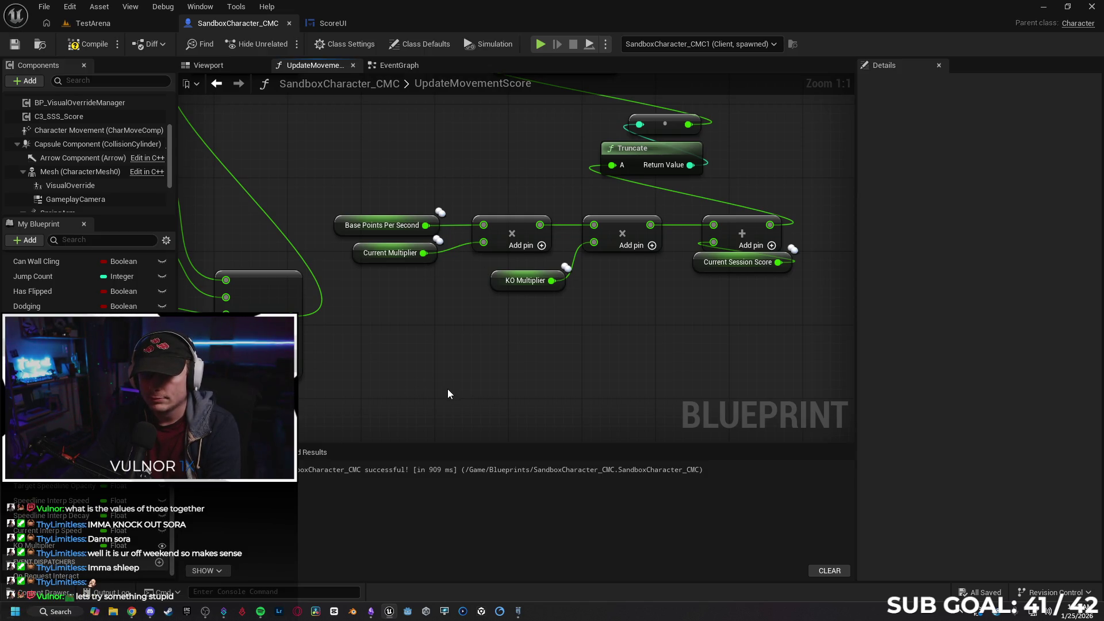
pyautogui.click(357, 253)
pyautogui.moveTo(471, 344)
pyautogui.mouseDown()
pyautogui.moveTo(426, 409)
pyautogui.moveTo(651, 368)
pyautogui.moveTo(518, 350)
pyautogui.moveTo(500, 375)
pyautogui.moveTo(407, 381)
pyautogui.mouseUp()
pyautogui.scroll(-1, 578, 357)
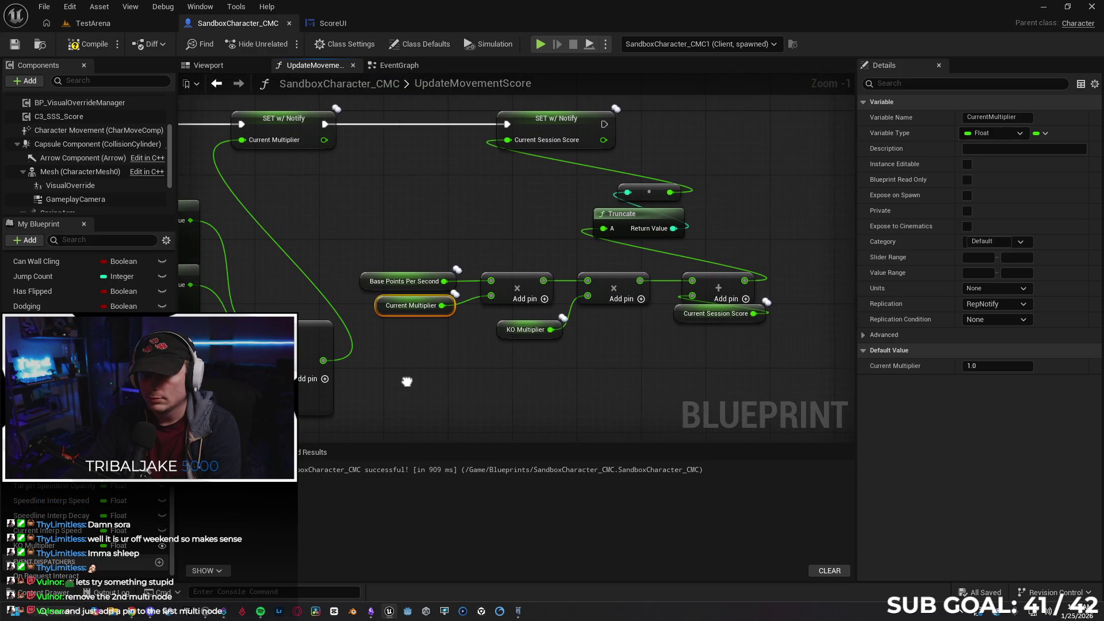
pyautogui.click(567, 375)
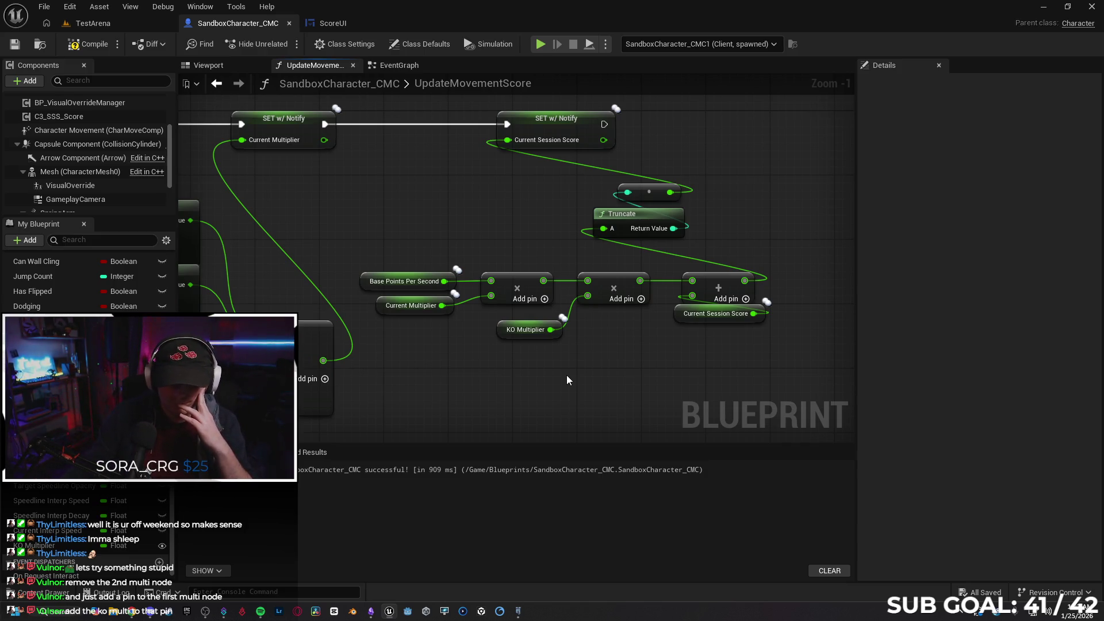
pyautogui.click(606, 286)
pyautogui.press('Delete')
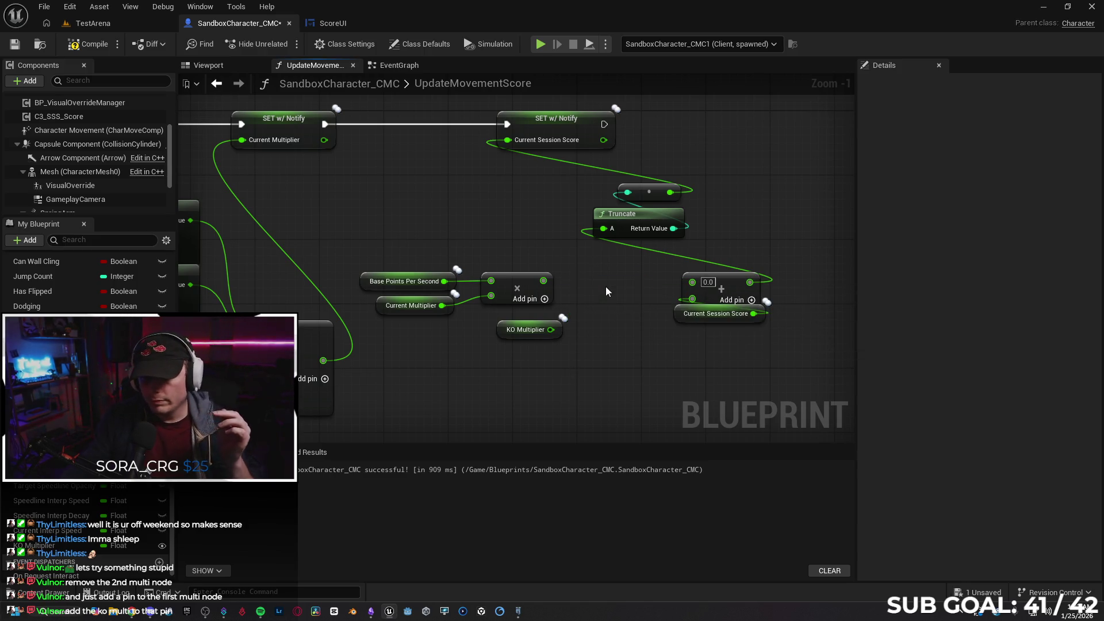
# - Move KO Multiplier down-left and pull a new connection from its output
pyautogui.moveTo(547, 329)
pyautogui.mouseDown()
pyautogui.moveTo(507, 377)
pyautogui.moveTo(568, 377)
pyautogui.mouseUp()
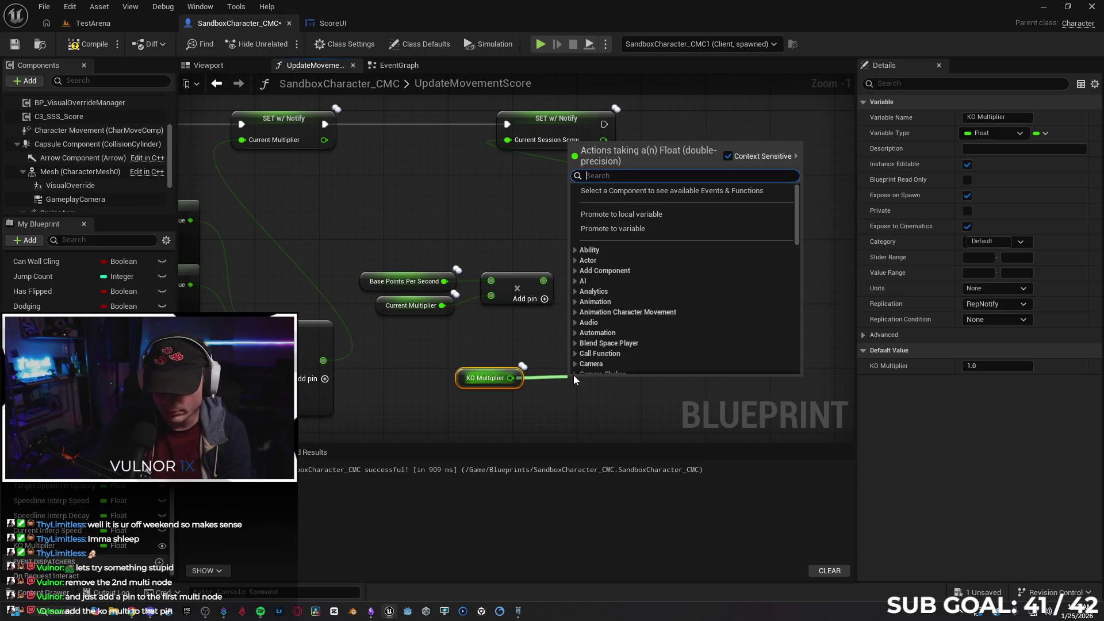
pyautogui.click(559, 409)
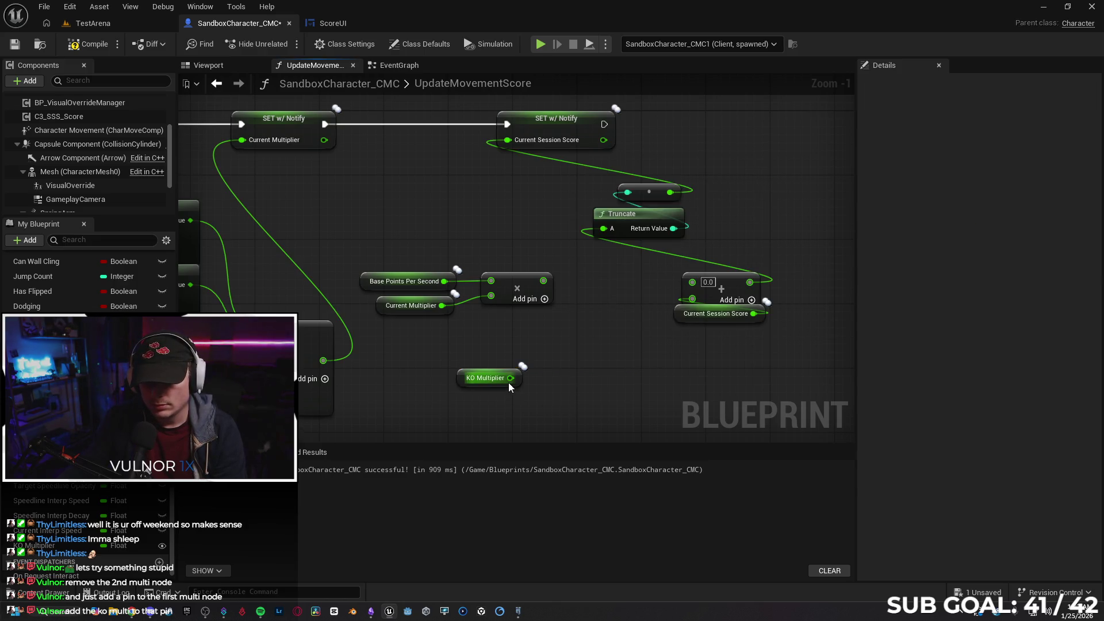
pyautogui.moveTo(510, 377); pyautogui.dragTo(550, 379)
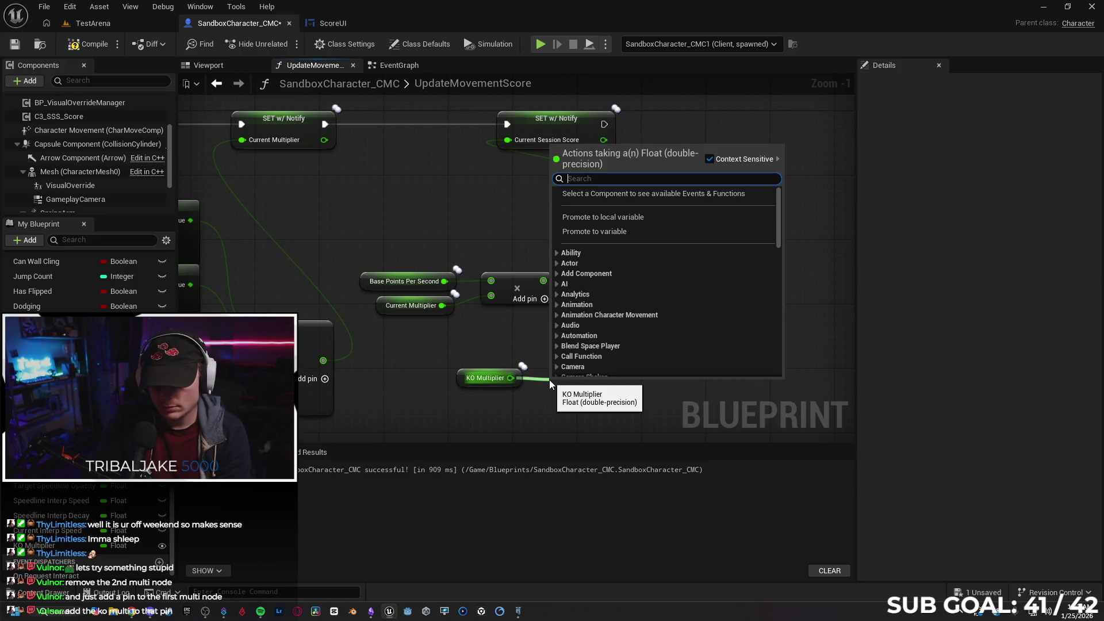
# - Create an Add node from KO Multiplier and a Multiply node from the Add output
pyautogui.write('add')
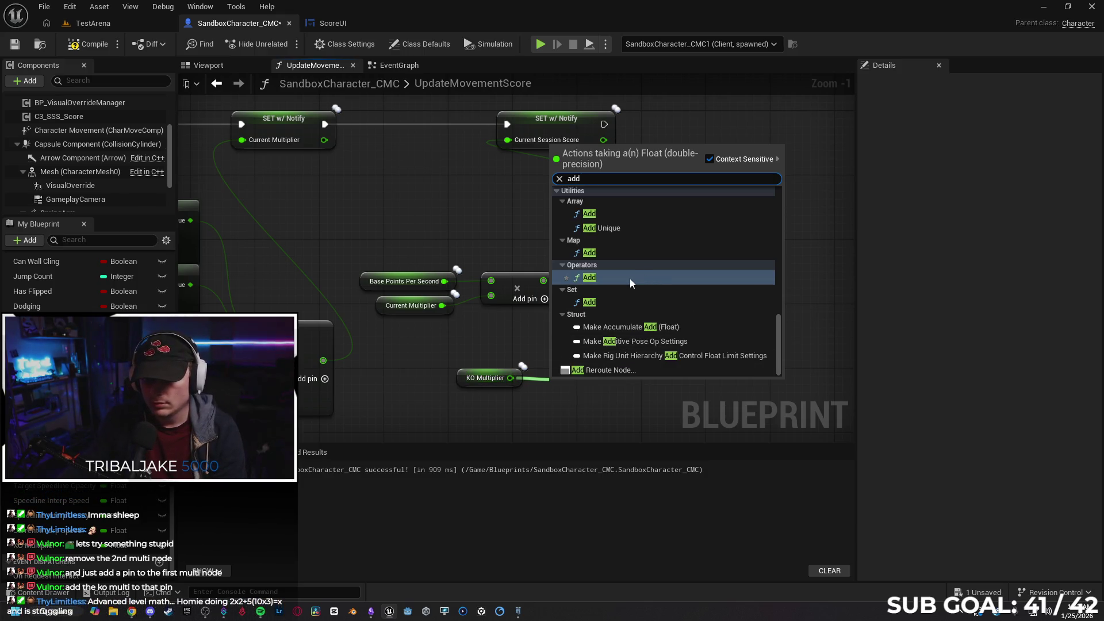
pyautogui.click(629, 278)
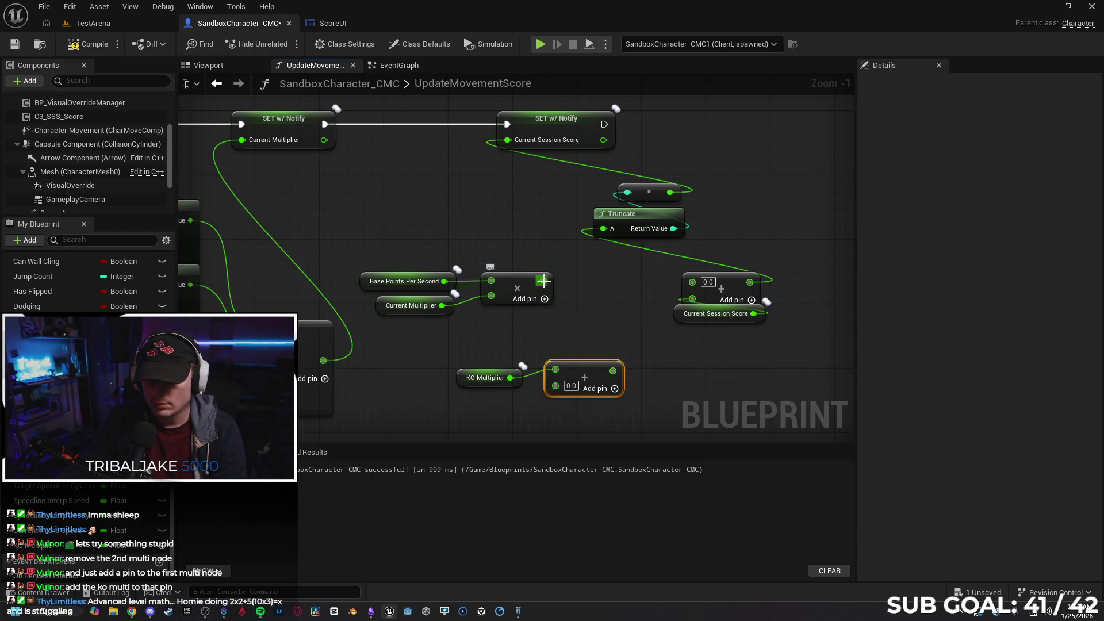
pyautogui.moveTo(543, 281); pyautogui.dragTo(590, 281)
pyautogui.write('multi')
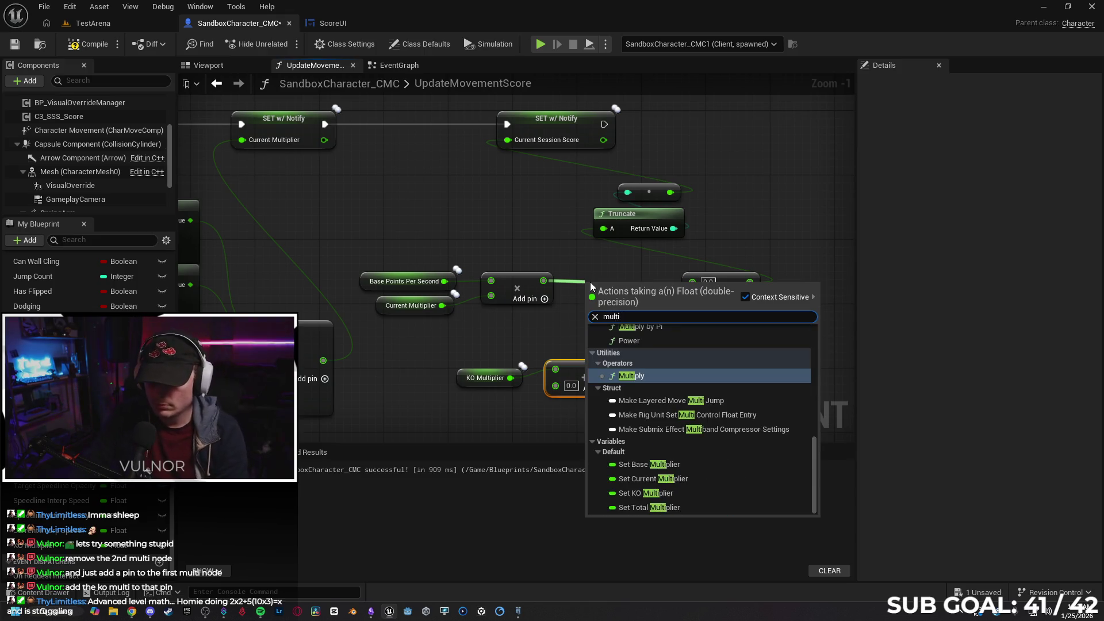
pyautogui.press('Return')
# - Wire Add into Multiply's second input, feed Multiply into the score Add, and start a playtest
pyautogui.moveTo(613, 370); pyautogui.dragTo(588, 304)
pyautogui.moveTo(595, 368); pyautogui.dragTo(593, 373)
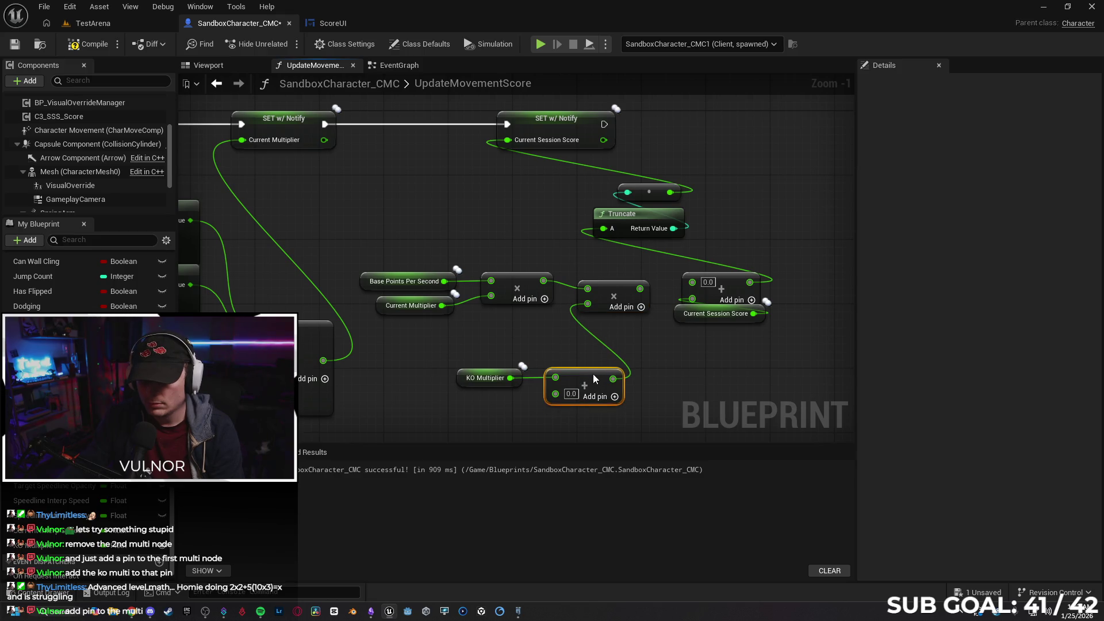
pyautogui.moveTo(599, 291); pyautogui.dragTo(692, 282)
pyautogui.click(642, 374)
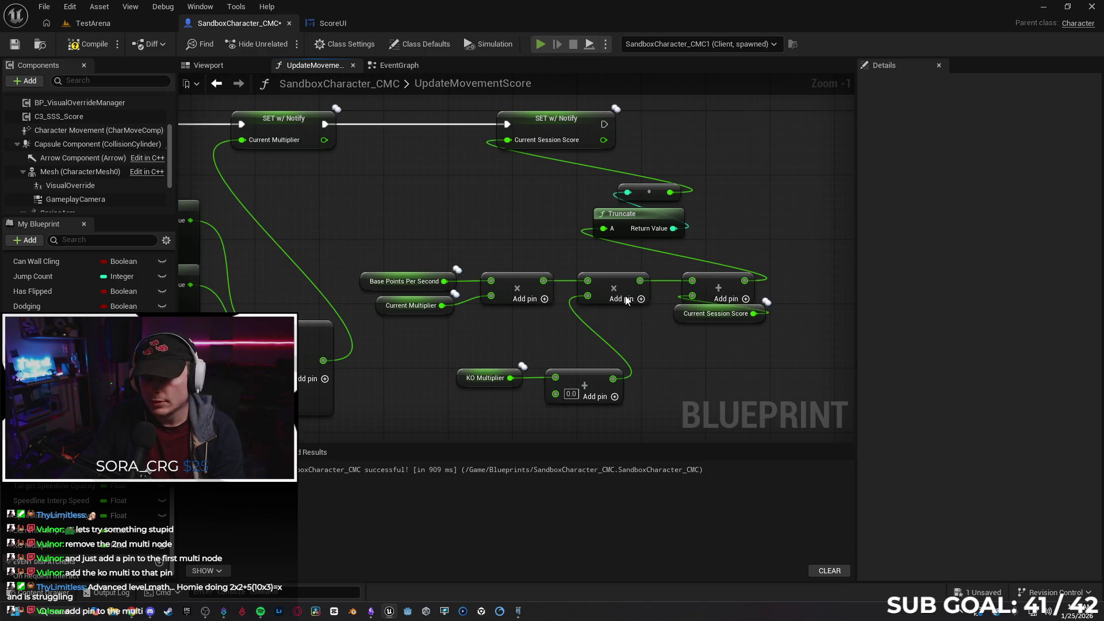
pyautogui.hotkey('alt', 'p')
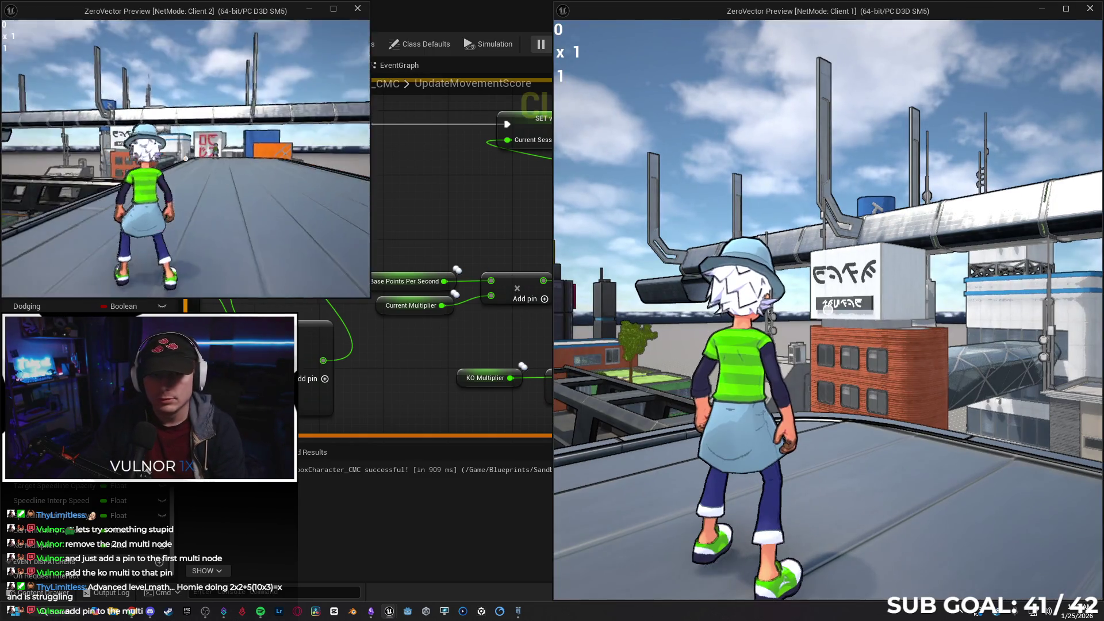
# - Fire a shot and run forward in Client 2, then stop the playtest
pyautogui.click(185, 158)
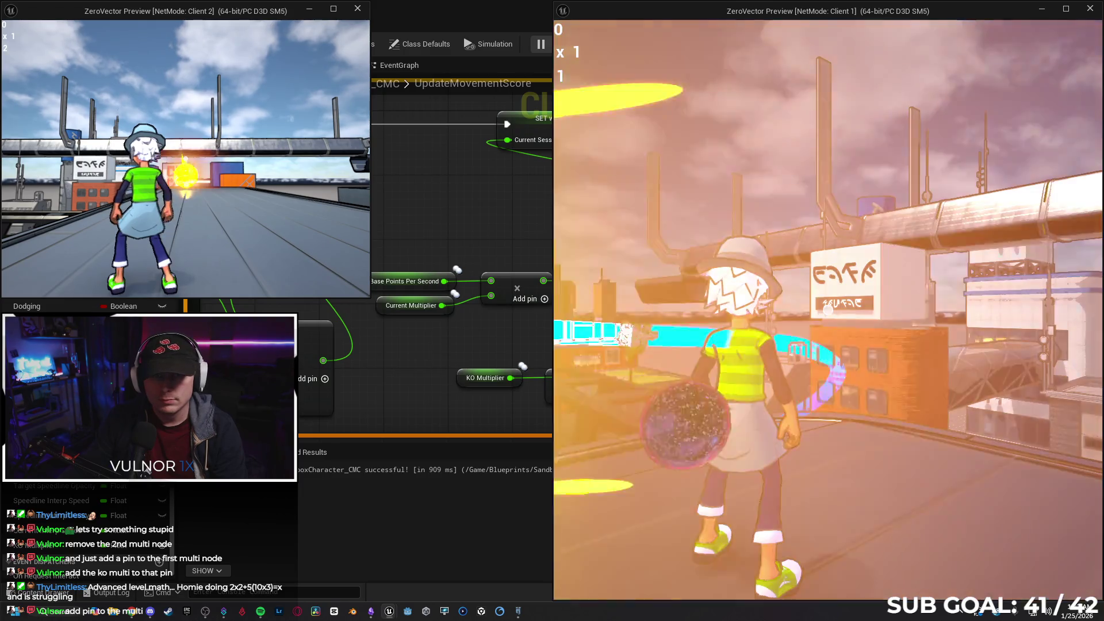
pyautogui.press('w')
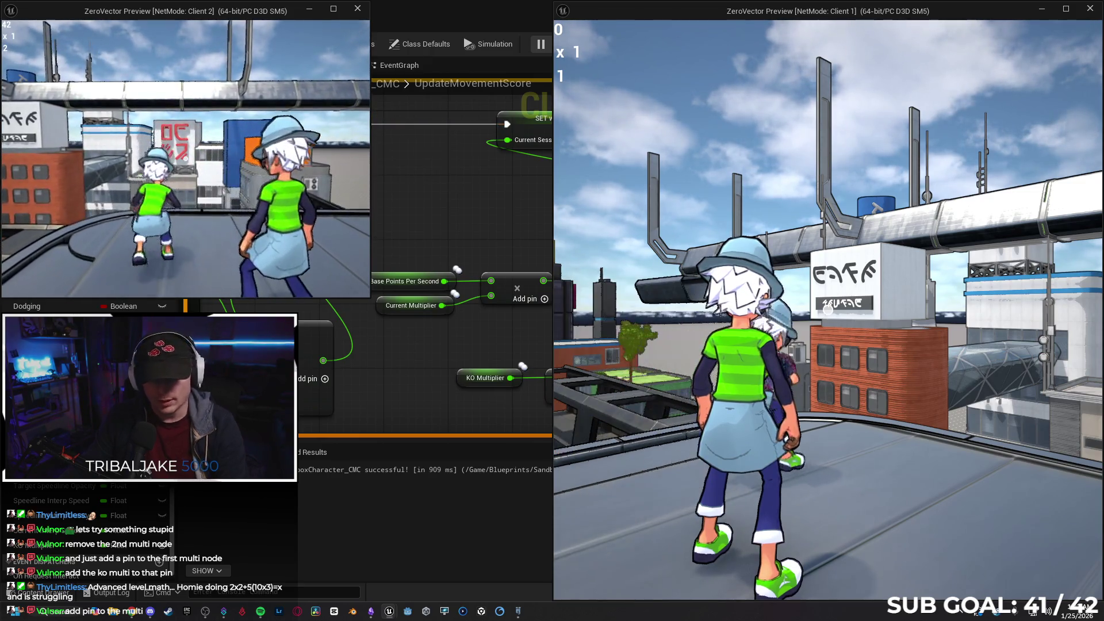
pyautogui.press('Escape')
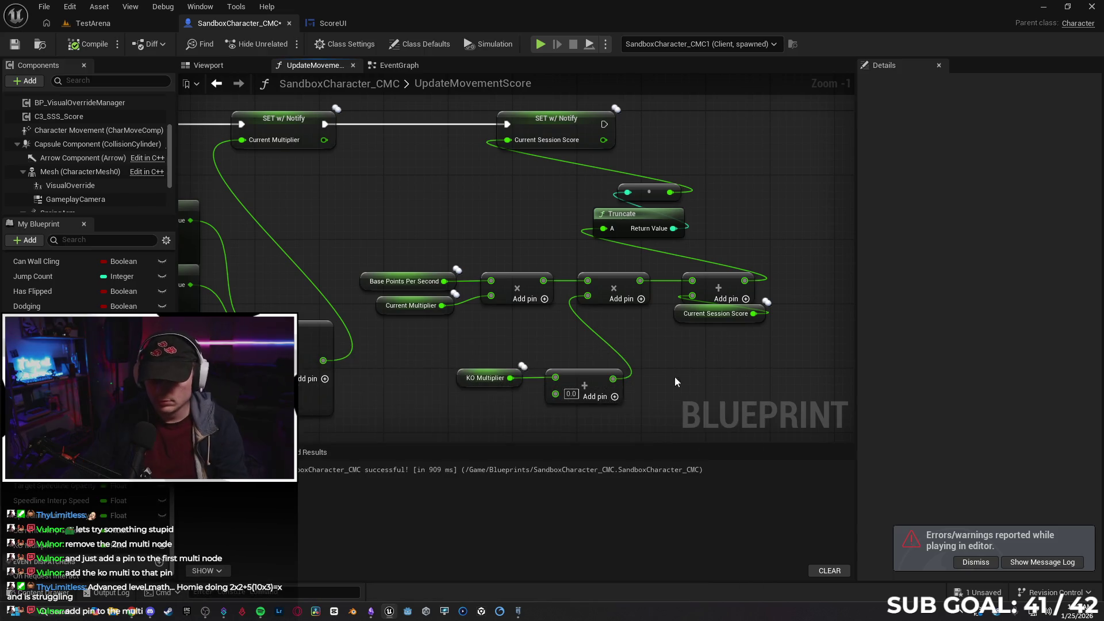
pyautogui.moveTo(699, 409)
pyautogui.mouseDown()
pyautogui.moveTo(477, 369)
pyautogui.moveTo(580, 384)
pyautogui.mouseUp()
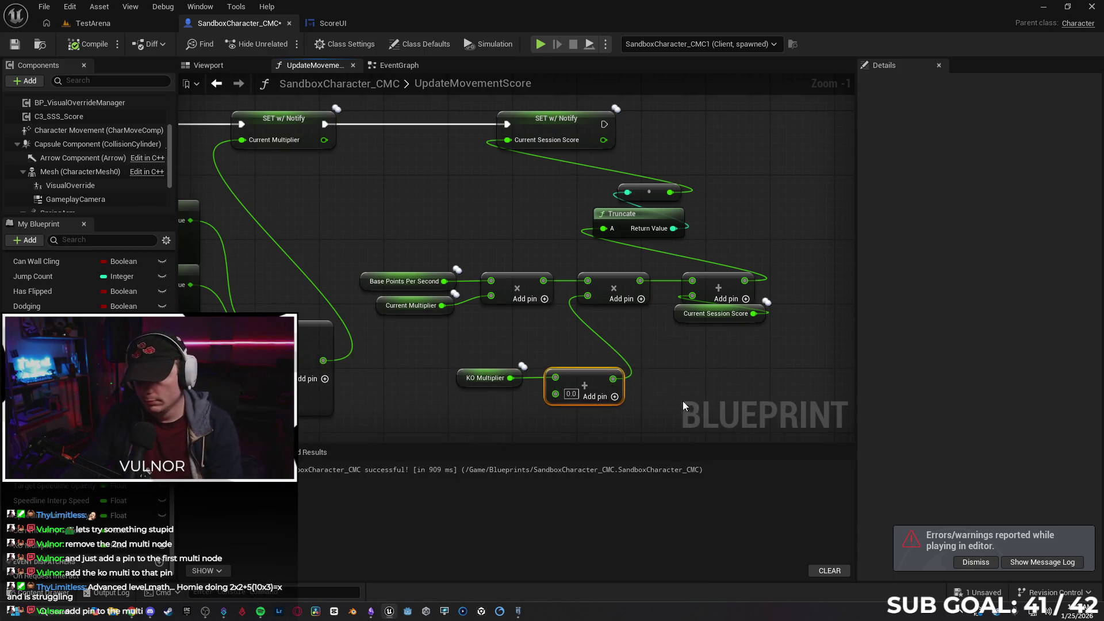
# - Delete the Add node and the second multiply node beside KO Multiplier
pyautogui.press('Delete')
pyautogui.click(603, 280)
pyautogui.press('Delete')
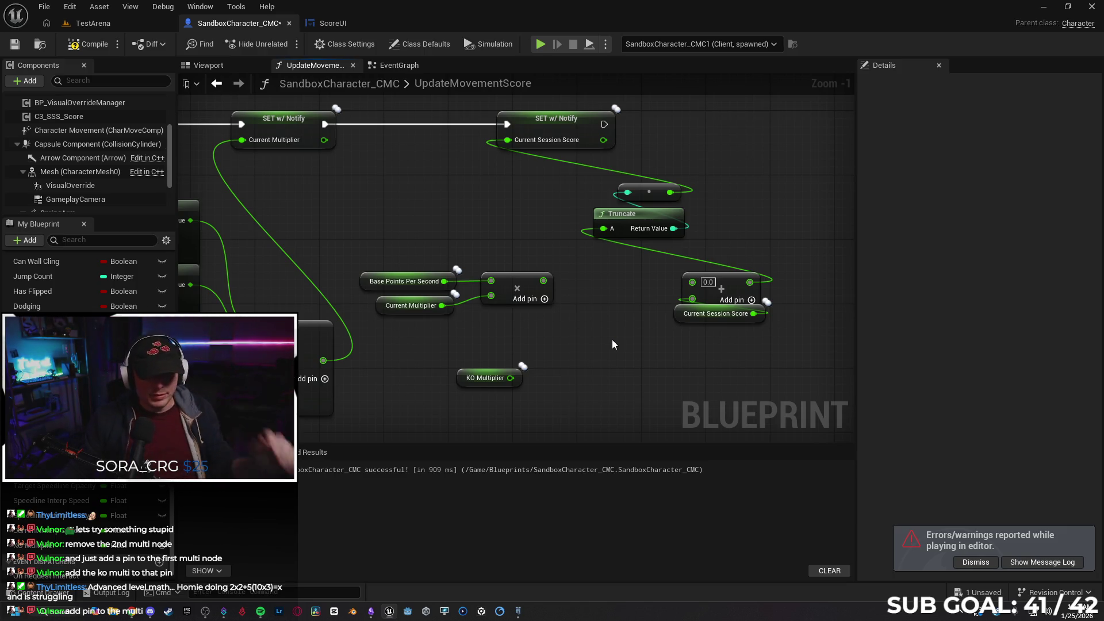
pyautogui.moveTo(525, 336); pyautogui.dragTo(530, 338)
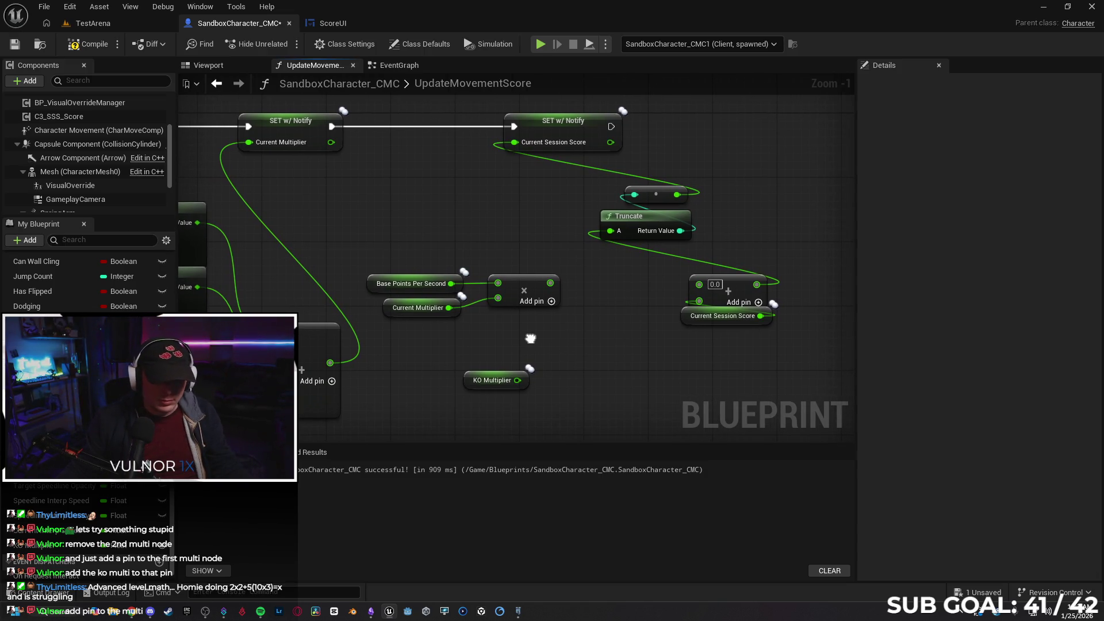
# - Wire KO Multiplier into a new third pin of the first multiply, feed the score Add, compile and play
pyautogui.click(550, 302)
pyautogui.moveTo(463, 385)
pyautogui.mouseDown()
pyautogui.moveTo(383, 352)
pyautogui.moveTo(498, 314)
pyautogui.mouseUp()
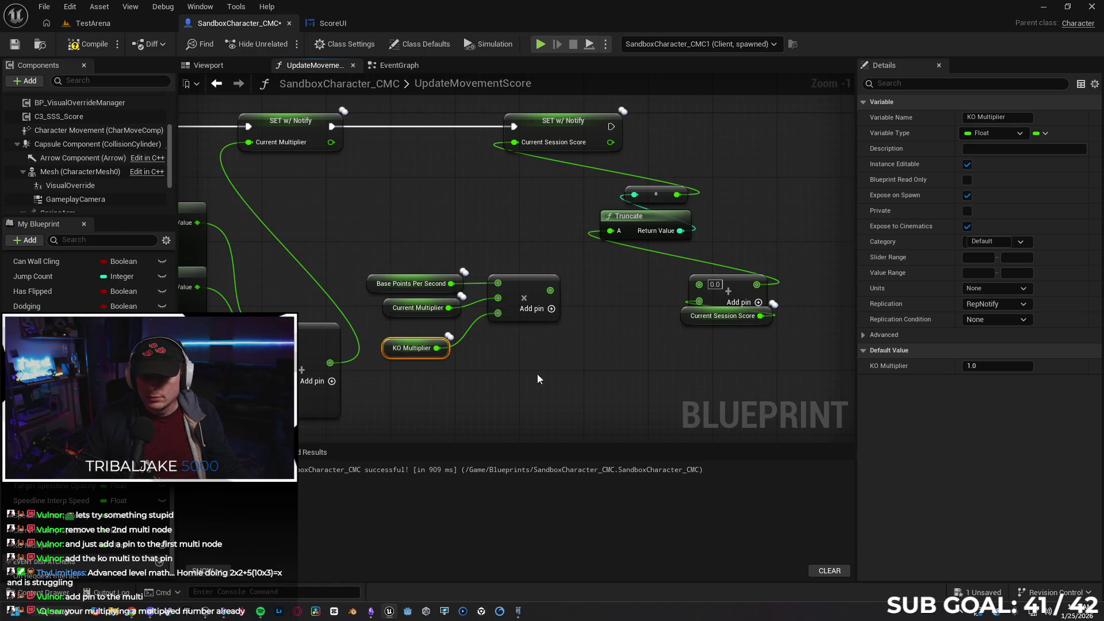
pyautogui.moveTo(550, 291); pyautogui.dragTo(698, 284)
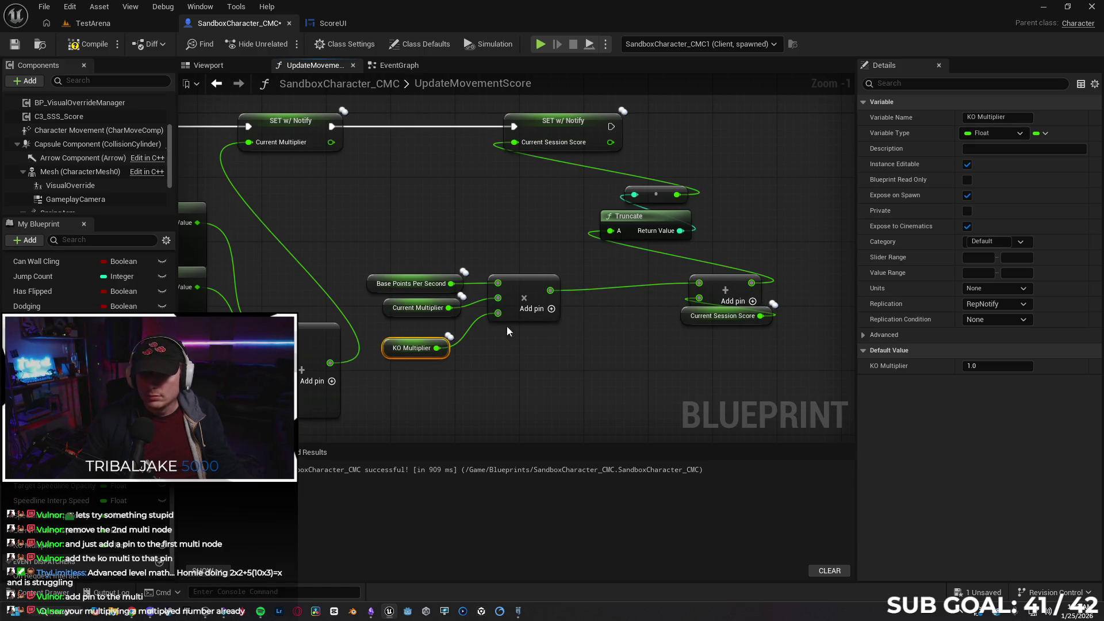
pyautogui.click(87, 44)
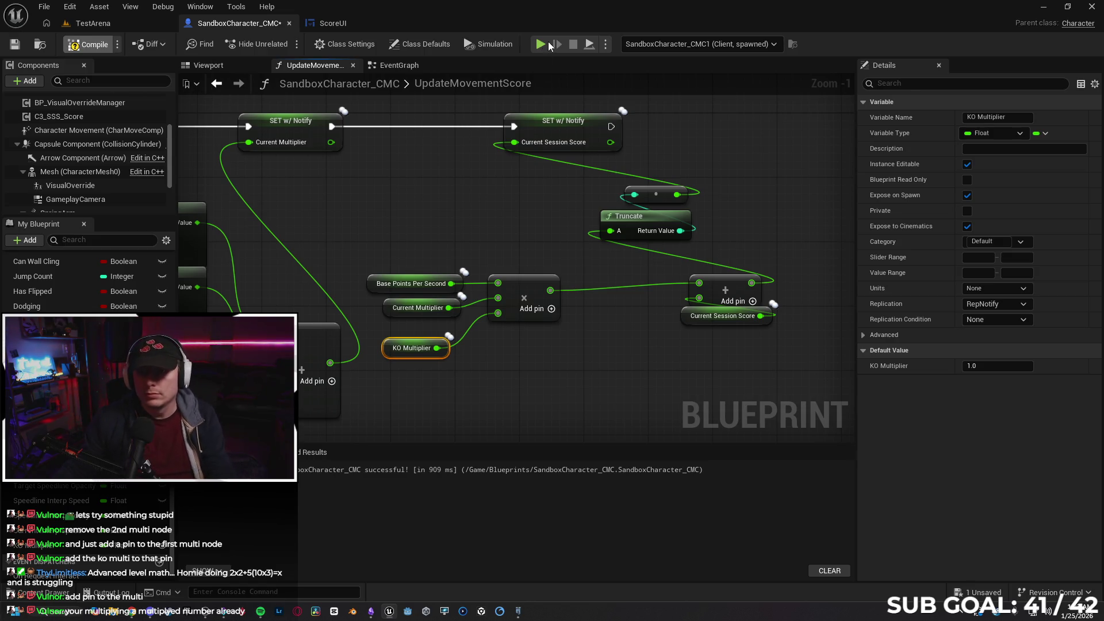
pyautogui.click(542, 44)
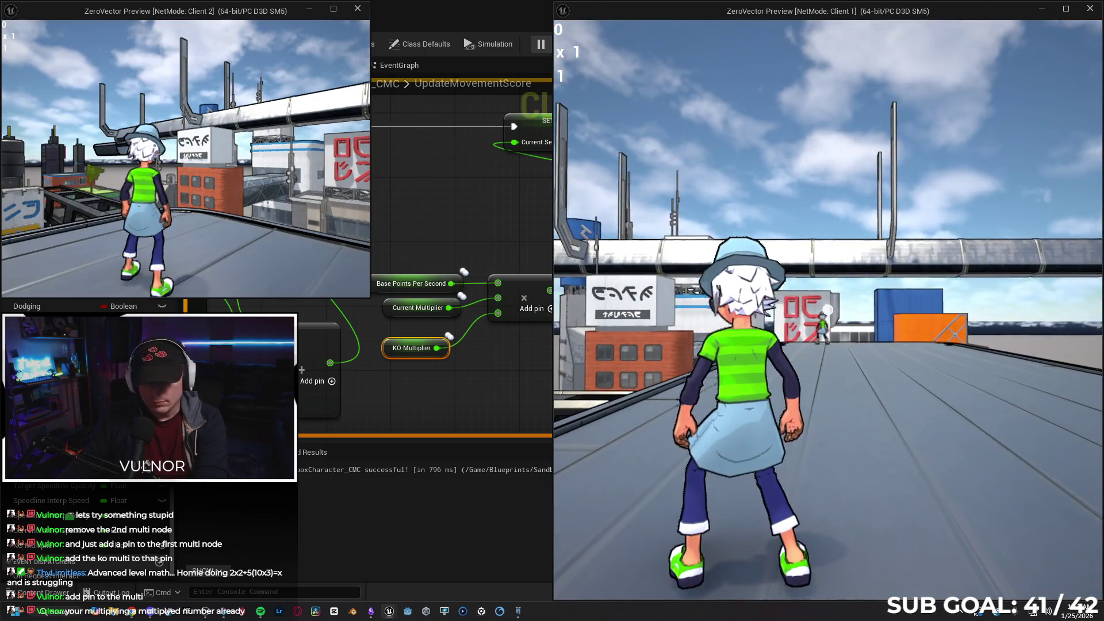
# - Aim and run forward in the client window to raise the score to 40, then stop play
pyautogui.click(828, 310)
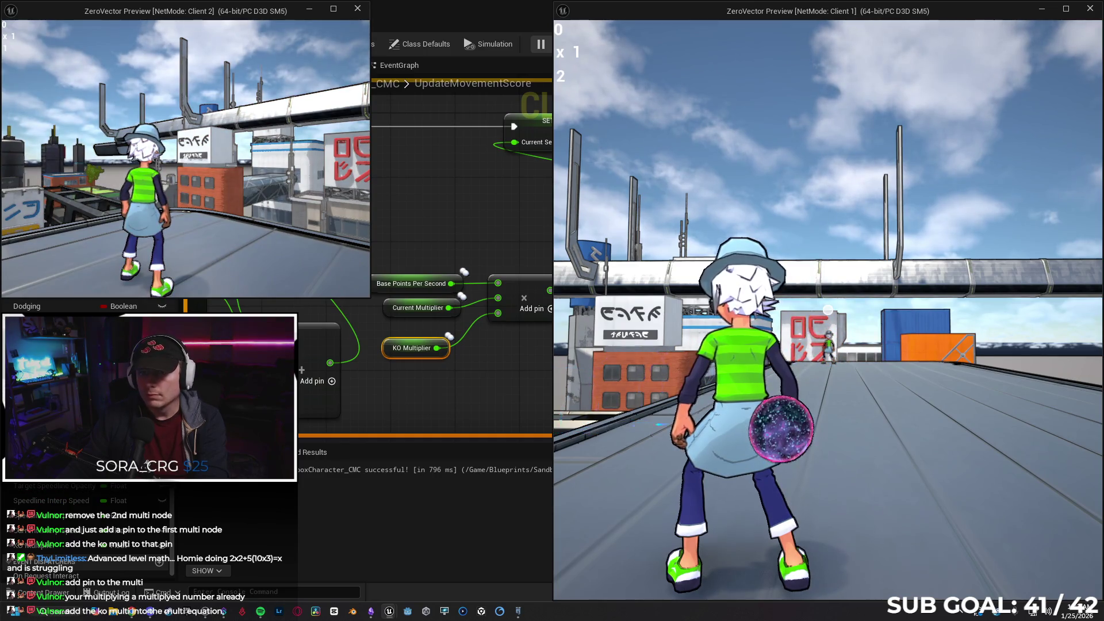
pyautogui.press('w')
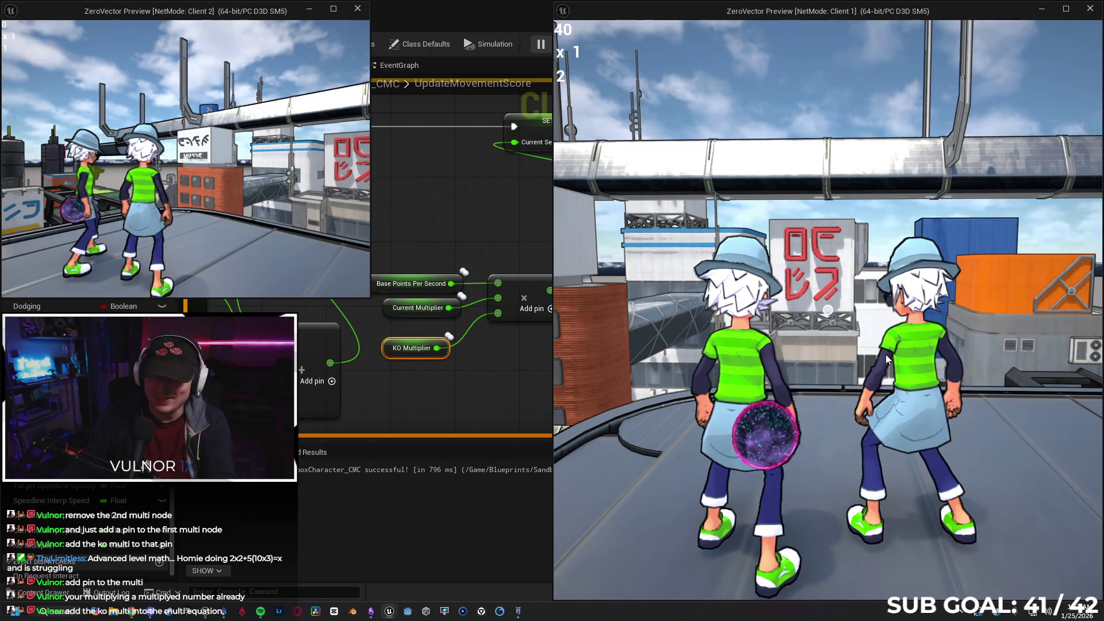
pyautogui.press('Escape')
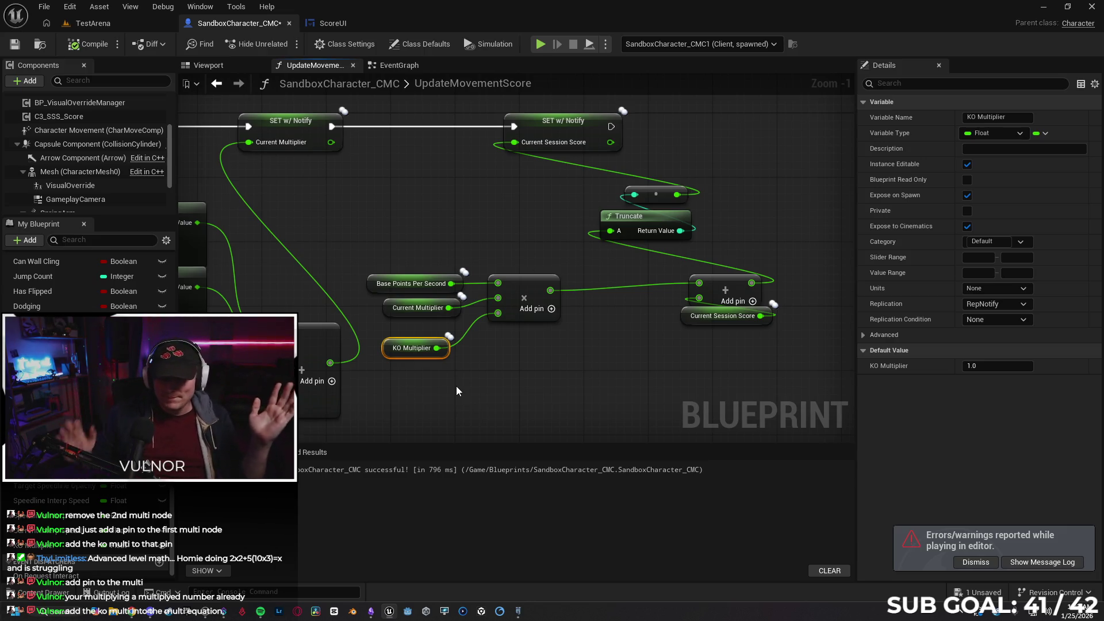
# - Move KO Multiplier under Current Multiplier and set Base Points Per Second's default value to 2
pyautogui.moveTo(384, 347); pyautogui.dragTo(385, 332)
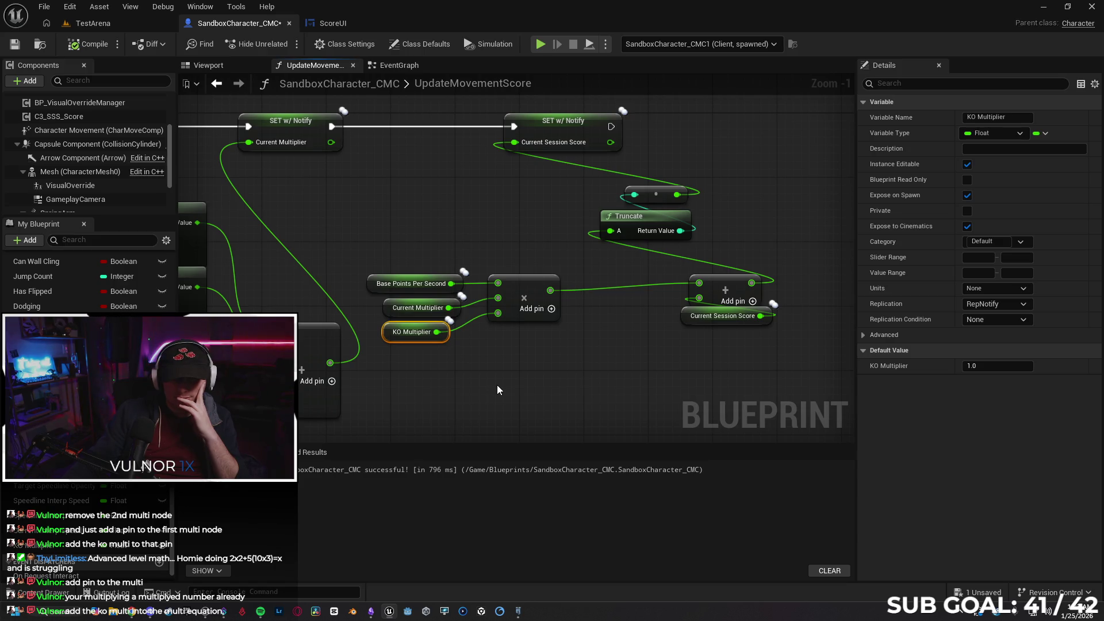
pyautogui.click(389, 307)
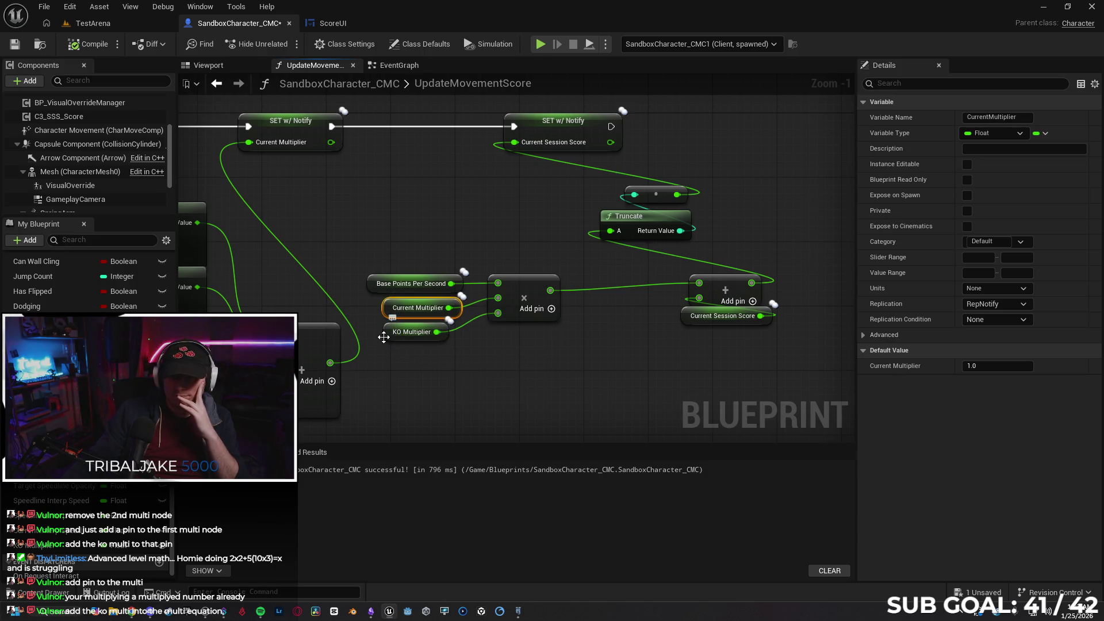
pyautogui.click(391, 333)
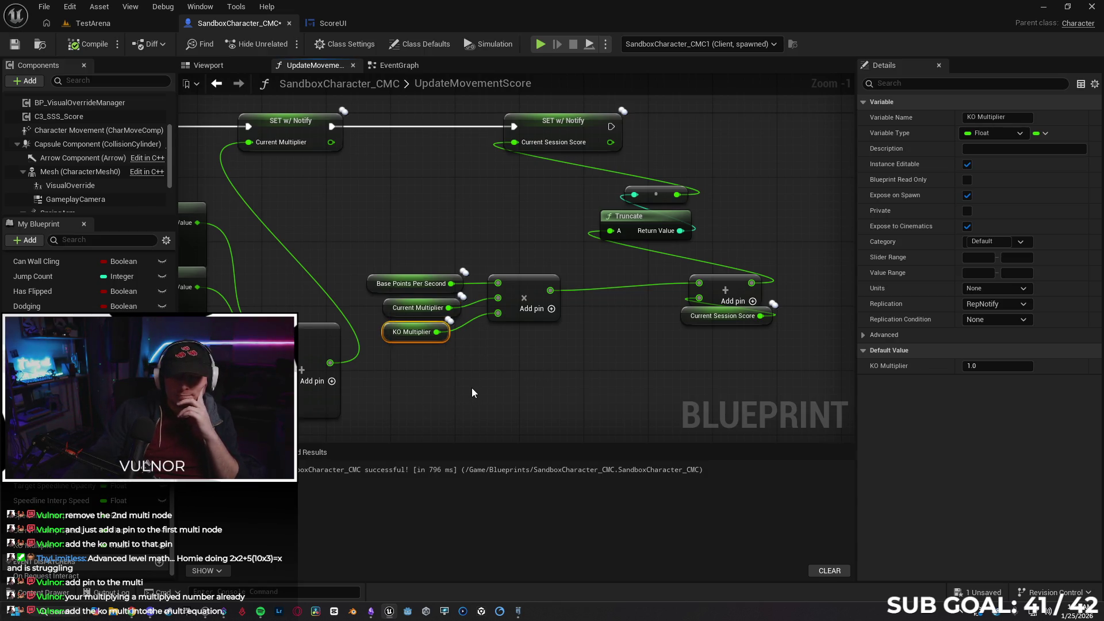
pyautogui.click(372, 292)
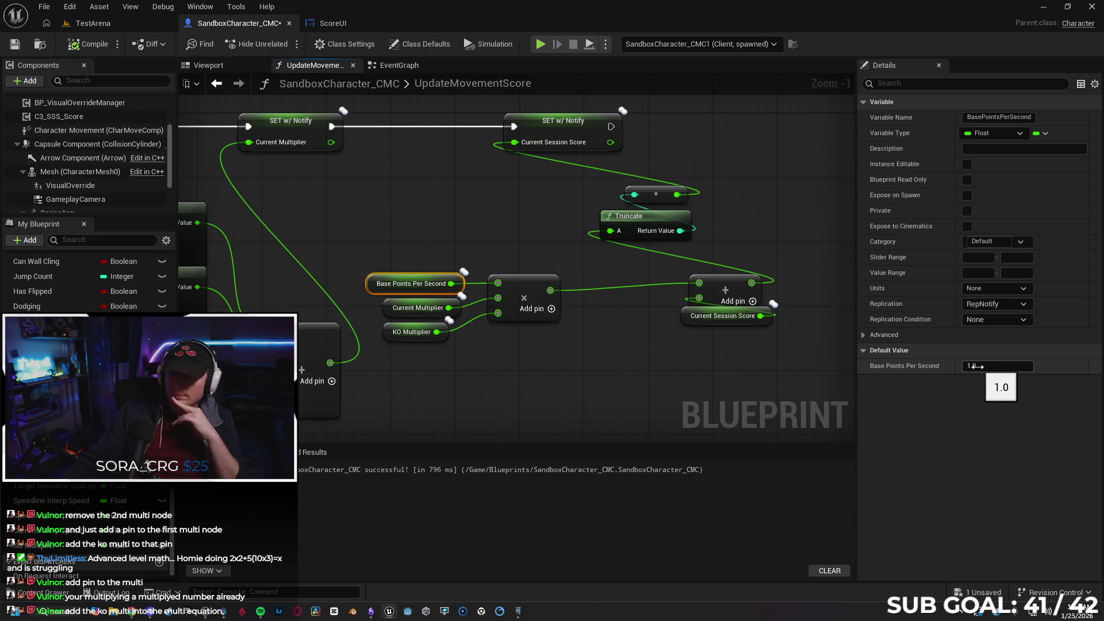
pyautogui.click(979, 367)
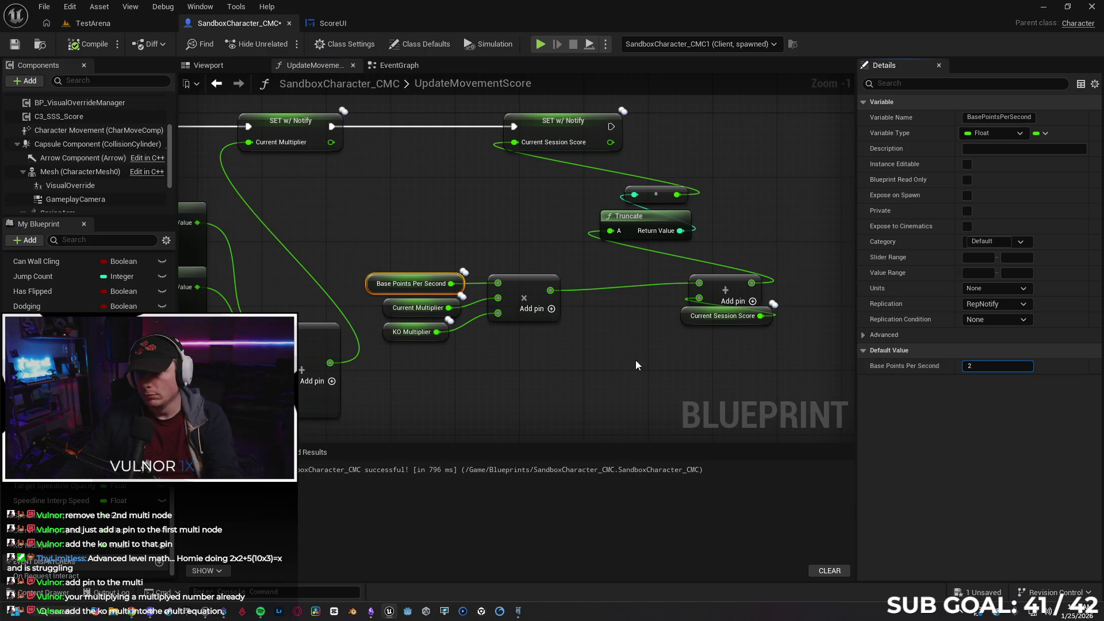
pyautogui.click(641, 366)
# - Run a two-client play test, shooting and running as Client 2 to check scoring, then stop
pyautogui.click(541, 45)
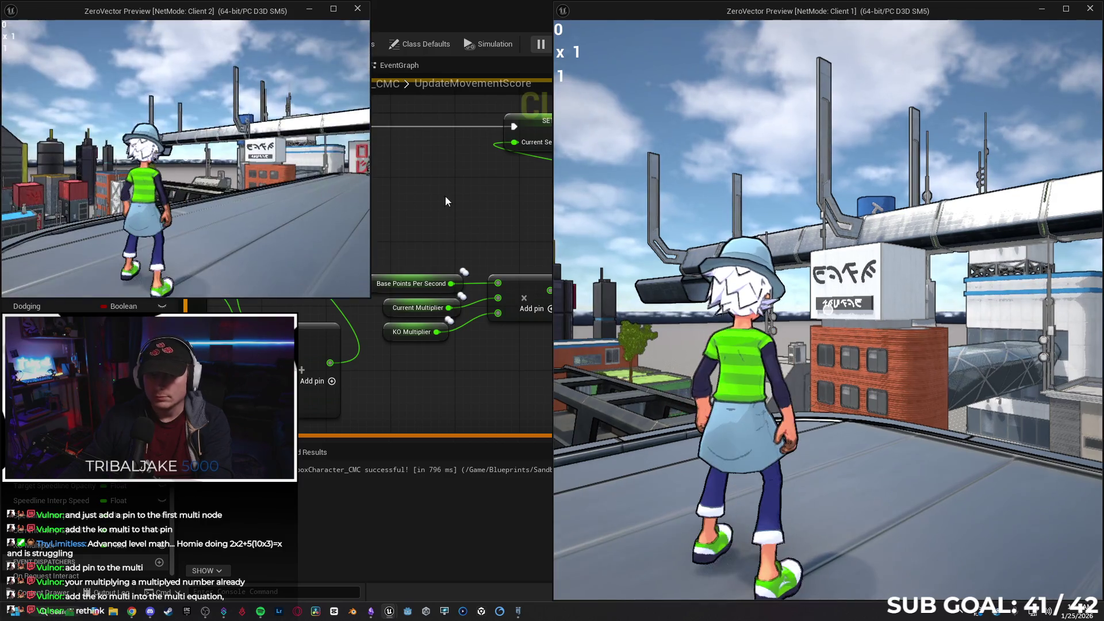
pyautogui.click(345, 172)
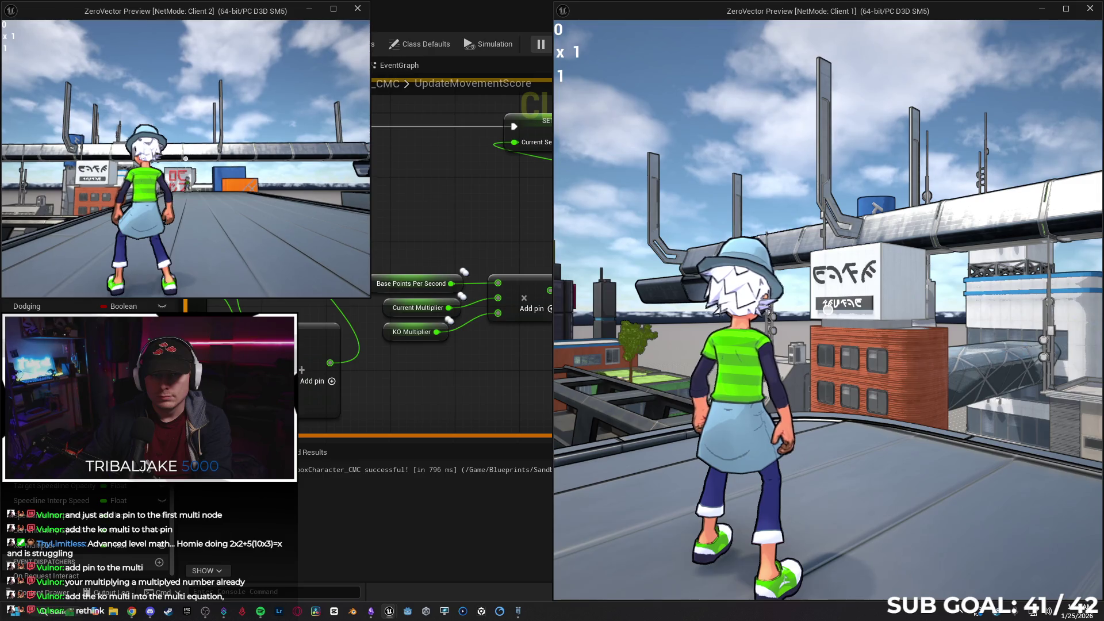
pyautogui.click(185, 159)
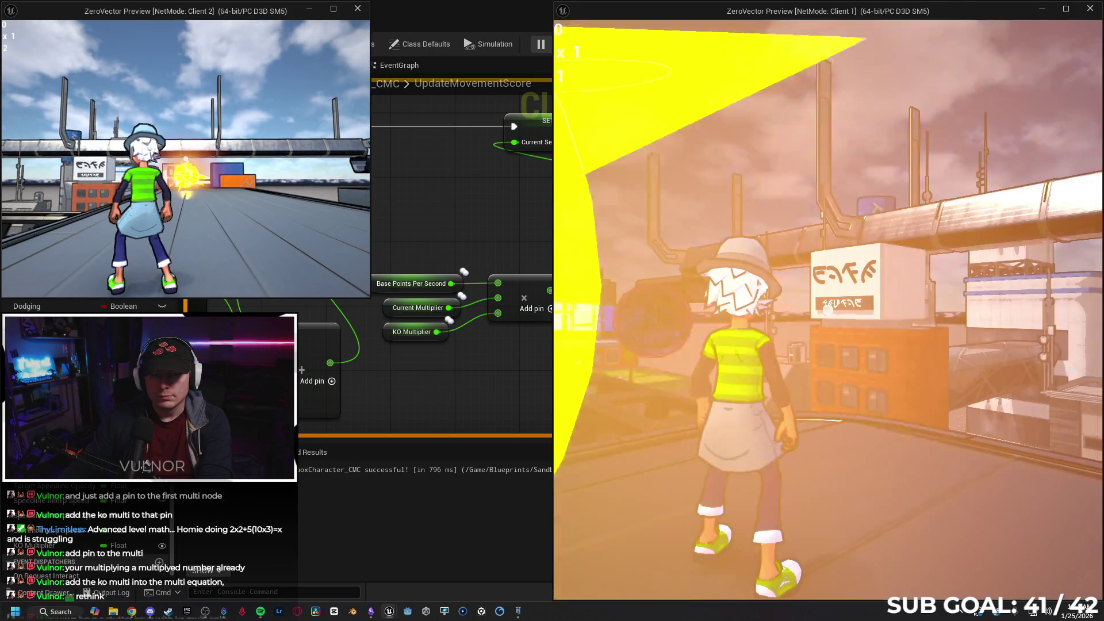
pyautogui.press('w')
pyautogui.press('w')
pyautogui.press('w')
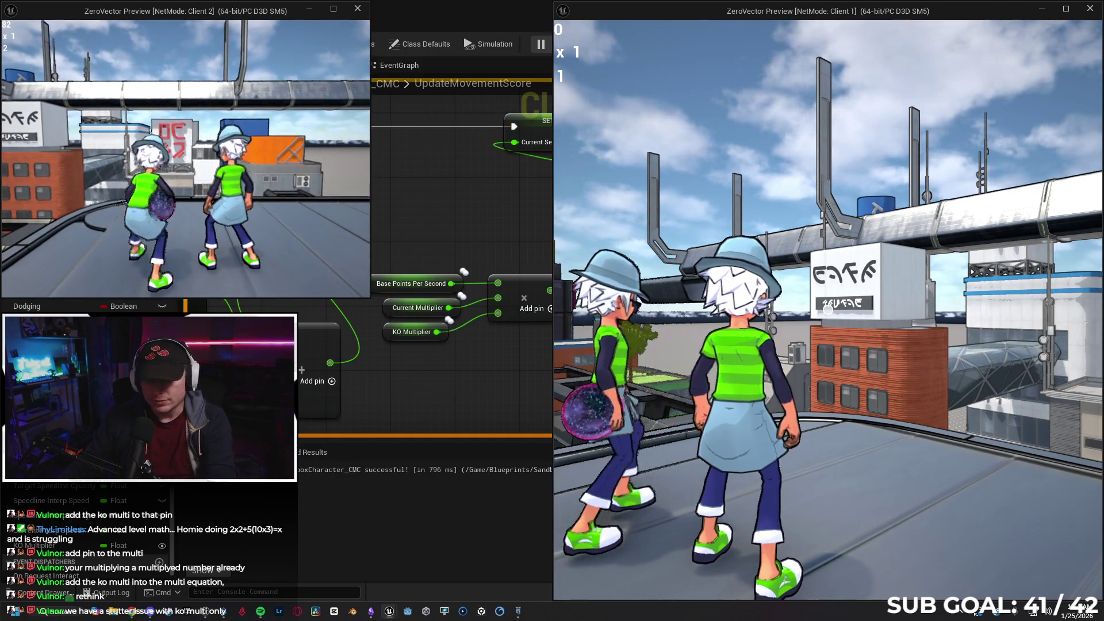
pyautogui.press('Escape')
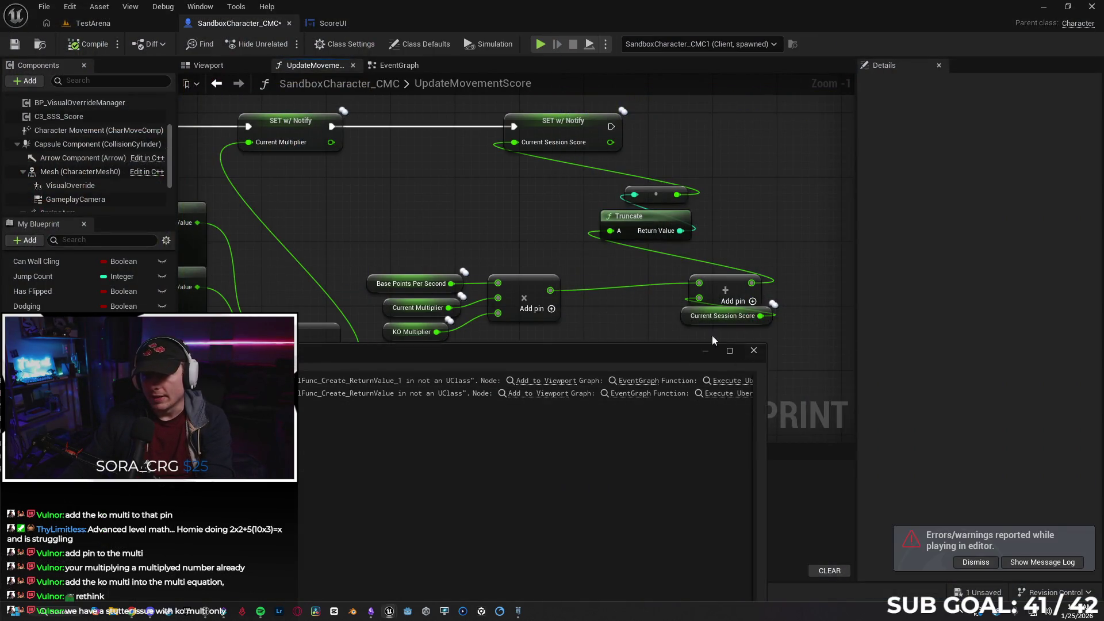
# - Enter 1 as Base Points Per Second's Default Value in the Details panel
pyautogui.click(370, 283)
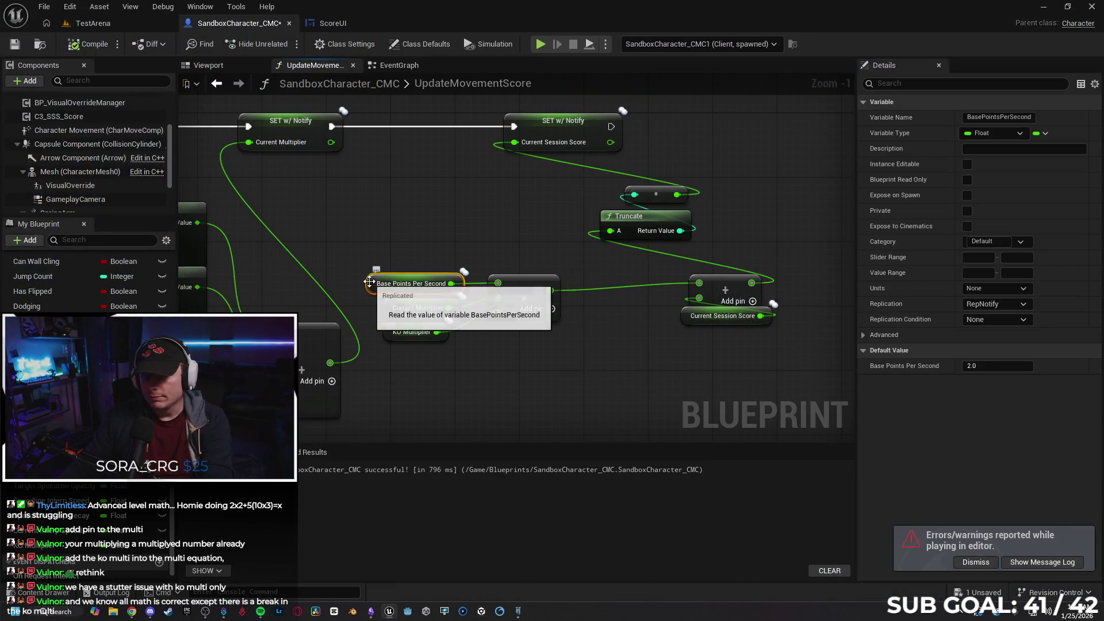
pyautogui.click(977, 366)
pyautogui.write('1')
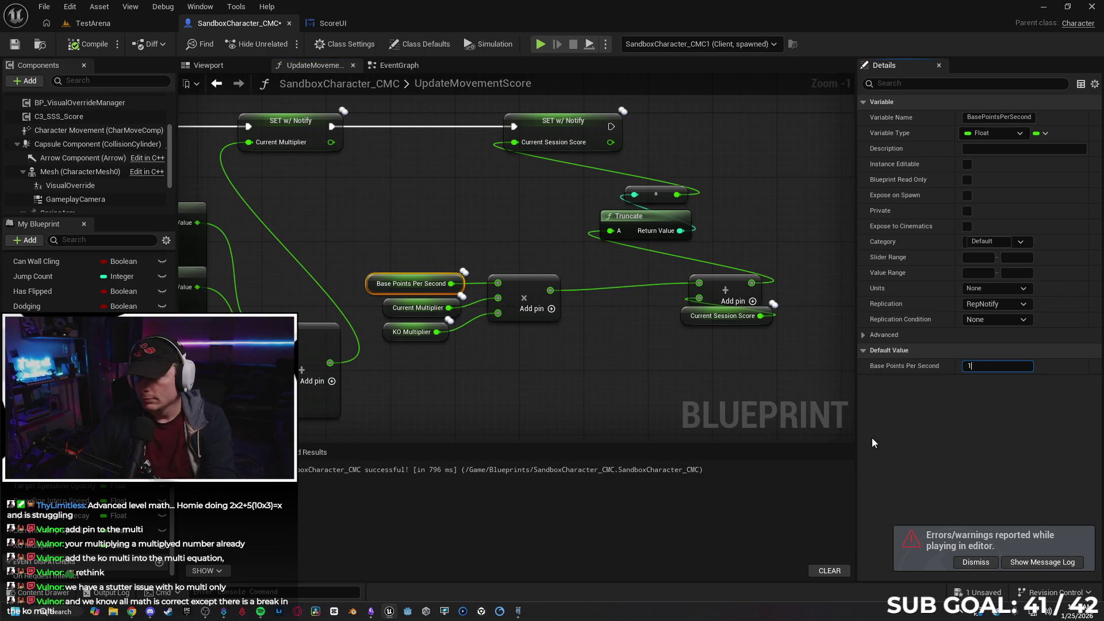
pyautogui.press('Return')
pyautogui.click(532, 421)
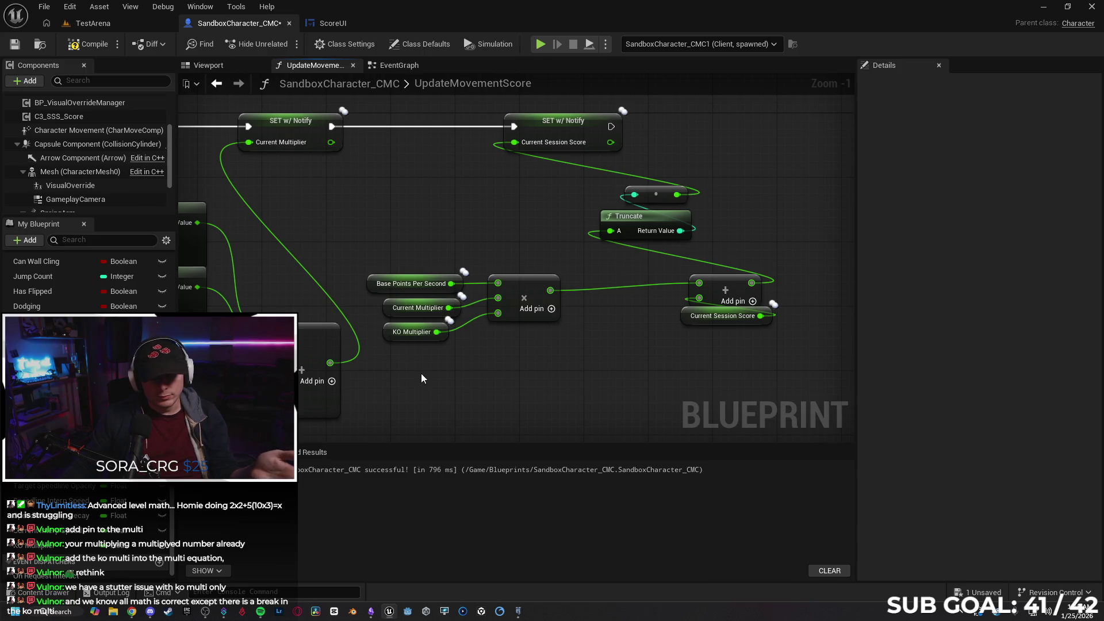
# - Launch the calculator from the Windows Run prompt
pyautogui.press('super+r')
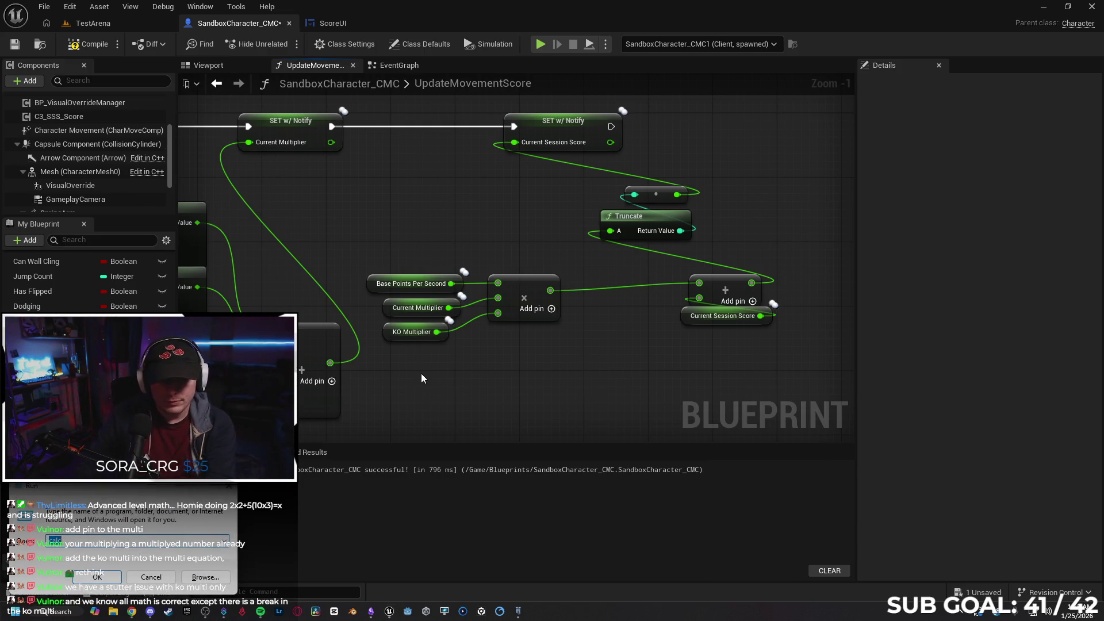
pyautogui.press('Return')
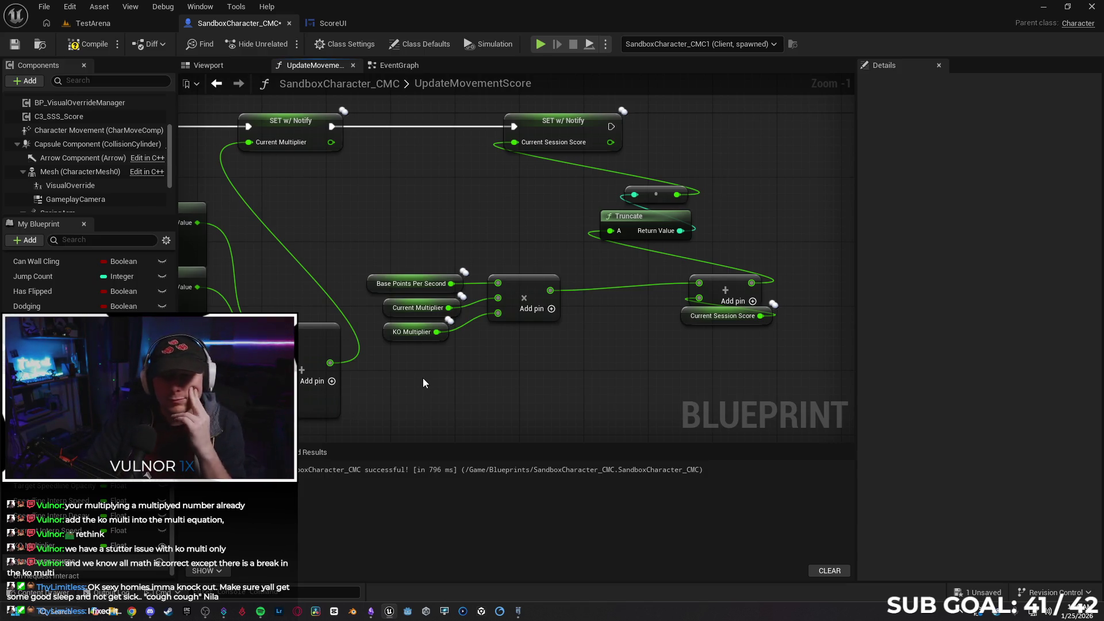
pyautogui.scroll(-1, 401, 370)
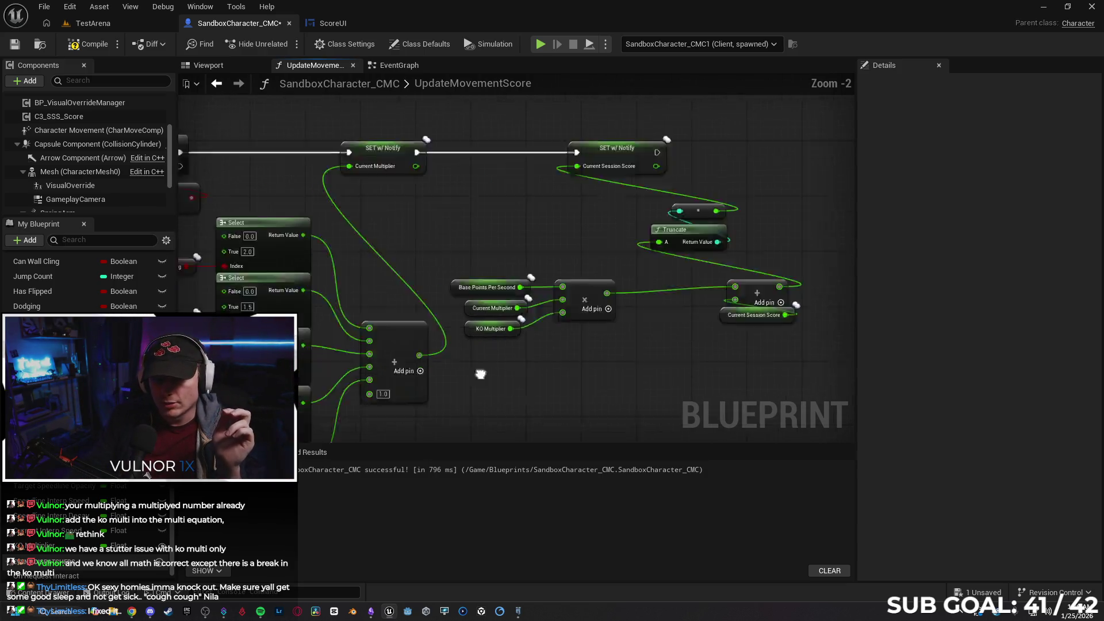
# - Delete the KO Multiplier node and remove the multiply node's unused third input
pyautogui.moveTo(408, 388); pyautogui.dragTo(403, 354)
pyautogui.click(394, 313)
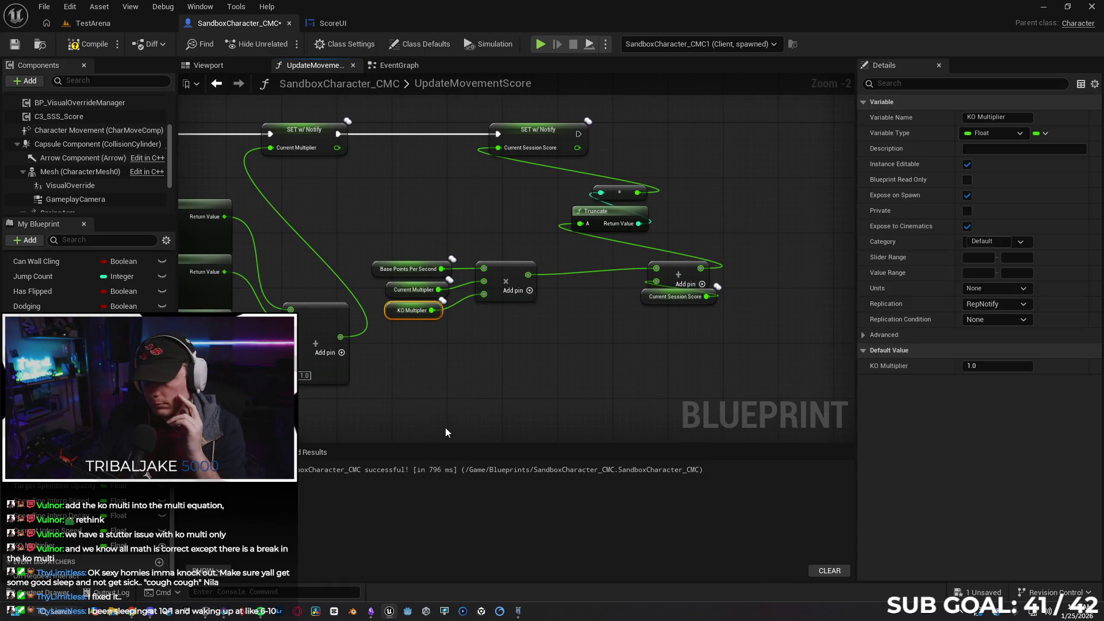
pyautogui.press('Delete')
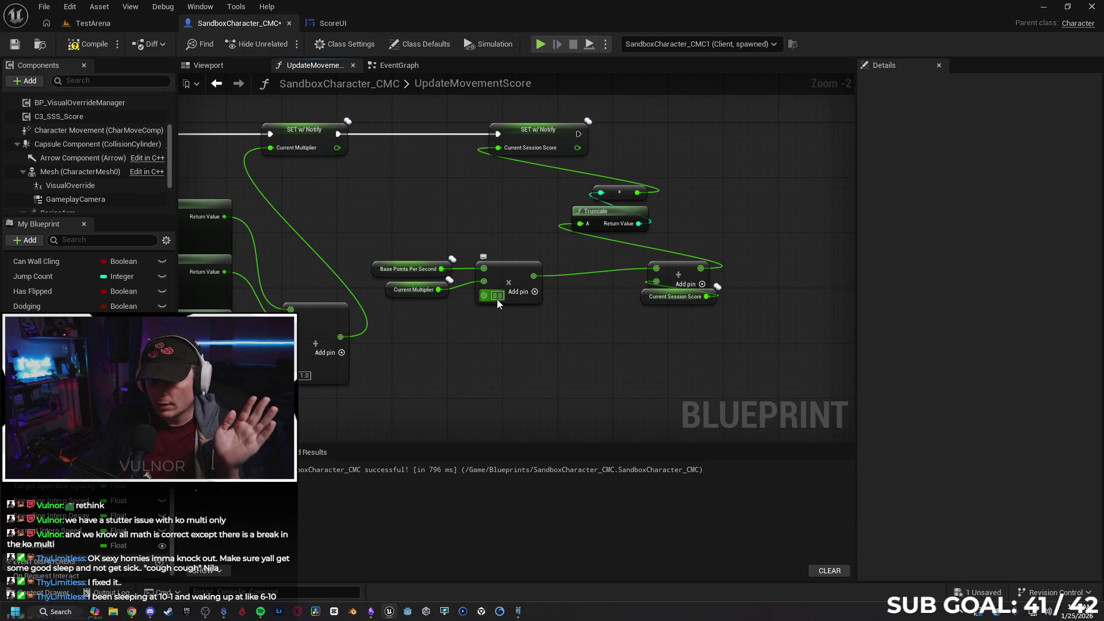
pyautogui.rightClick(496, 298)
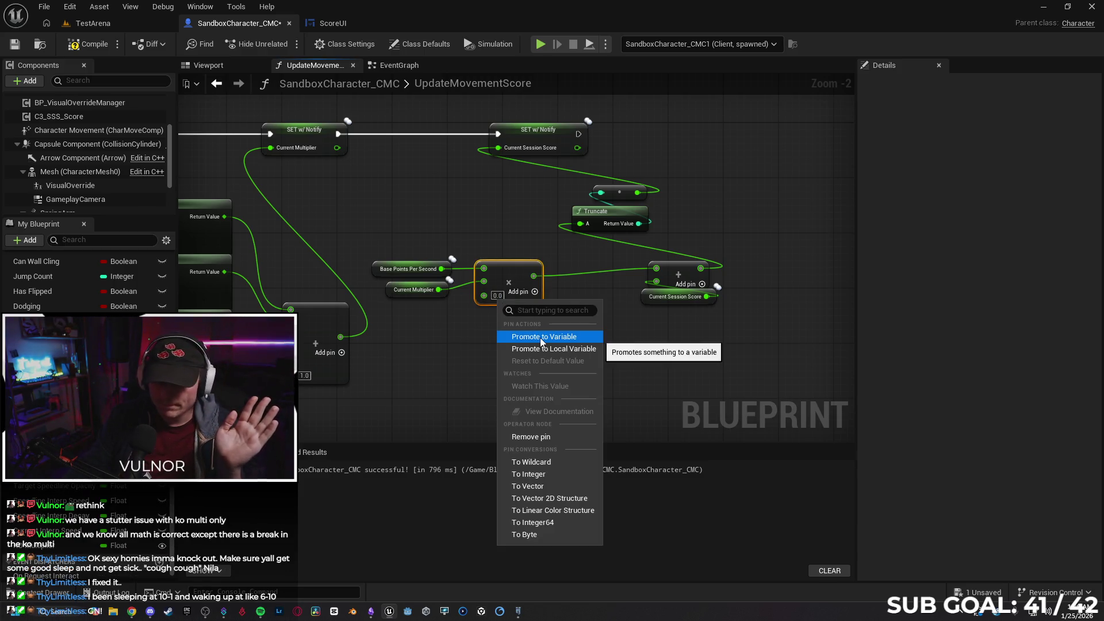
pyautogui.click(540, 437)
# - Duplicate Base Points Per Second as a new variable named 'Points Per Tick', confirming the replicated rename
pyautogui.click(410, 268)
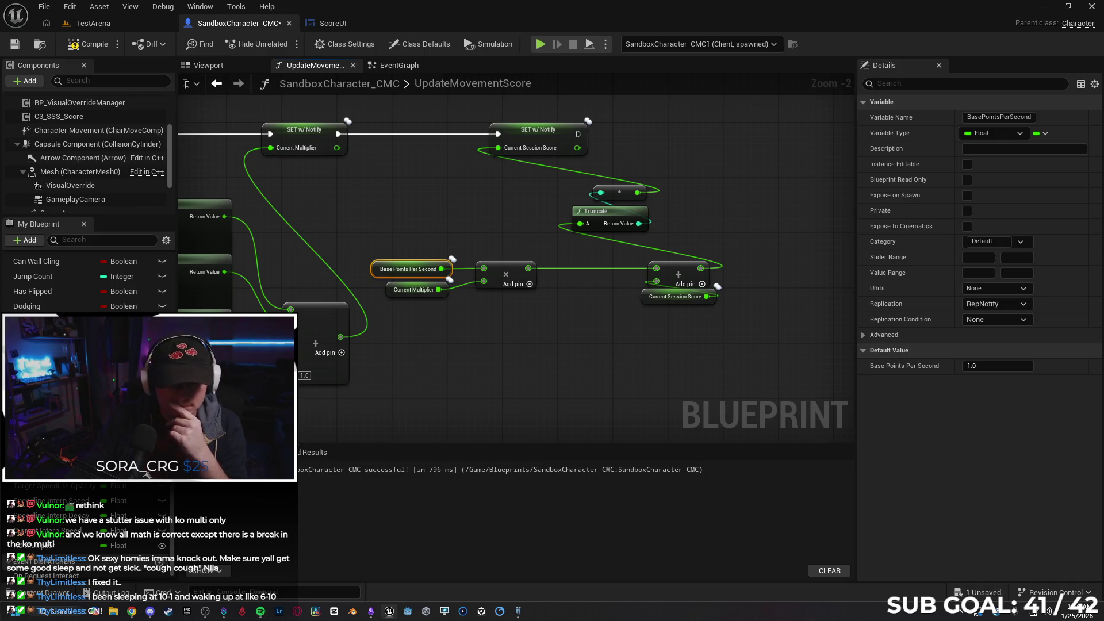
pyautogui.rightClick(146, 475)
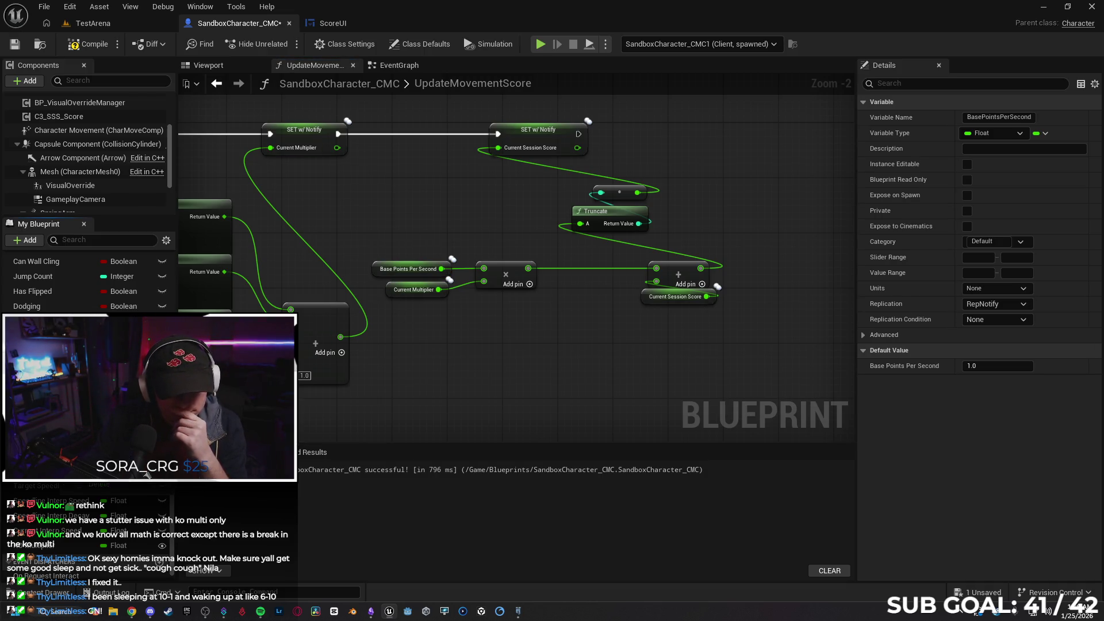
pyautogui.click(146, 475)
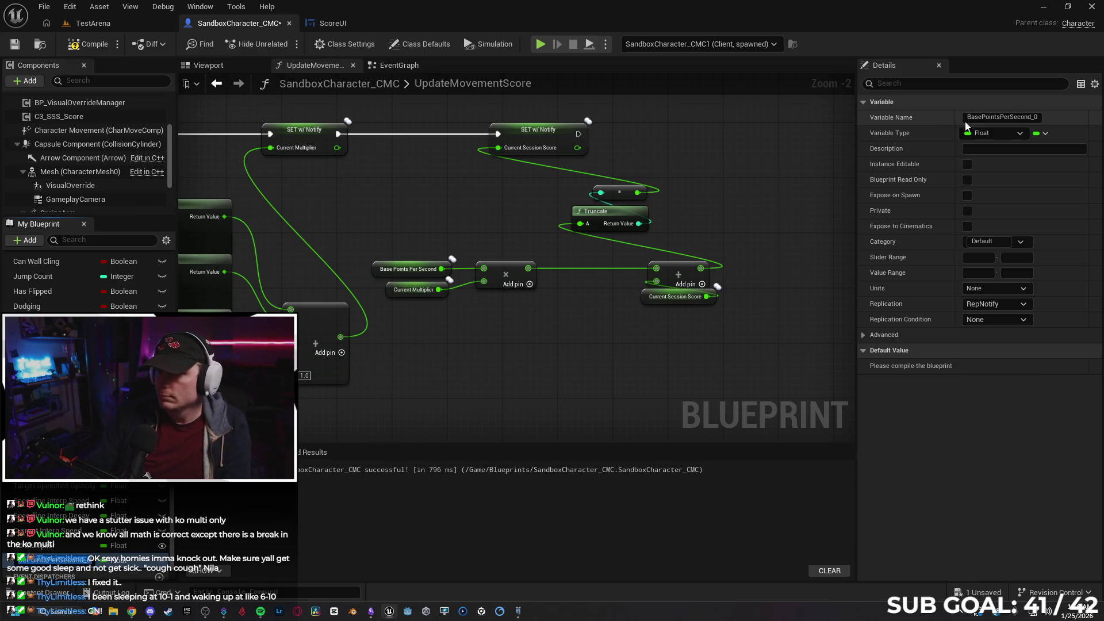
pyautogui.click(972, 117)
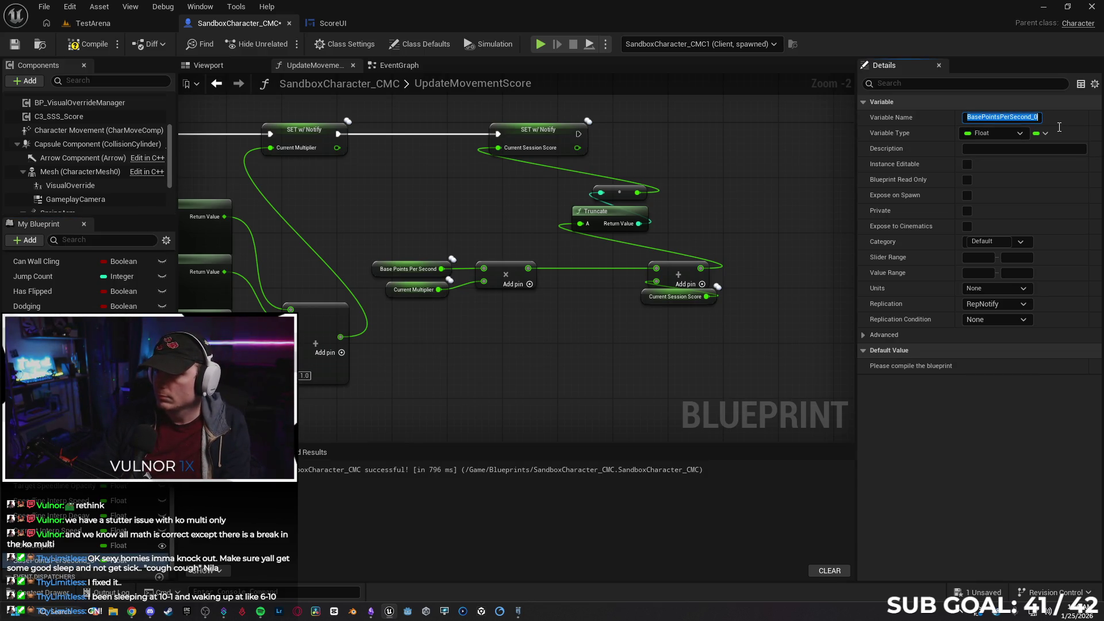
pyautogui.write('Points ')
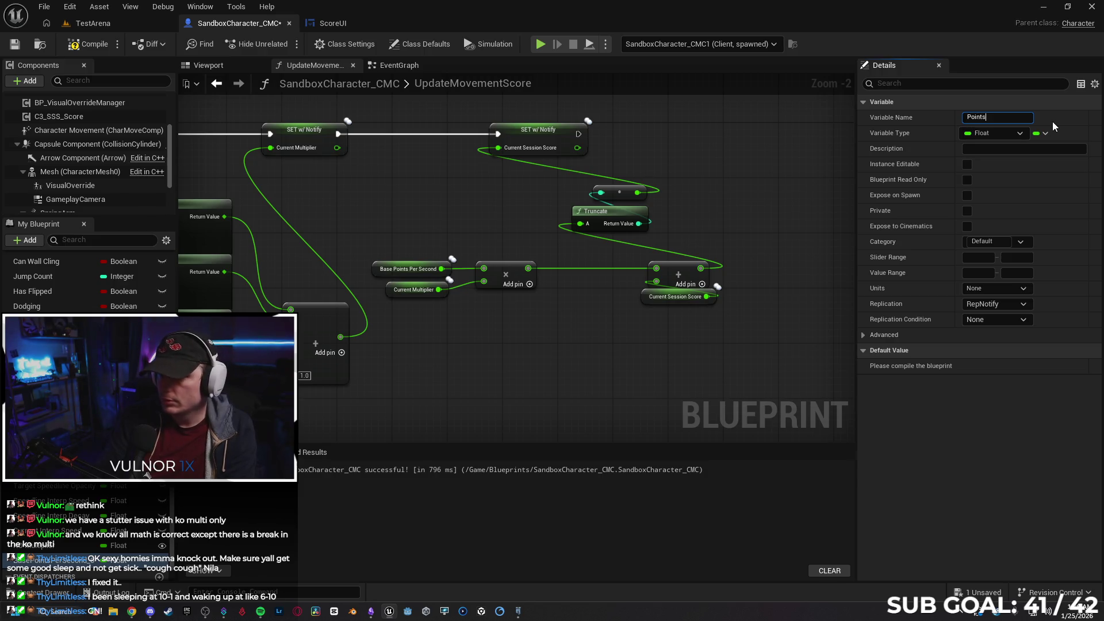
pyautogui.write('Per Tick')
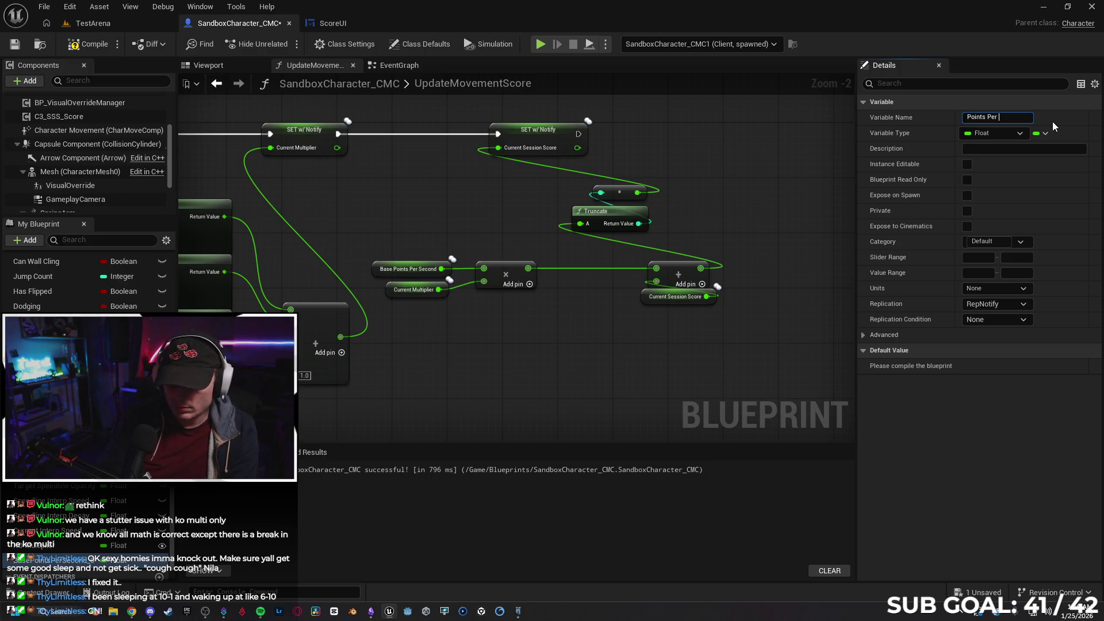
pyautogui.press('Return')
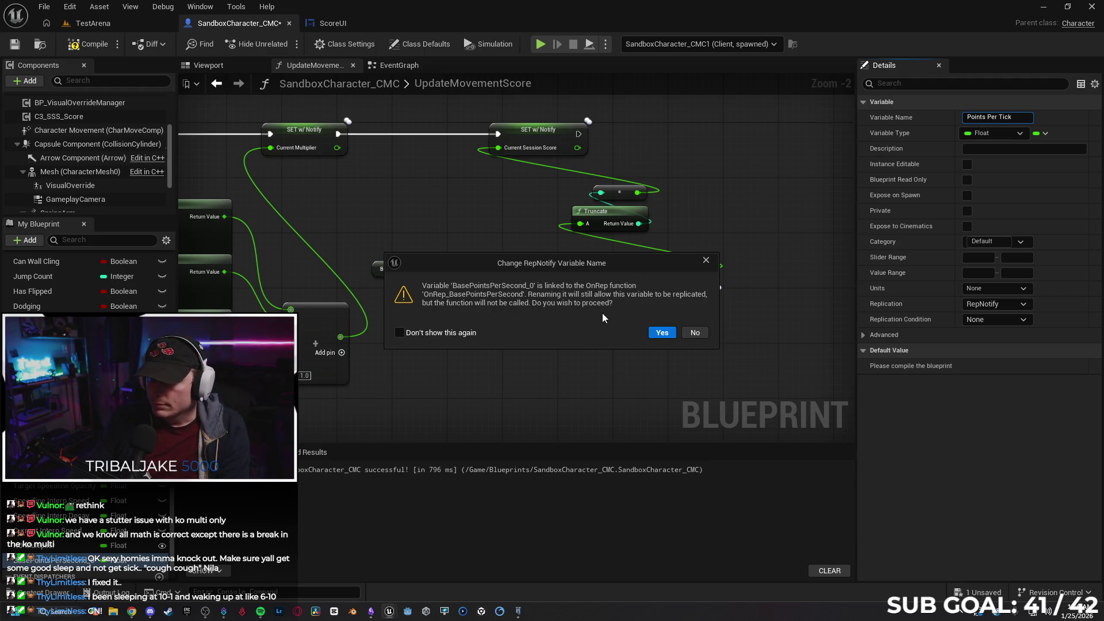
pyautogui.click(667, 333)
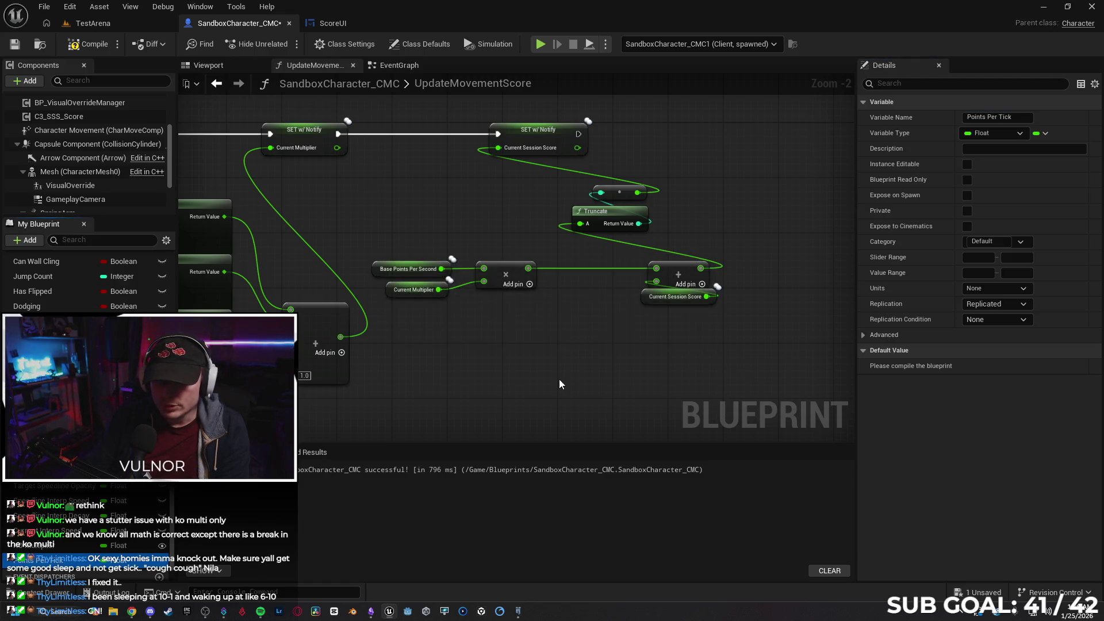
# - Place a Points Per Tick getter in the graph and compile the blueprint
pyautogui.moveTo(78, 559)
pyautogui.mouseDown()
pyautogui.moveTo(419, 359)
pyautogui.moveTo(357, 235)
pyautogui.mouseUp()
pyautogui.click(442, 365)
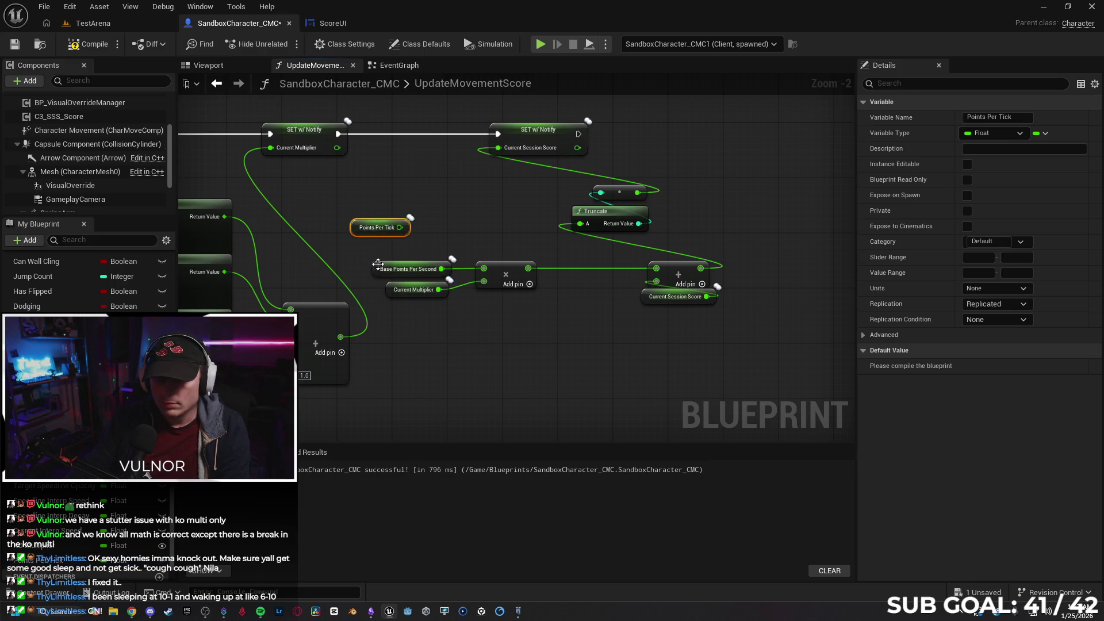
pyautogui.click(87, 44)
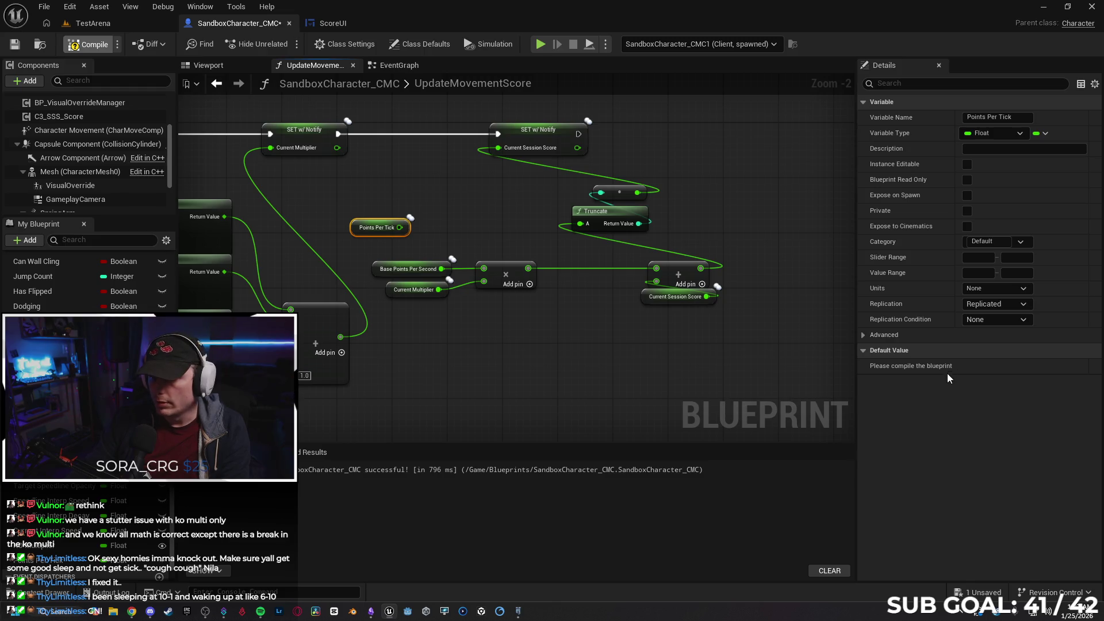
pyautogui.click(632, 345)
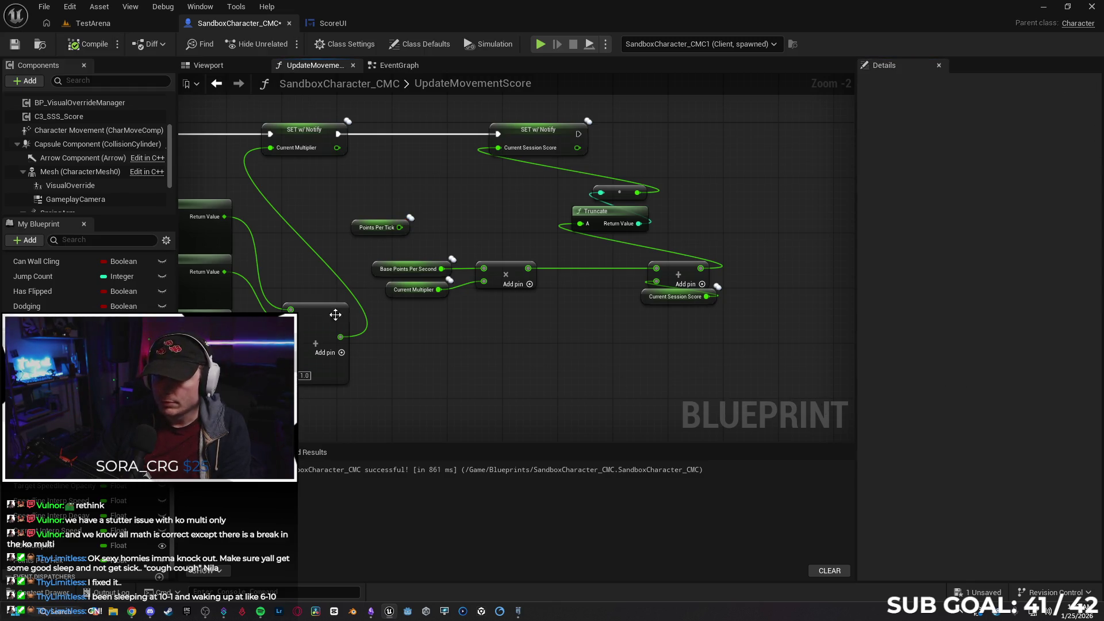
# - Delete the Base Points Per Second node and wire Points Per Tick into the multiply's first input
pyautogui.click(374, 270)
pyautogui.press('Delete')
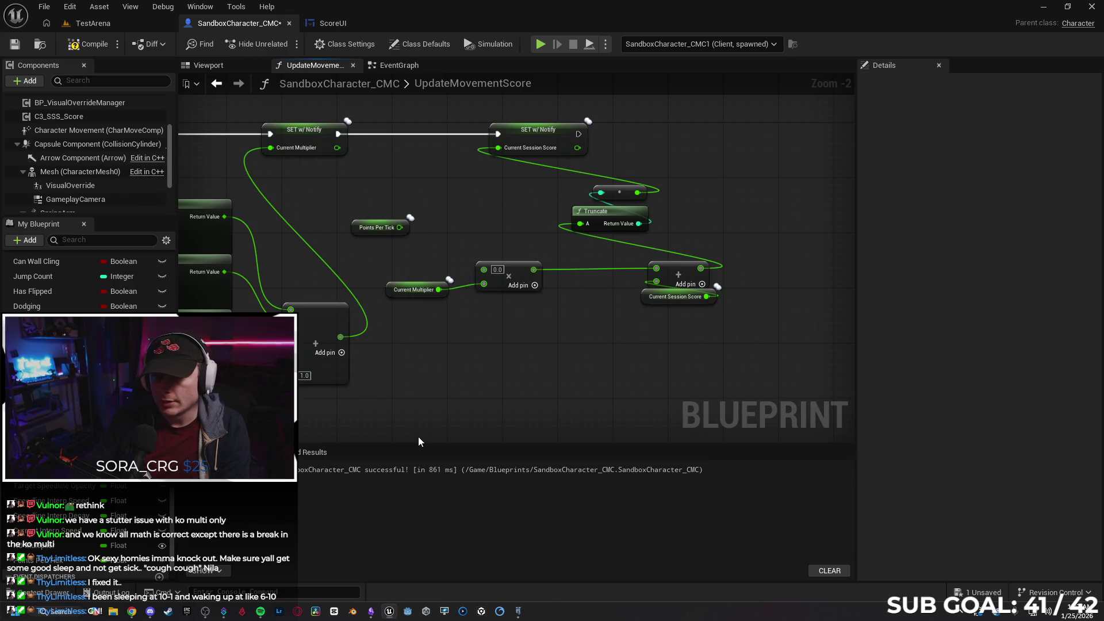
pyautogui.moveTo(402, 227)
pyautogui.mouseDown()
pyautogui.moveTo(437, 268)
pyautogui.moveTo(483, 270)
pyautogui.mouseUp()
pyautogui.moveTo(387, 275)
pyautogui.mouseDown()
pyautogui.moveTo(401, 275)
pyautogui.moveTo(387, 272)
pyautogui.mouseUp()
pyautogui.click(543, 362)
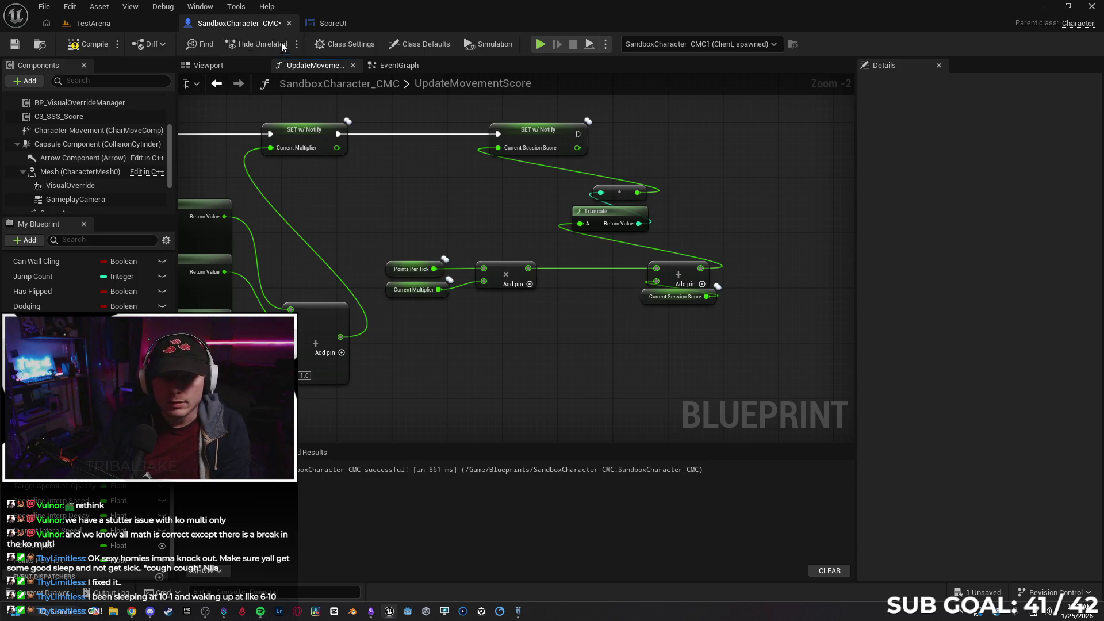
# - Delete the old KO Multiplier, Add and SET nodes from the EventGraph
pyautogui.click(397, 65)
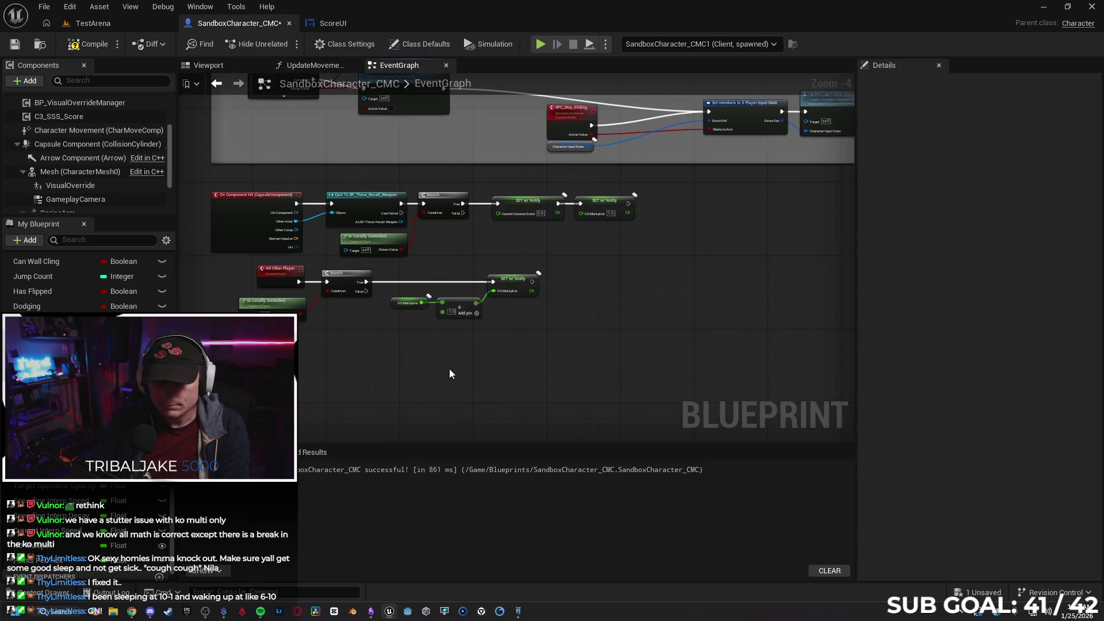
pyautogui.scroll(3, 450, 371)
pyautogui.moveTo(793, 282); pyautogui.dragTo(452, 306)
pyautogui.press('Delete')
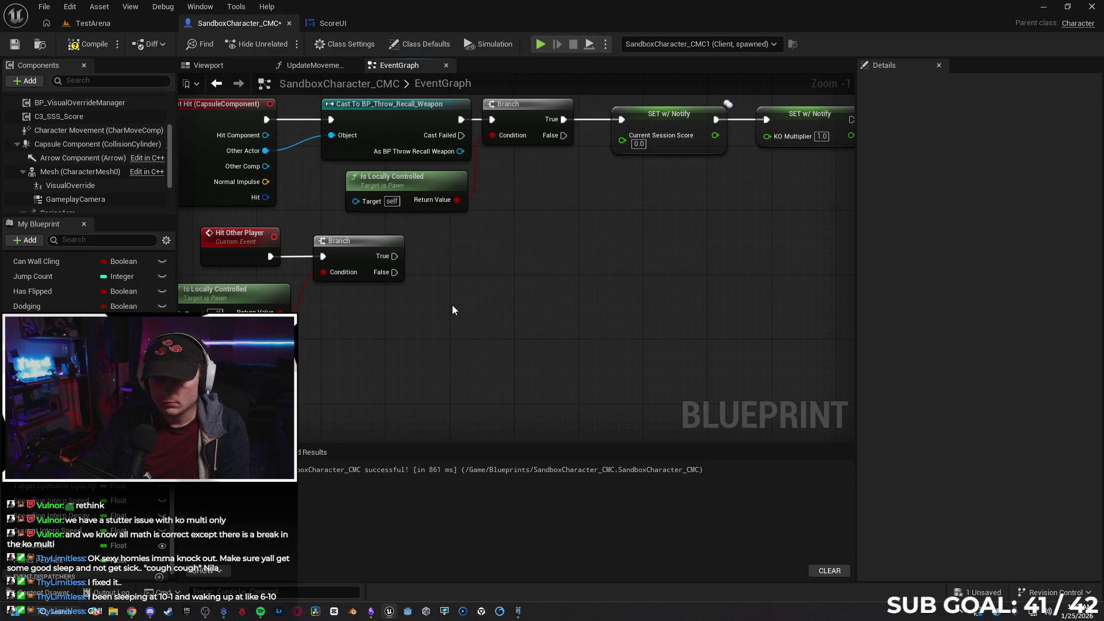
# - Add a Points Per Tick getter feeding a float Add node with 1.0
pyautogui.moveTo(58, 548)
pyautogui.mouseDown()
pyautogui.moveTo(480, 303)
pyautogui.moveTo(423, 326)
pyautogui.moveTo(469, 344)
pyautogui.moveTo(429, 324)
pyautogui.moveTo(547, 323)
pyautogui.mouseUp()
pyautogui.write('add')
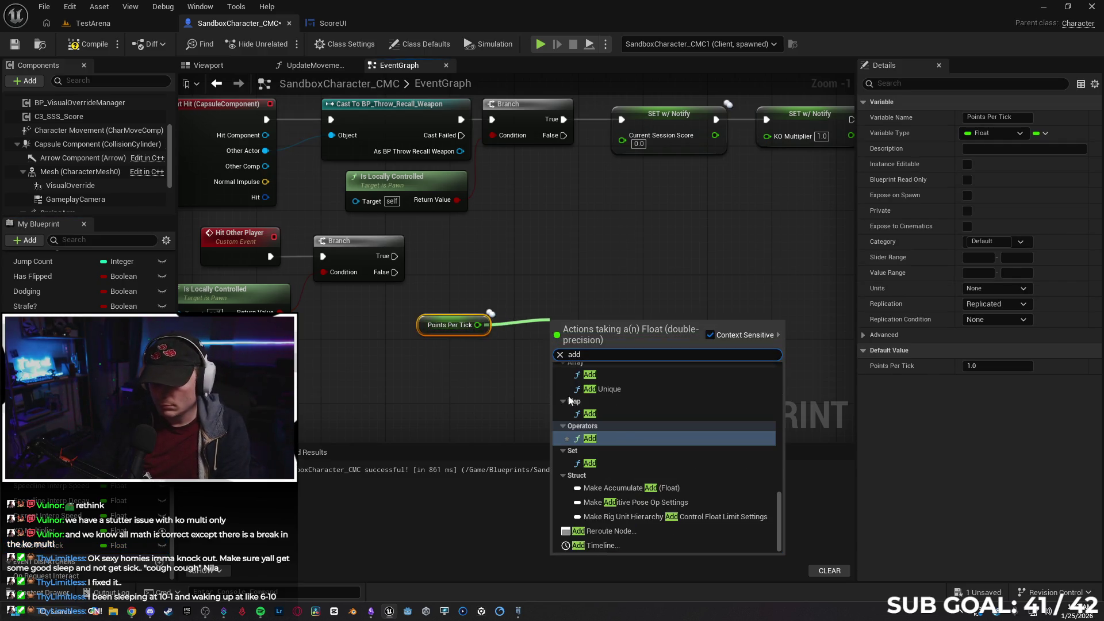
pyautogui.click(607, 440)
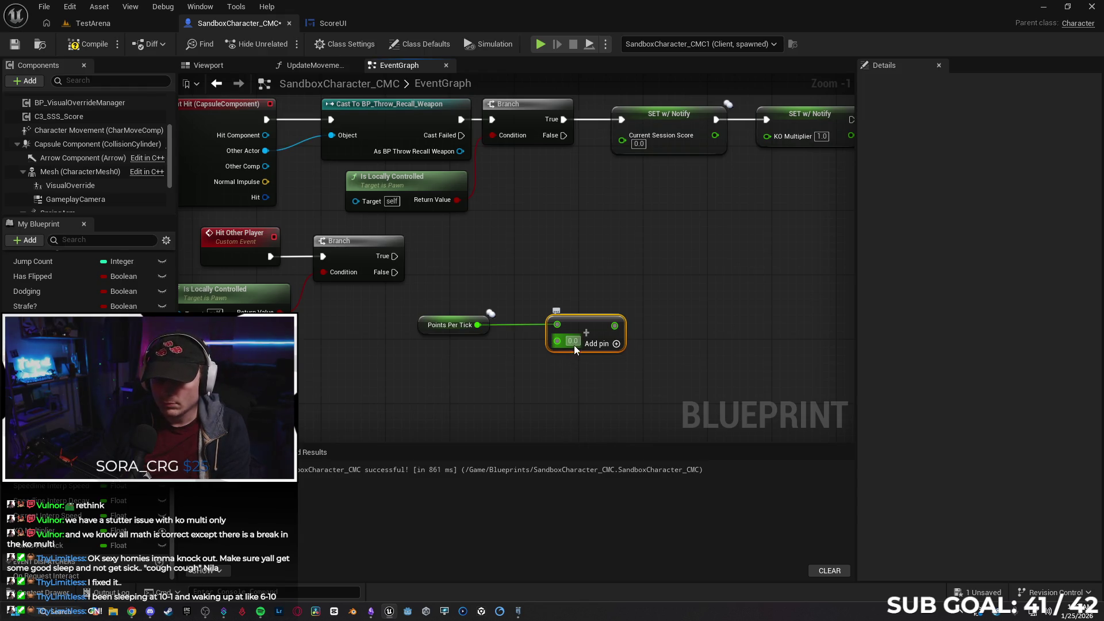
pyautogui.write('1')
pyautogui.press('Return')
pyautogui.moveTo(604, 335)
pyautogui.mouseDown()
pyautogui.moveTo(571, 327)
pyautogui.moveTo(579, 335)
pyautogui.mouseUp()
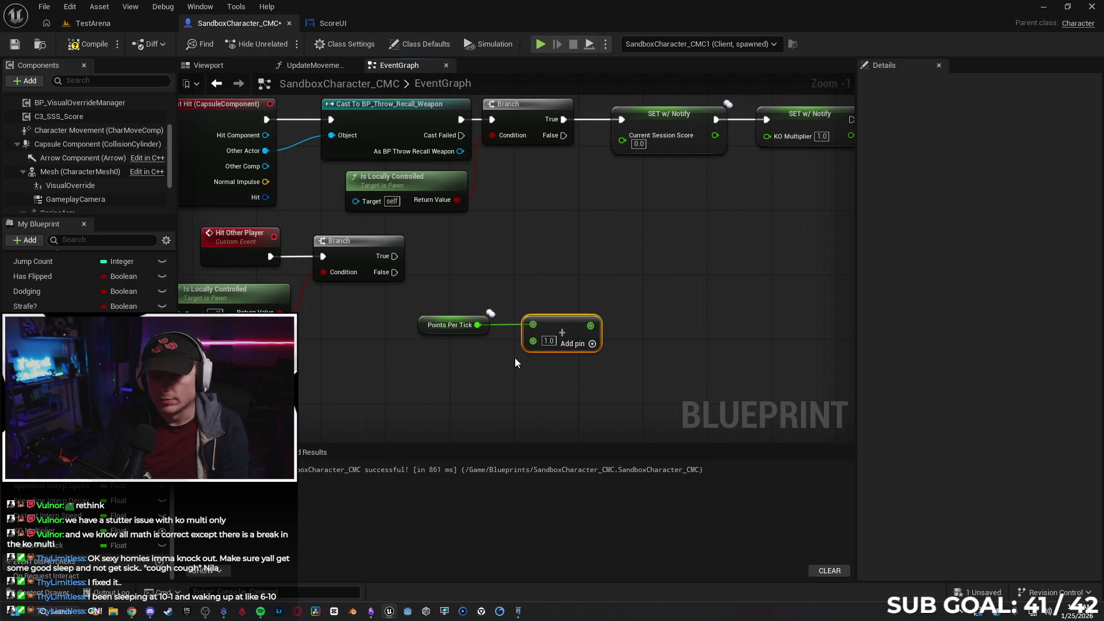
# - Set Points Per Tick from the Add result off Branch True, then bring up the ScoreUI graph
pyautogui.moveTo(394, 256); pyautogui.dragTo(617, 254)
pyautogui.write('set')
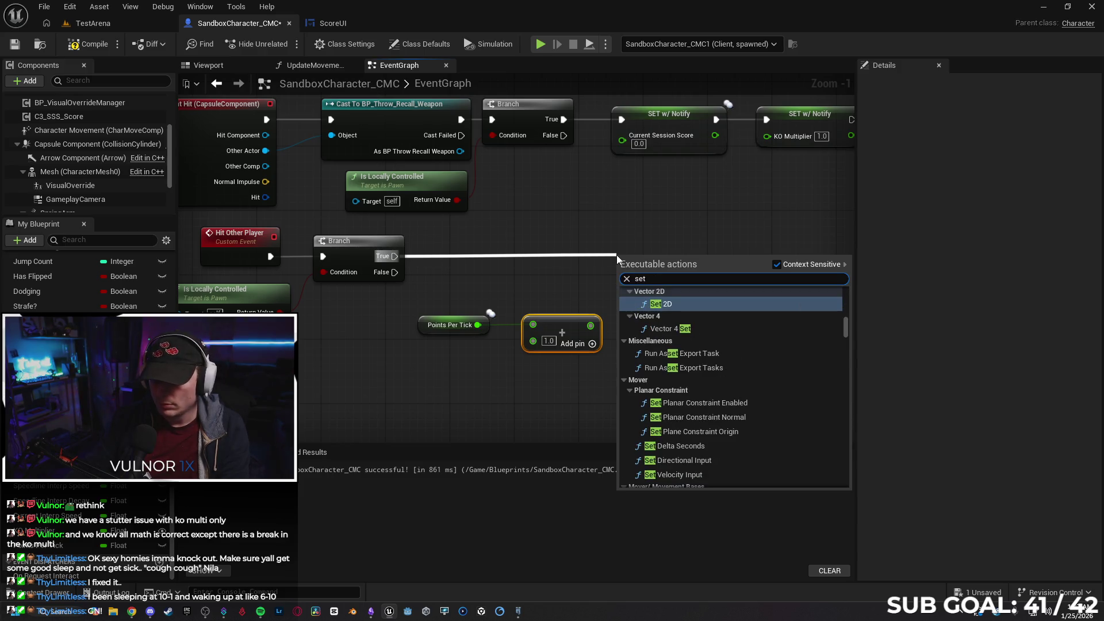
pyautogui.write(' point')
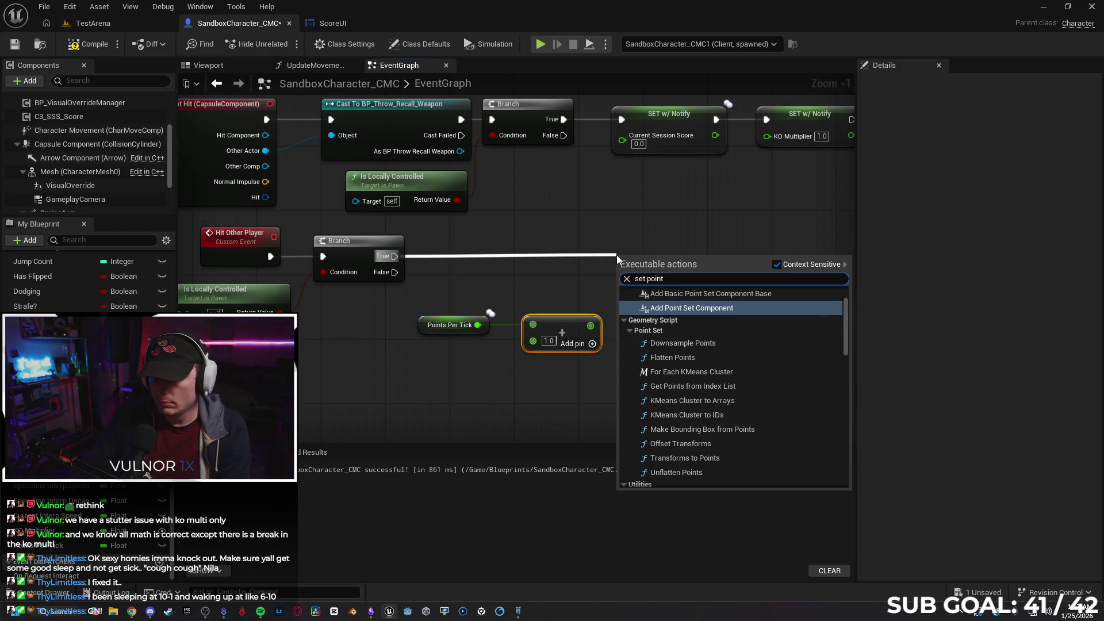
pyautogui.scroll(-10, 722, 383)
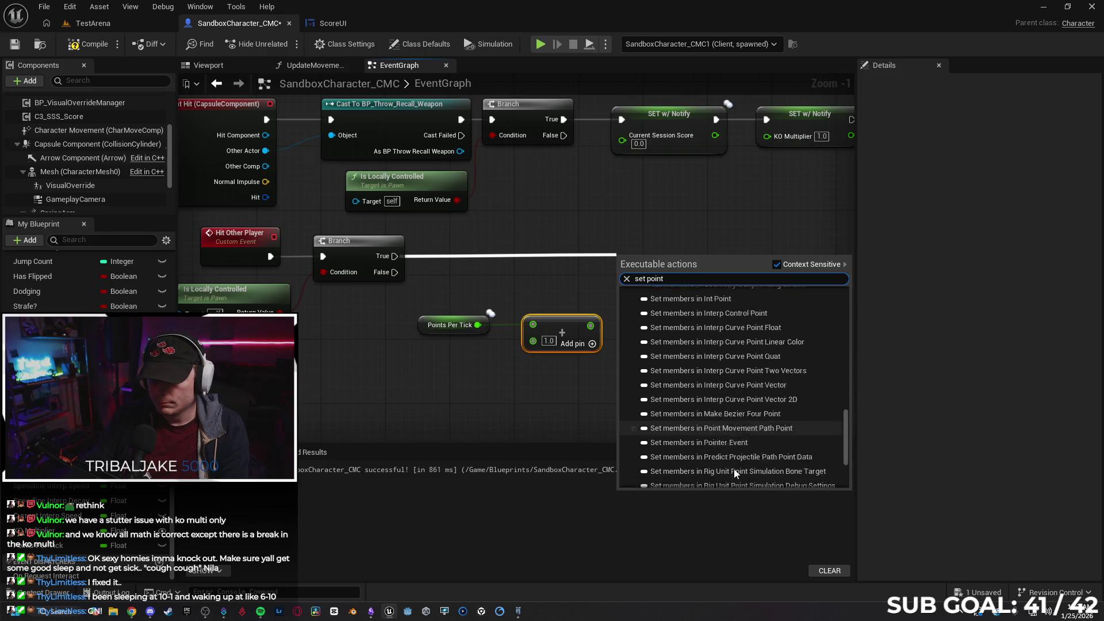
pyautogui.click(733, 481)
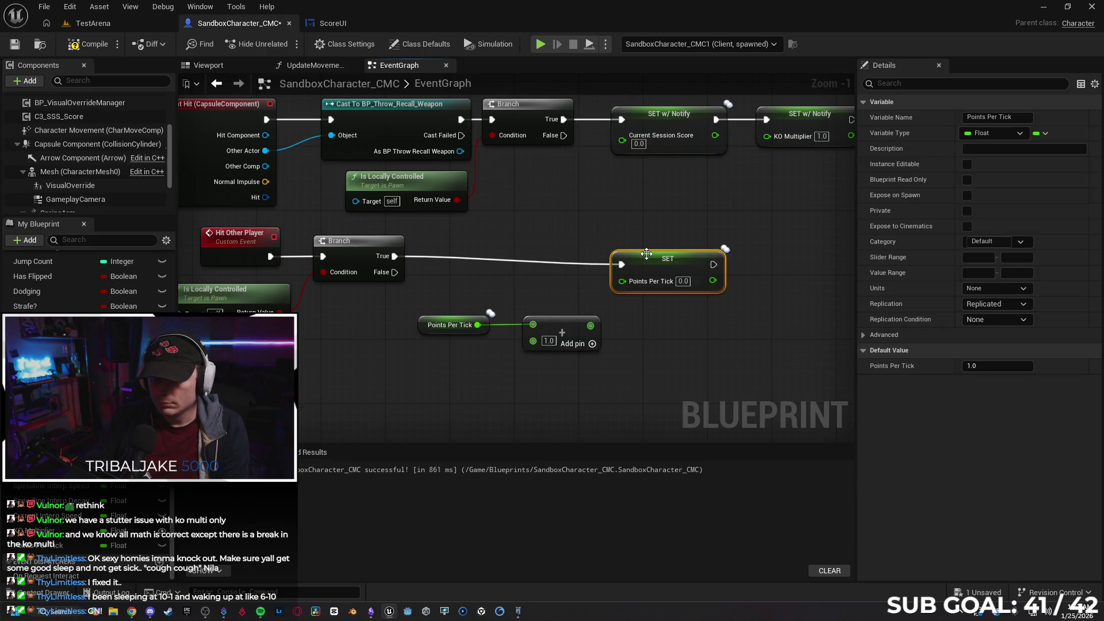
pyautogui.moveTo(643, 260); pyautogui.dragTo(636, 252)
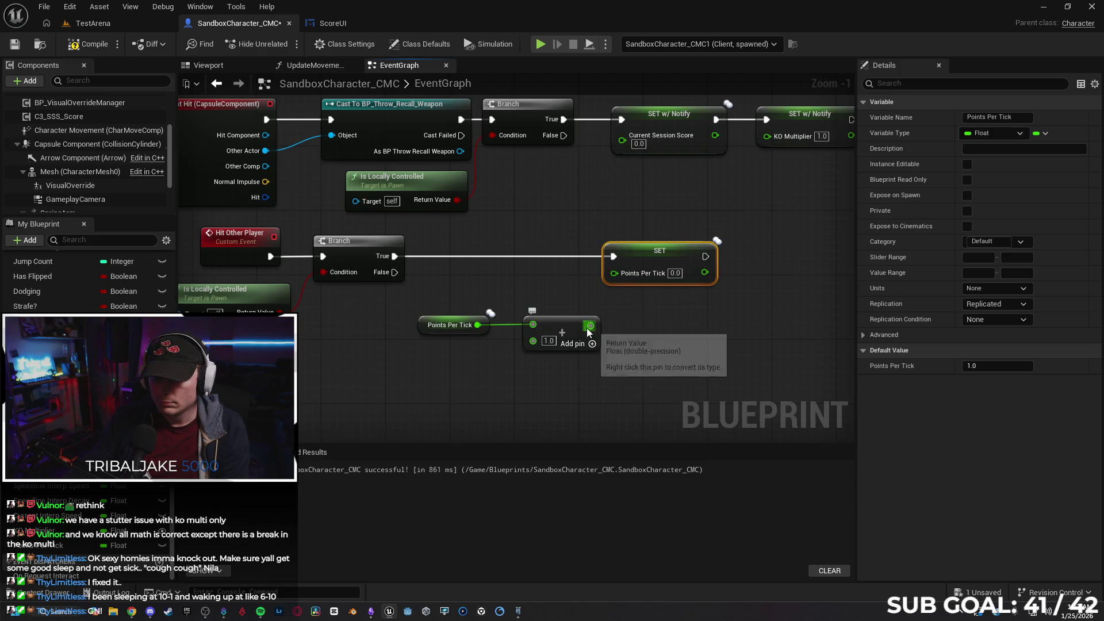
pyautogui.moveTo(590, 326); pyautogui.dragTo(614, 274)
pyautogui.click(618, 349)
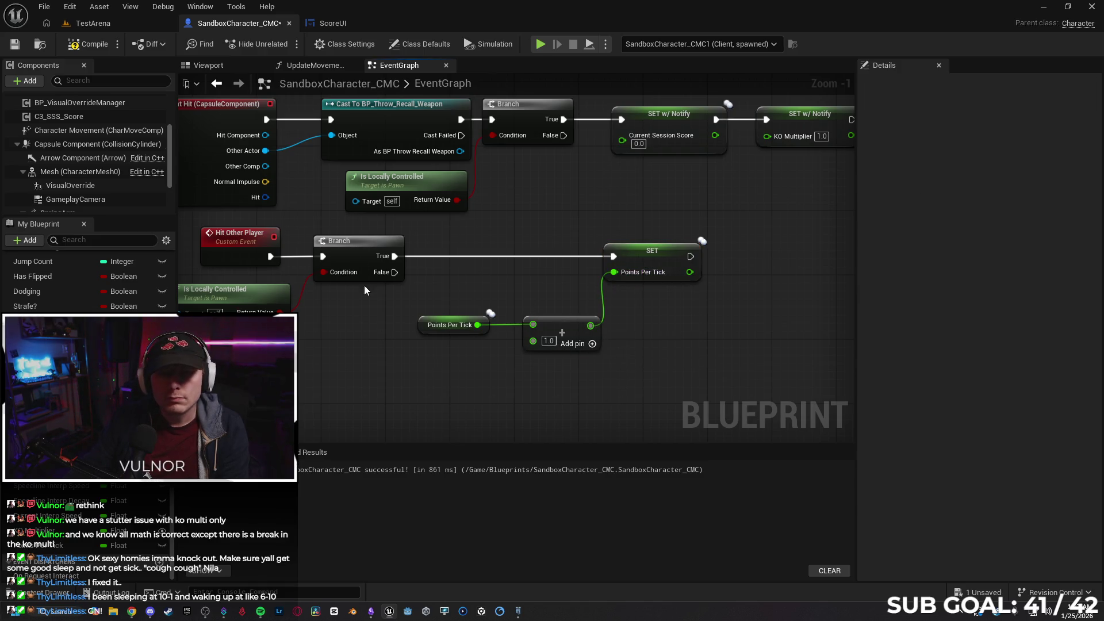
pyautogui.click(323, 23)
pyautogui.moveTo(398, 254)
pyautogui.mouseDown()
pyautogui.moveTo(264, 302)
pyautogui.moveTo(274, 285)
pyautogui.mouseUp()
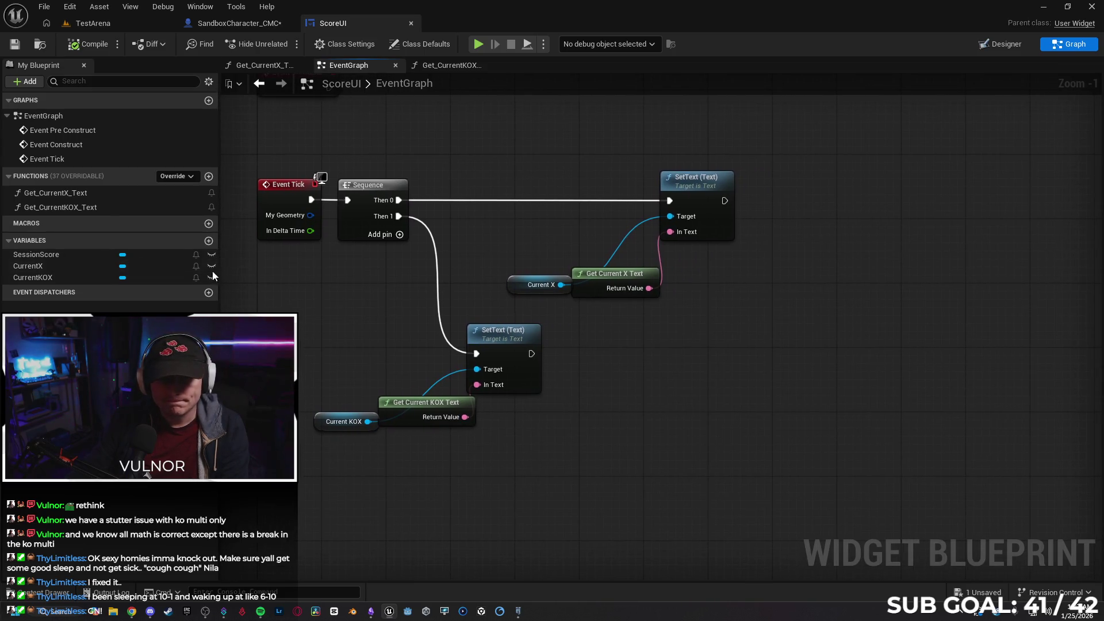
# - In Get_CurrentKOX_Text, replace the KO Multiplier getter with Points Per Tick feeding To Text
pyautogui.doubleClick(116, 210)
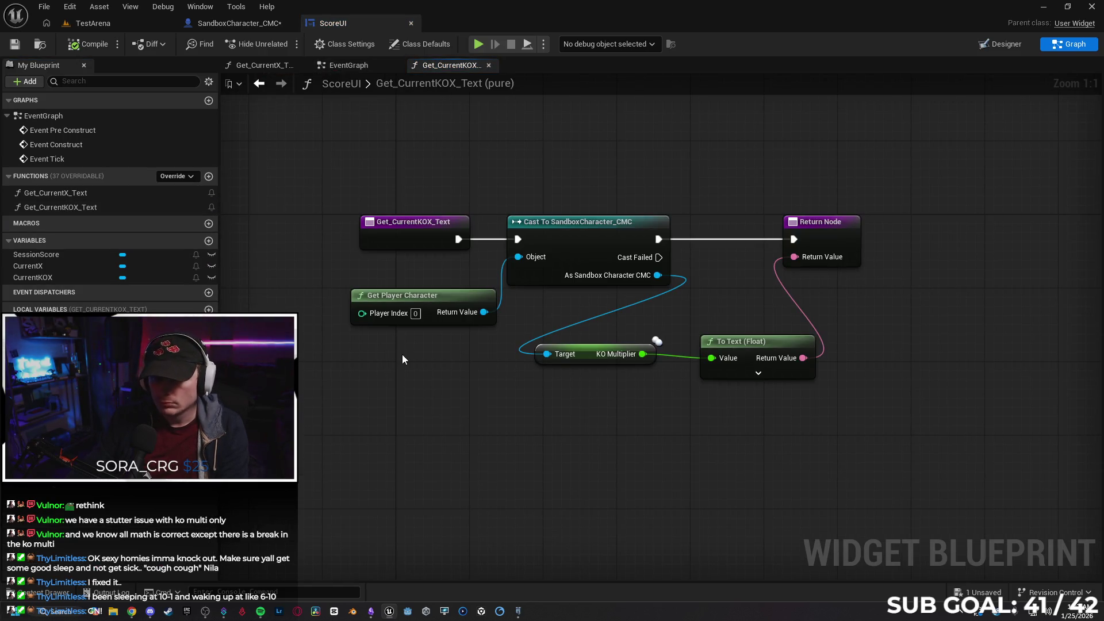
pyautogui.click(592, 355)
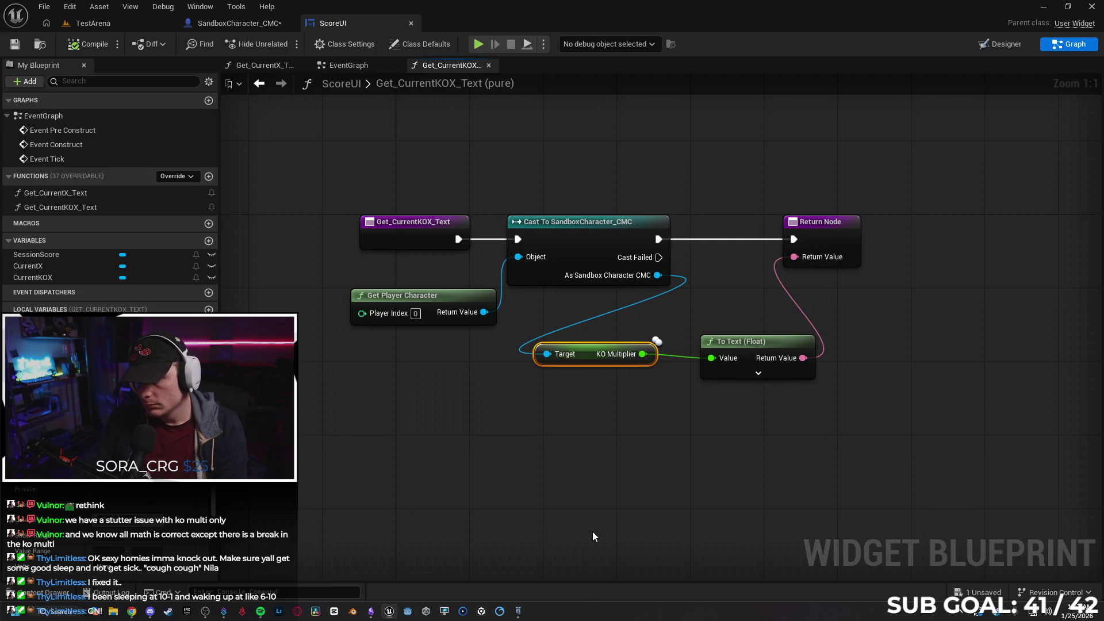
pyautogui.press('Delete')
pyautogui.moveTo(656, 276); pyautogui.dragTo(526, 379)
pyautogui.write('poin')
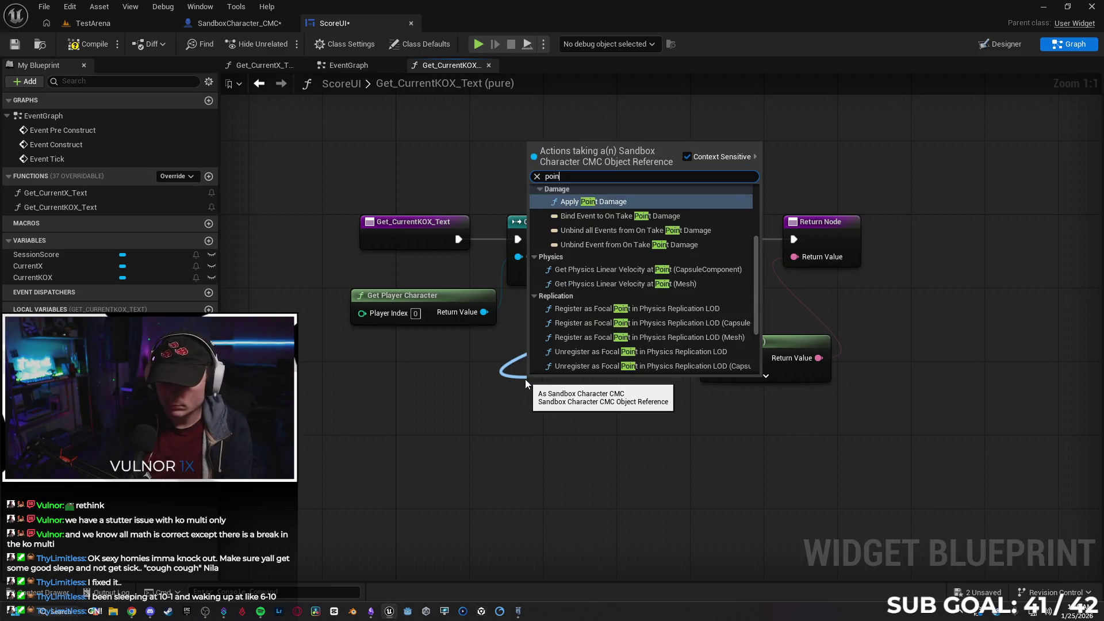
pyautogui.write('ts per')
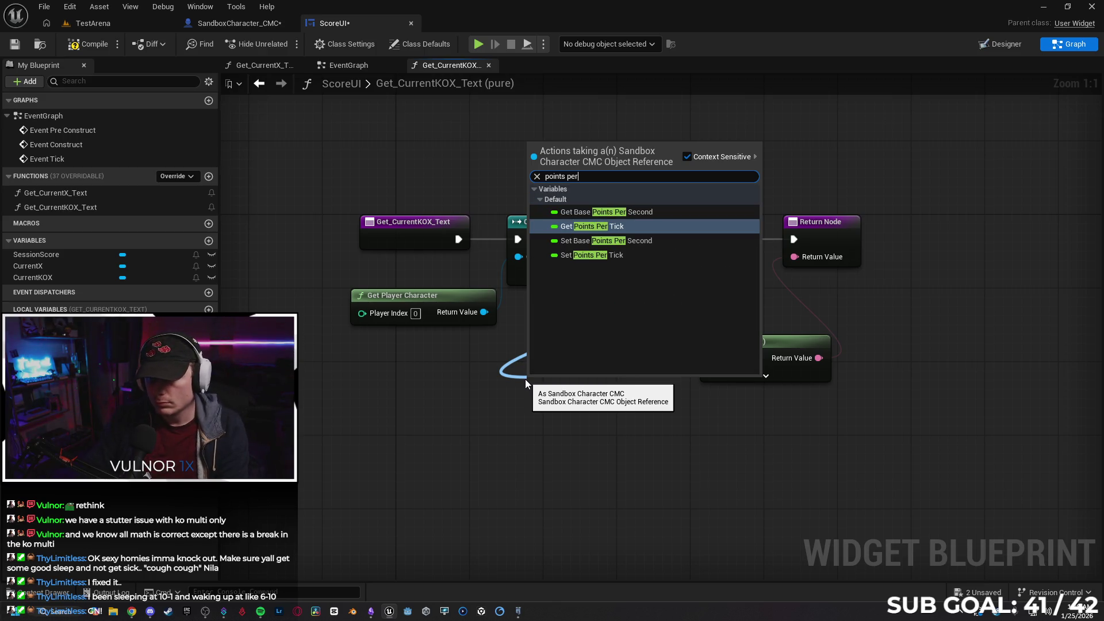
pyautogui.press('Return')
pyautogui.moveTo(640, 381); pyautogui.dragTo(711, 357)
pyautogui.click(692, 402)
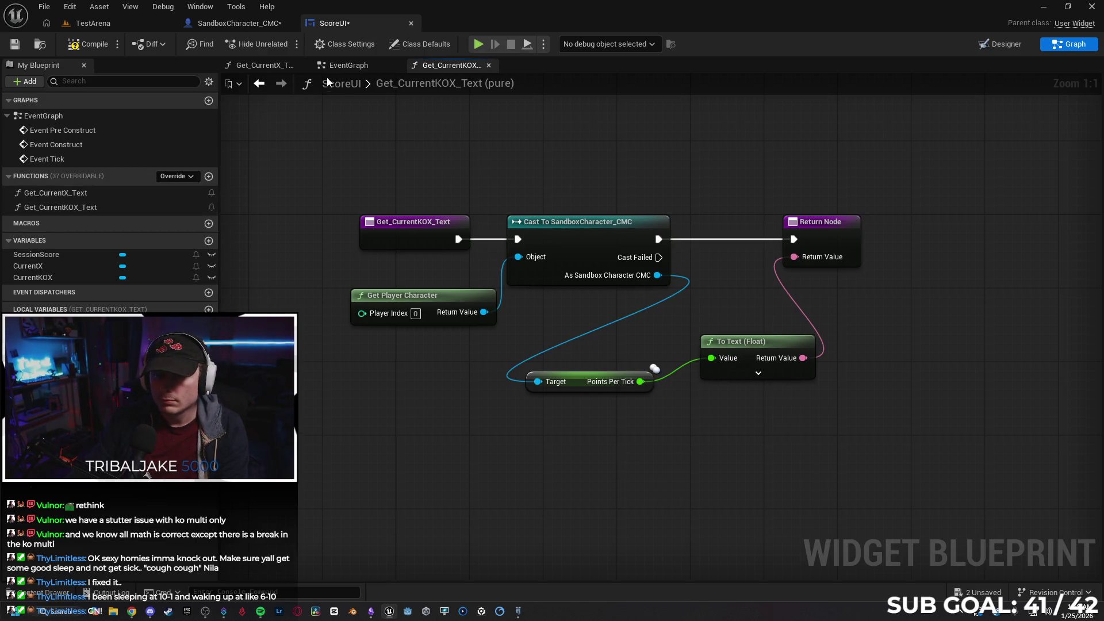
# - Delete the Current KOX node from the ScoreUI EventGraph and cancel a 'pos' node search
pyautogui.click(347, 65)
pyautogui.moveTo(653, 386); pyautogui.dragTo(686, 384)
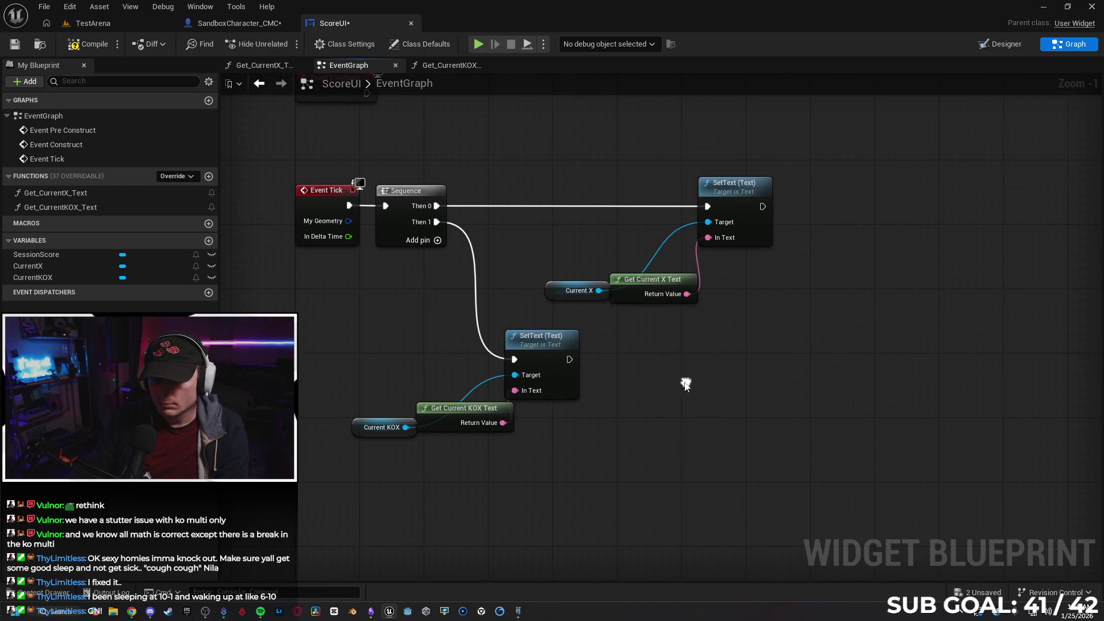
pyautogui.click(360, 431)
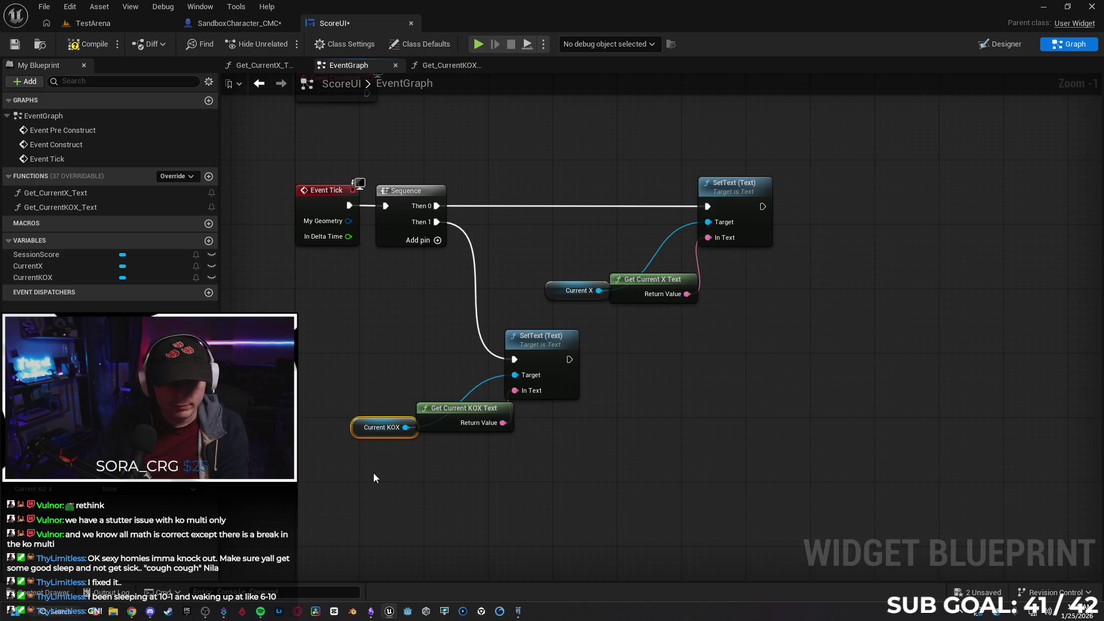
pyautogui.press('Delete')
pyautogui.moveTo(515, 376)
pyautogui.mouseDown()
pyautogui.moveTo(416, 402)
pyautogui.moveTo(363, 431)
pyautogui.mouseUp()
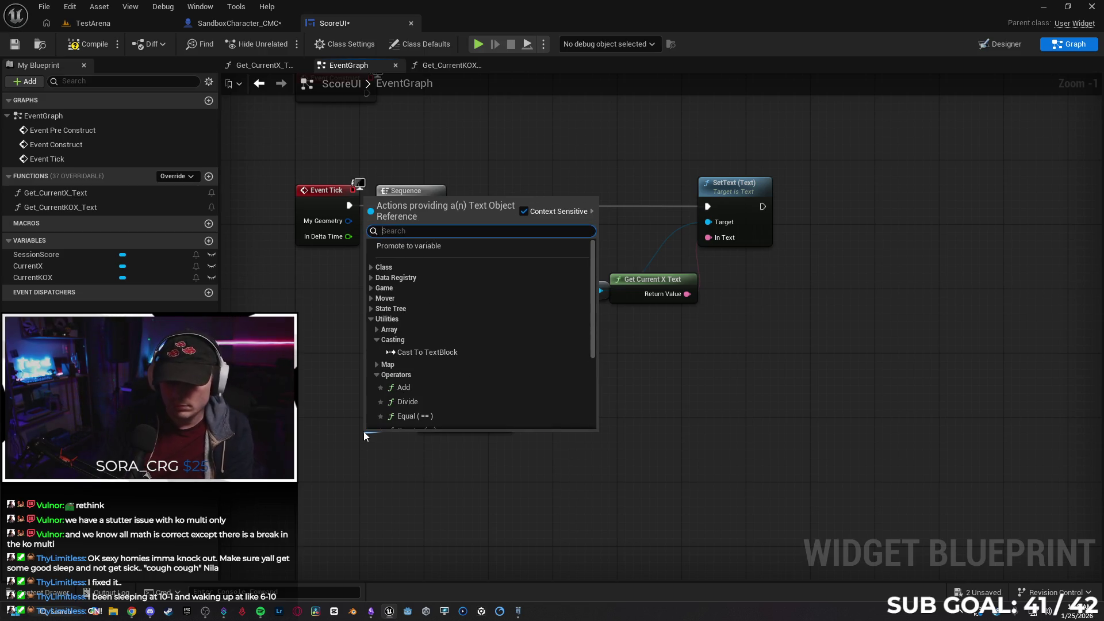
pyautogui.write('pos')
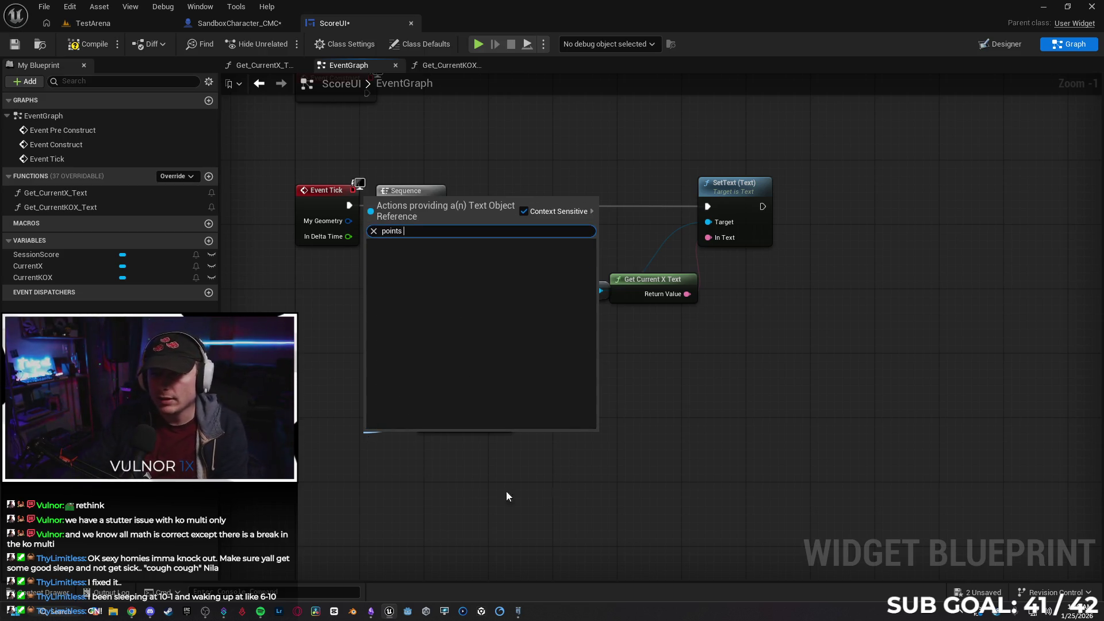
pyautogui.press('Escape')
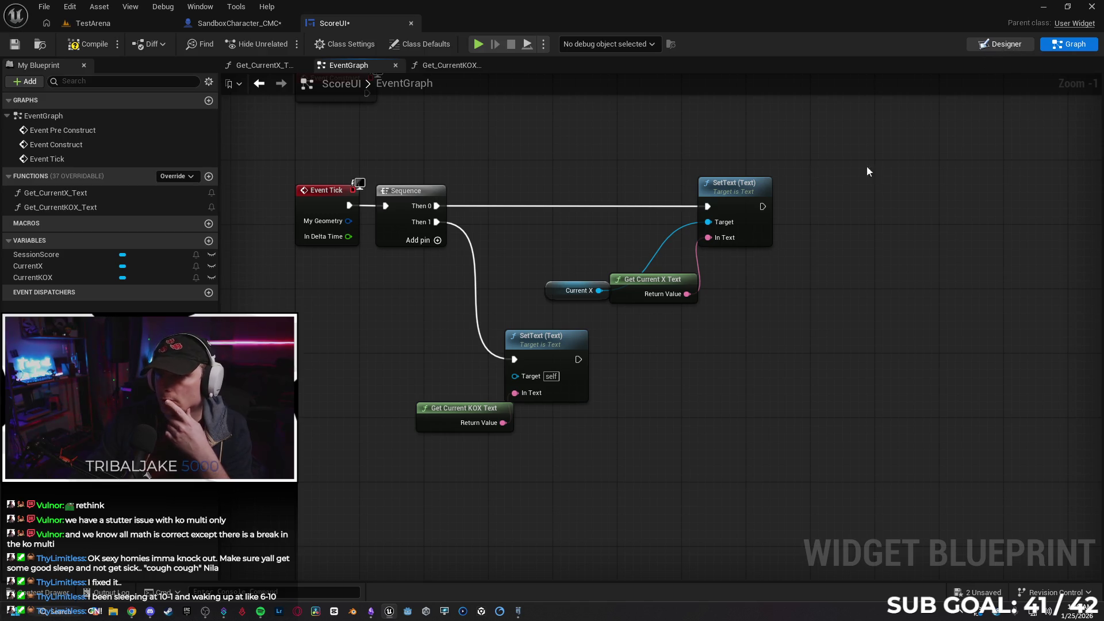
# - Create a new binding function for the Current KO X Text property in the Designer
pyautogui.click(1004, 46)
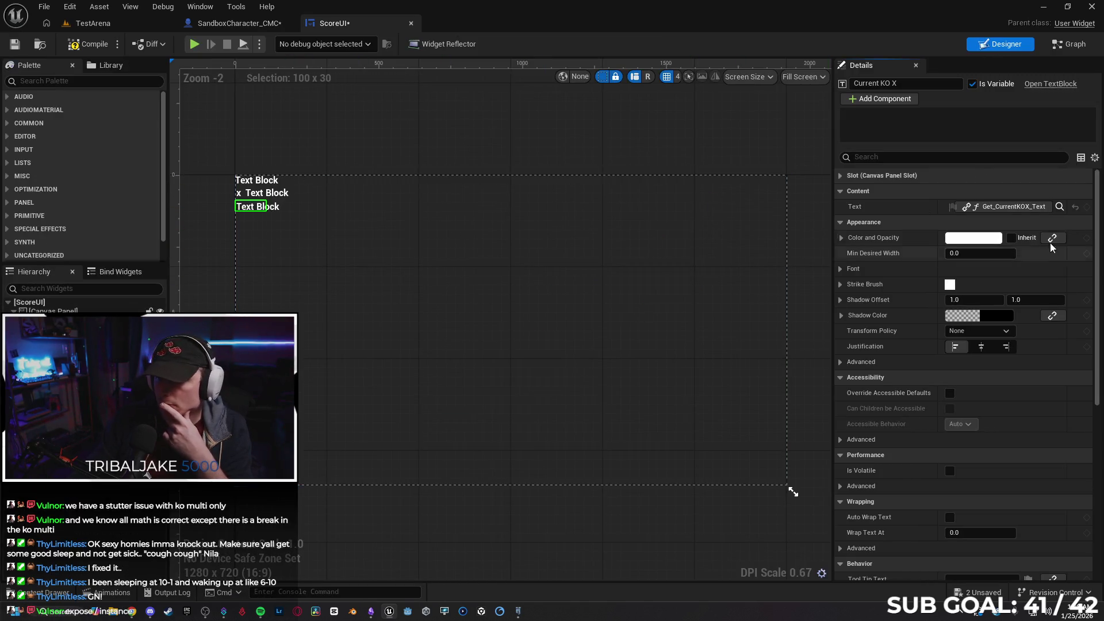
pyautogui.click(1012, 207)
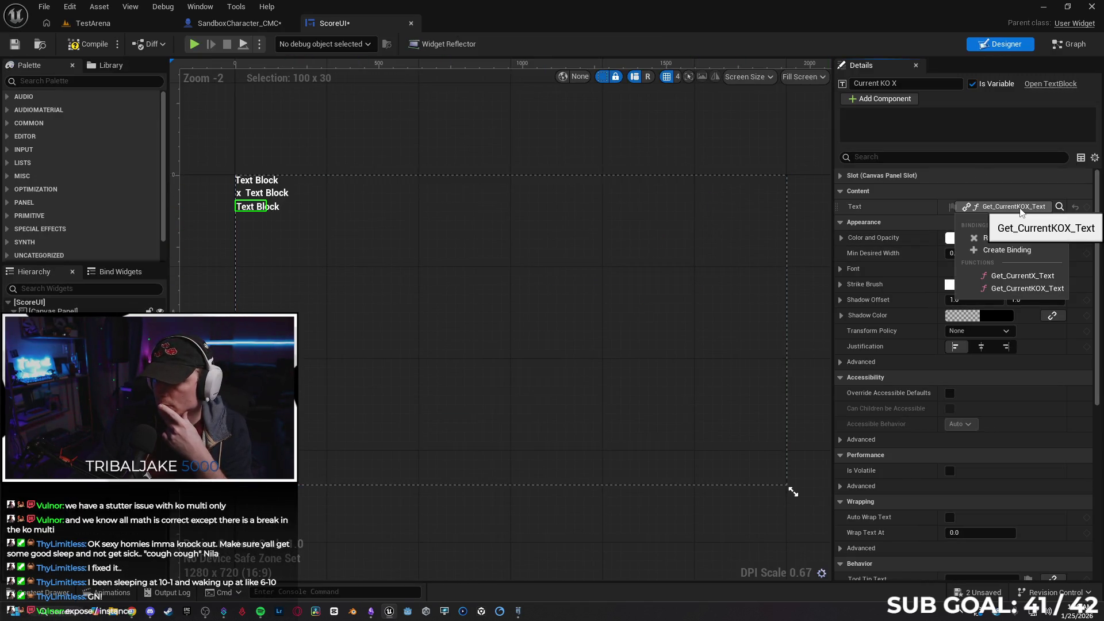
pyautogui.click(1026, 251)
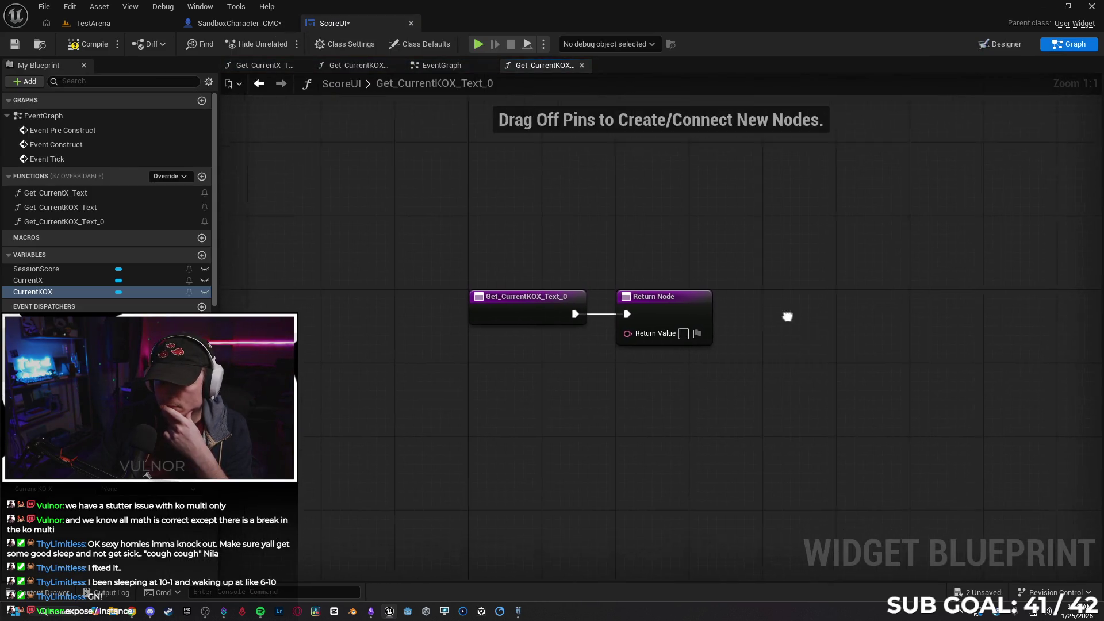
pyautogui.moveTo(584, 285); pyautogui.dragTo(705, 270)
# - Delete the duplicate Get_CurrentKOX_Text_0 function and undo so Text stays bound to Get_CurrentKOX_Text
pyautogui.click(101, 223)
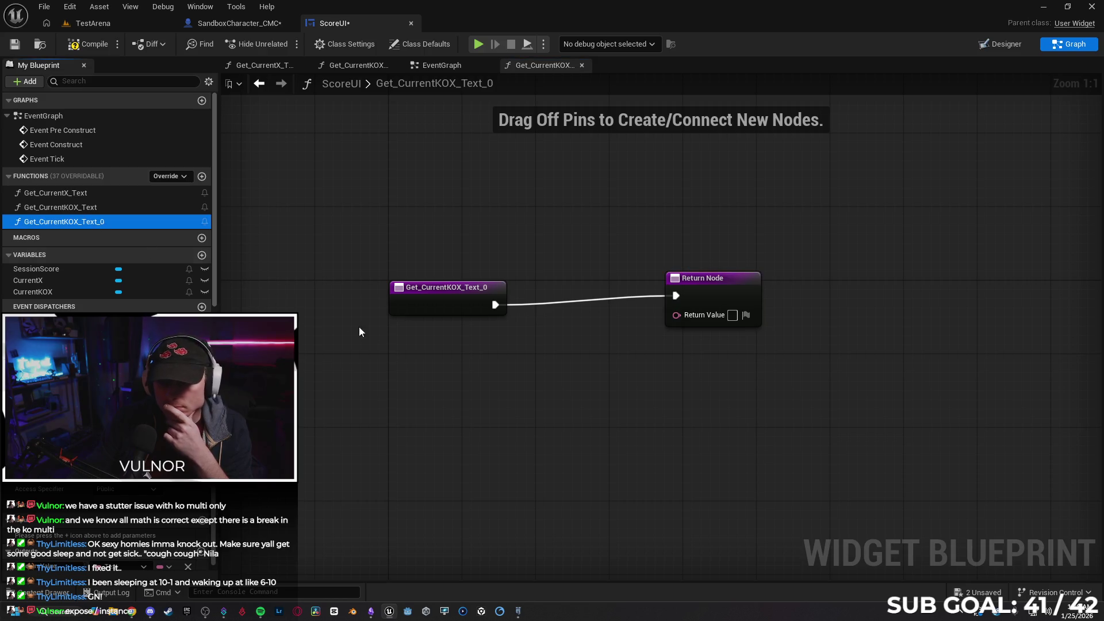
pyautogui.click(125, 208)
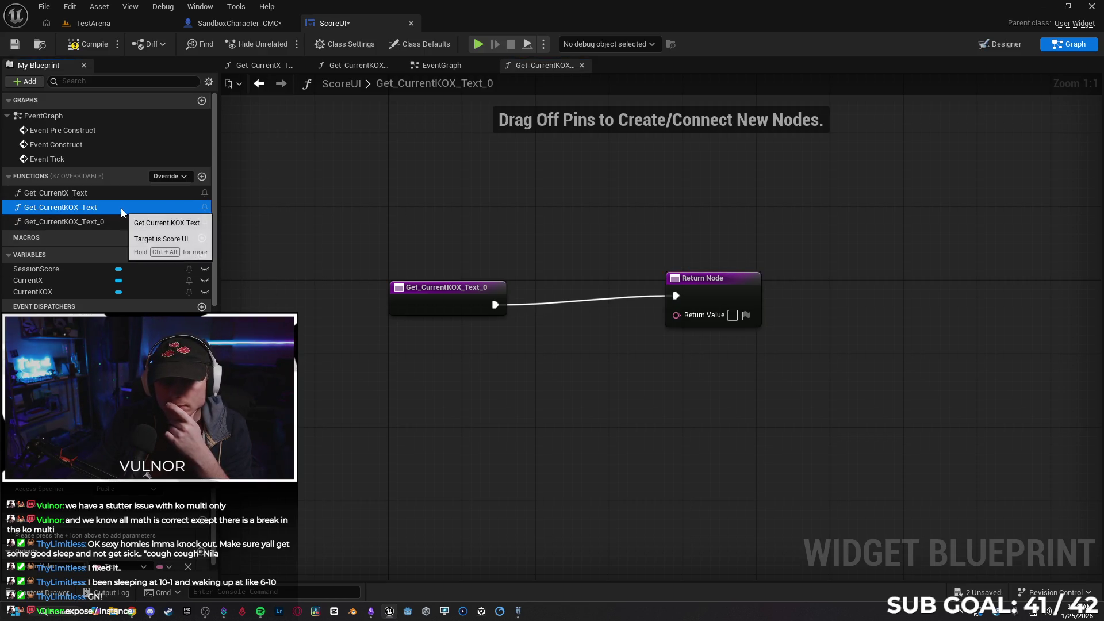
pyautogui.doubleClick(121, 208)
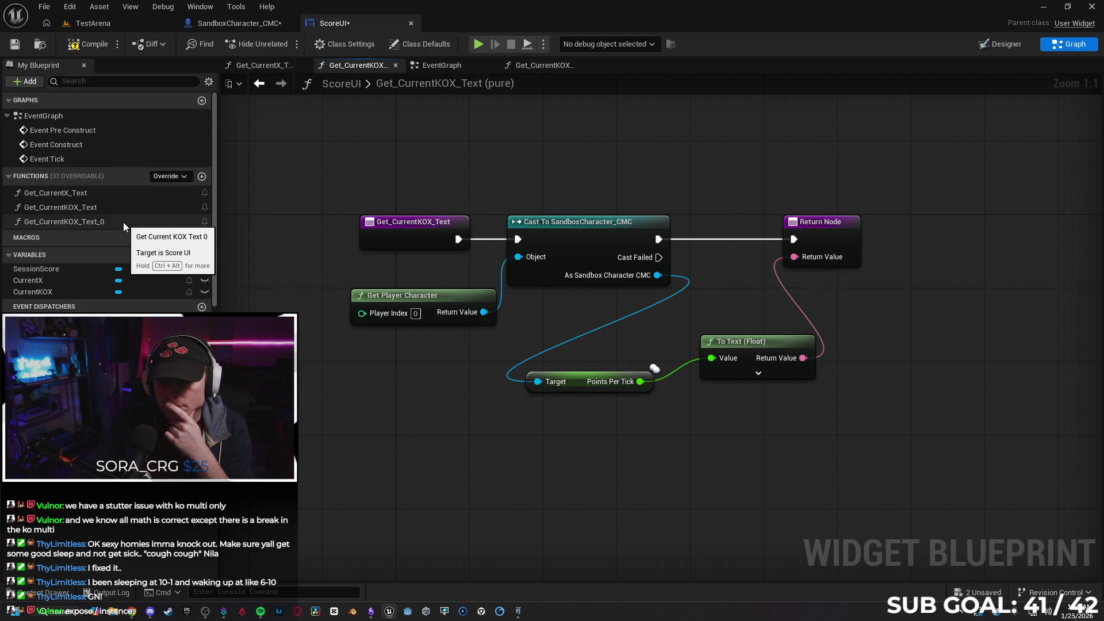
pyautogui.click(123, 222)
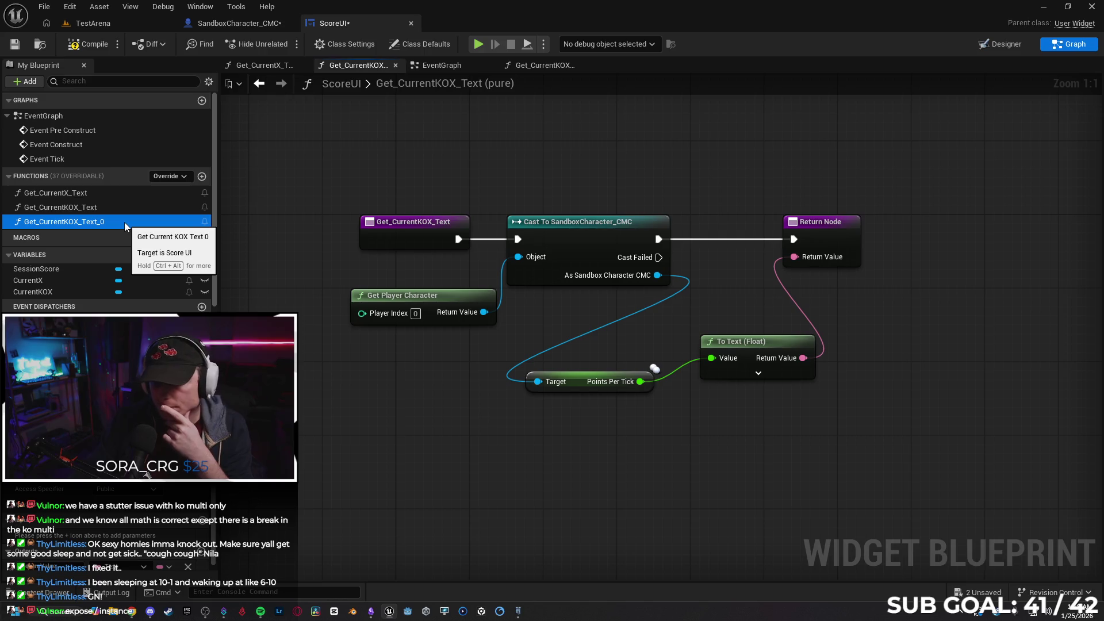
pyautogui.press('Delete')
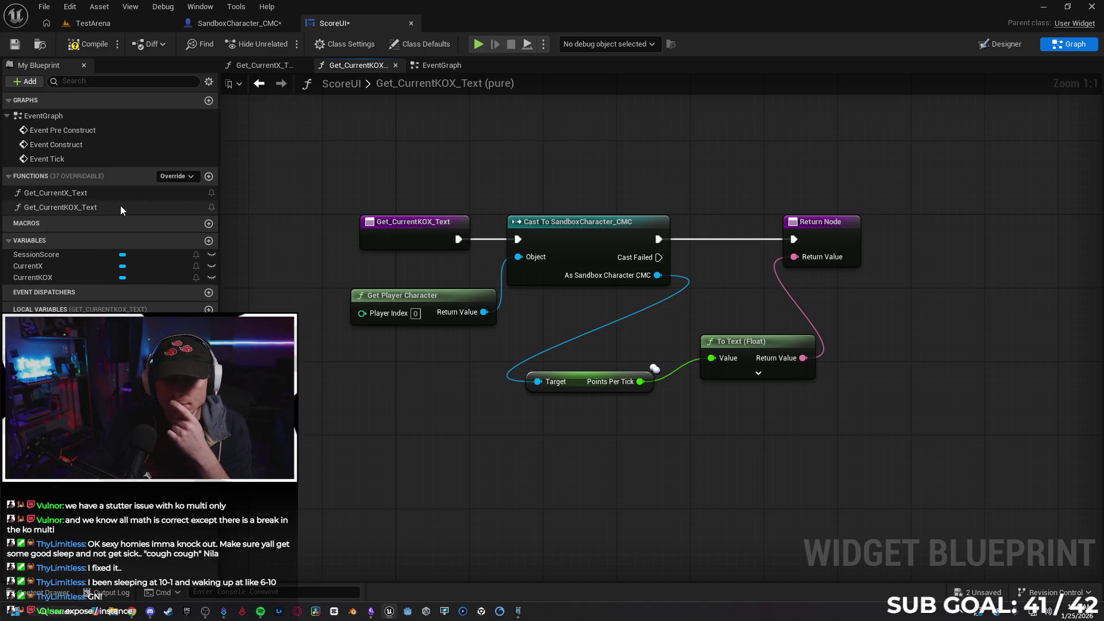
pyautogui.hotkey('shift', 'F12')
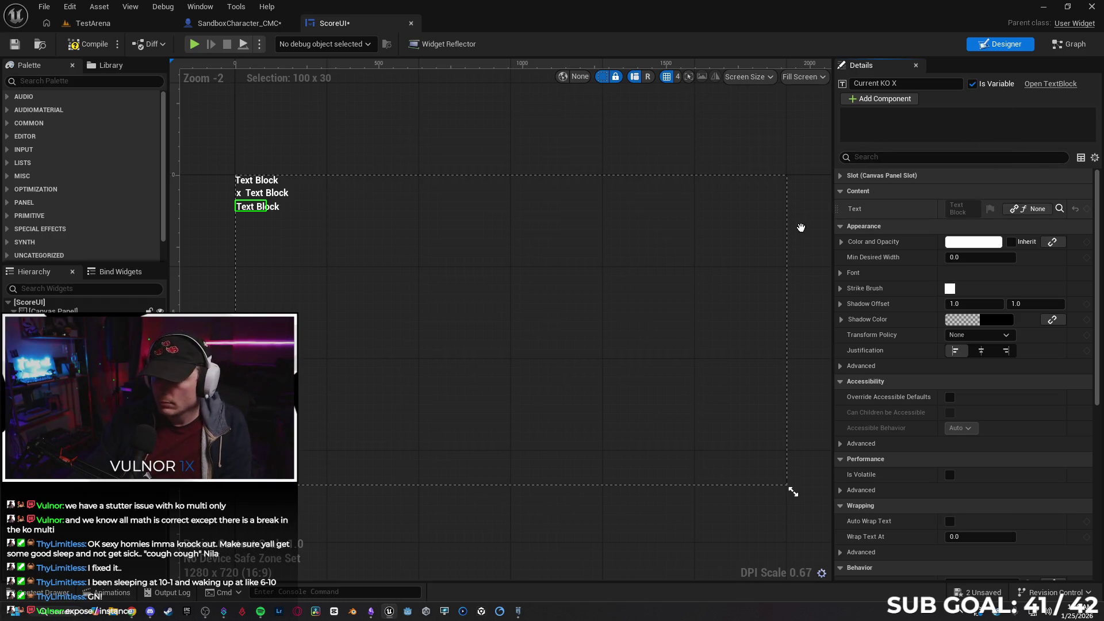
pyautogui.hotkey('ctrl', 'z')
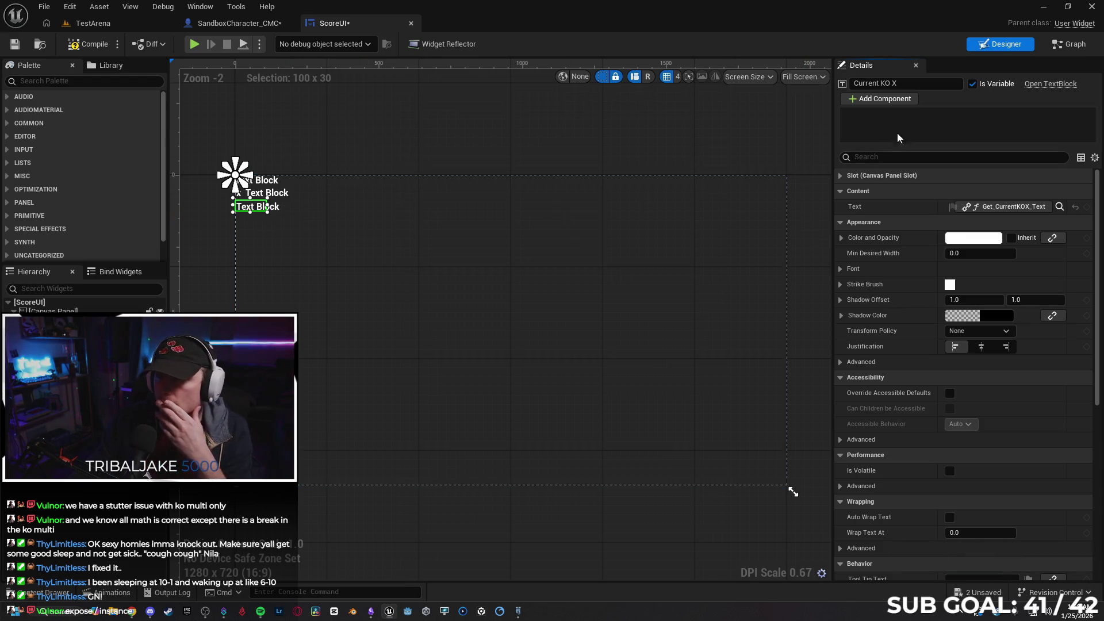
pyautogui.hotkey('ctrl', 'shift', 'g')
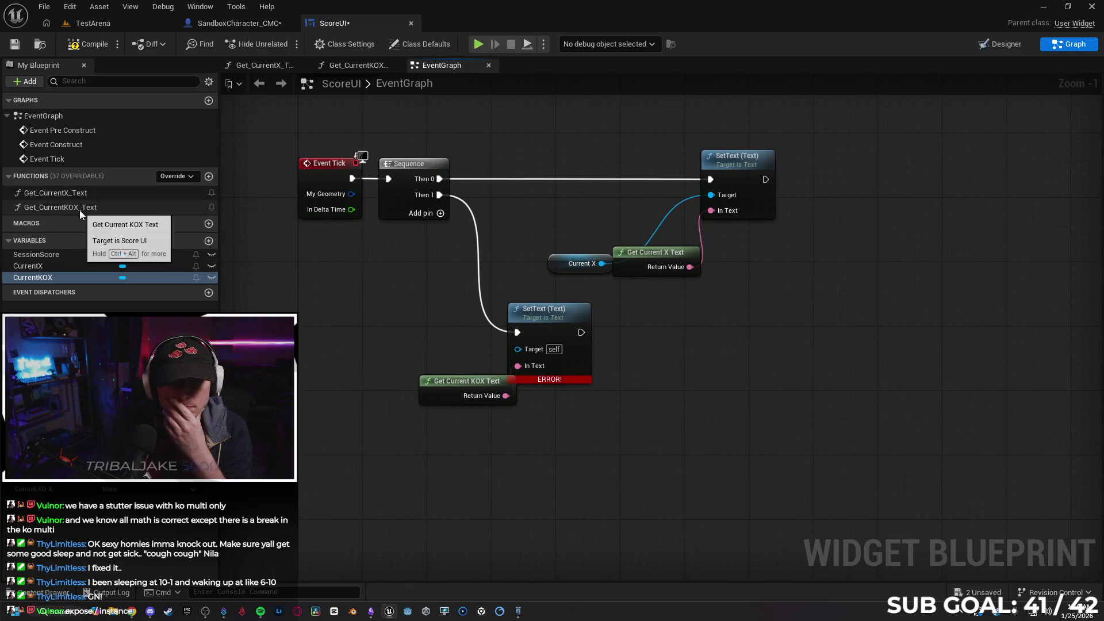
# - Wire a Current KOX getter into the lower SetText node's Target pin in the ScoreUI EventGraph
pyautogui.click(117, 206)
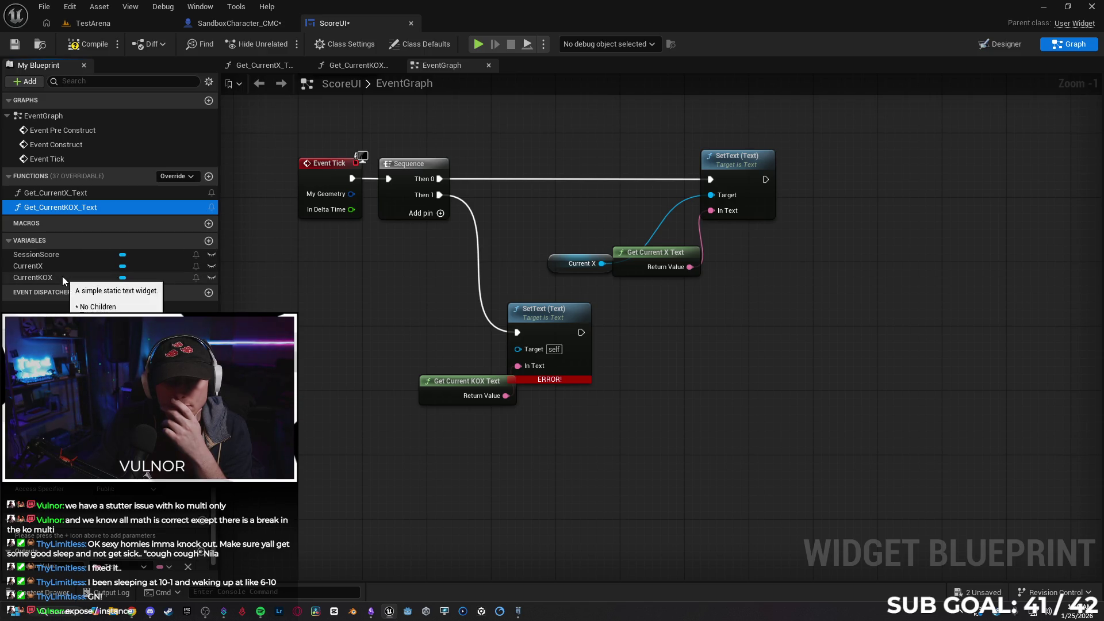
pyautogui.doubleClick(112, 209)
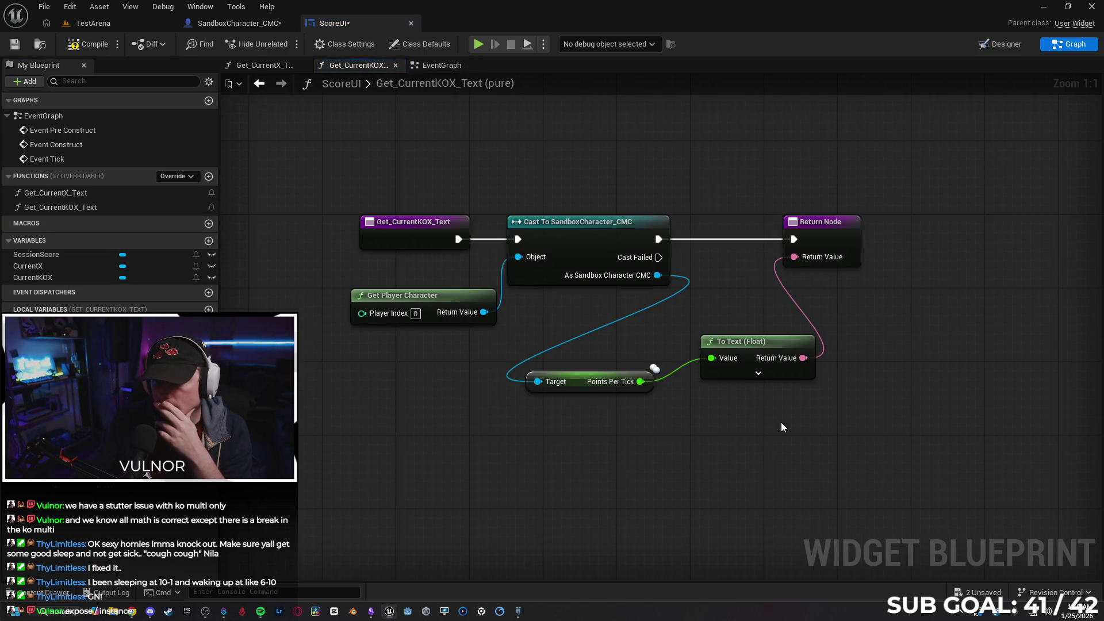
pyautogui.click(80, 278)
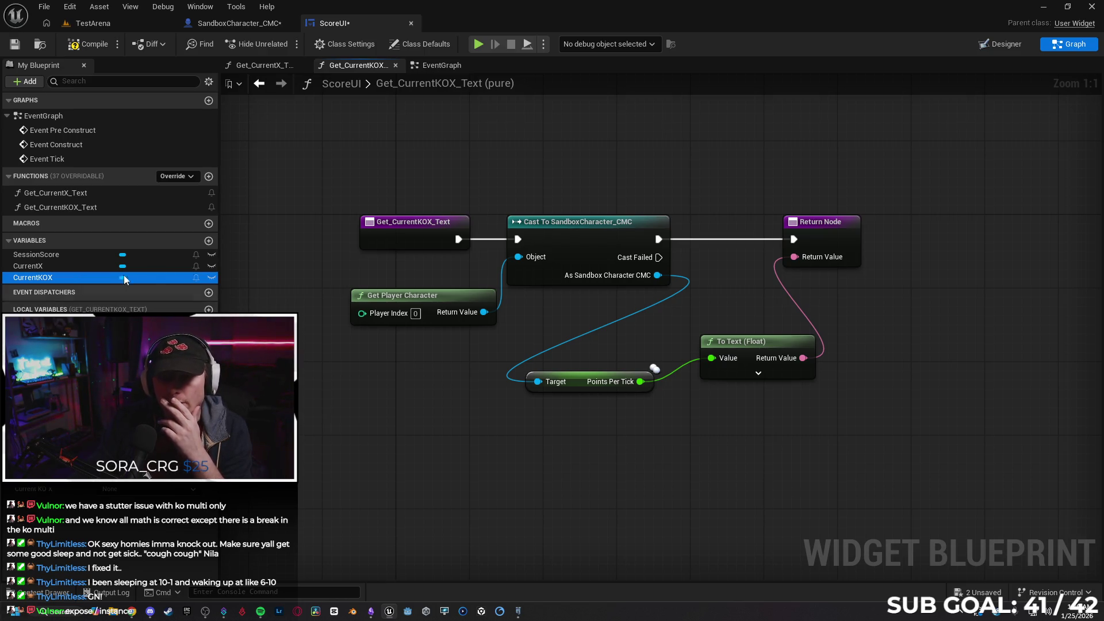
pyautogui.click(441, 65)
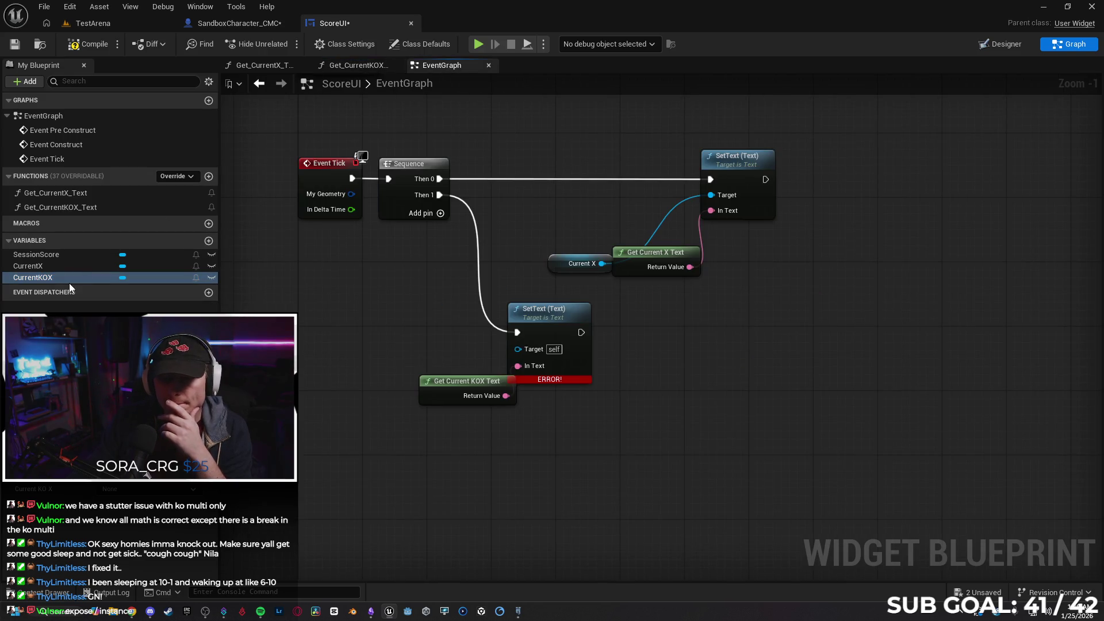
pyautogui.click(362, 65)
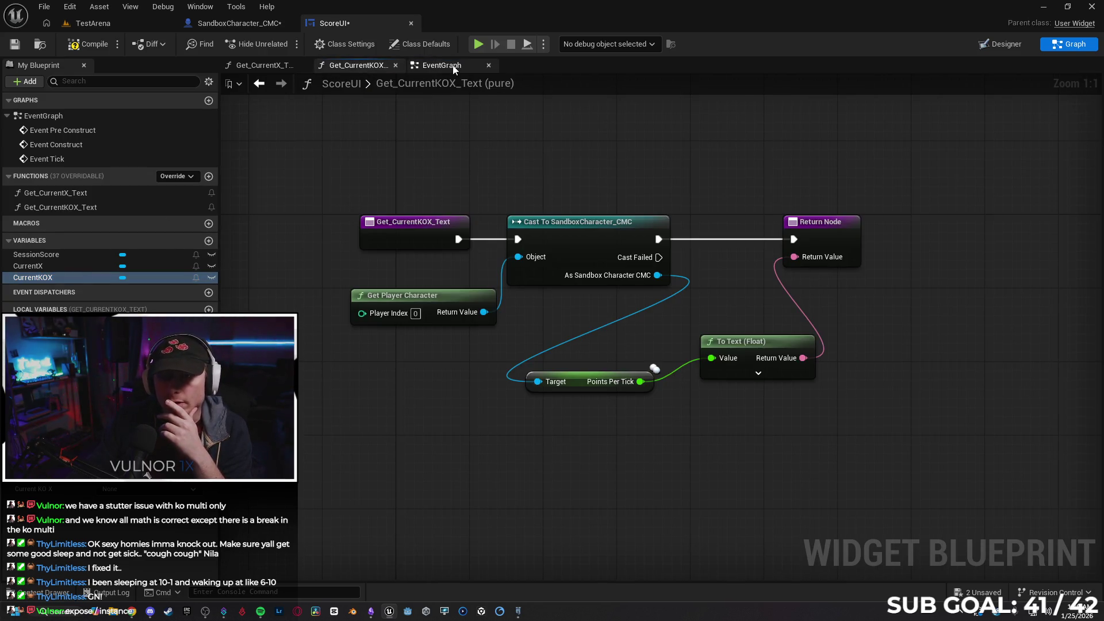
pyautogui.click(452, 66)
pyautogui.moveTo(84, 281); pyautogui.dragTo(518, 348)
pyautogui.click(389, 337)
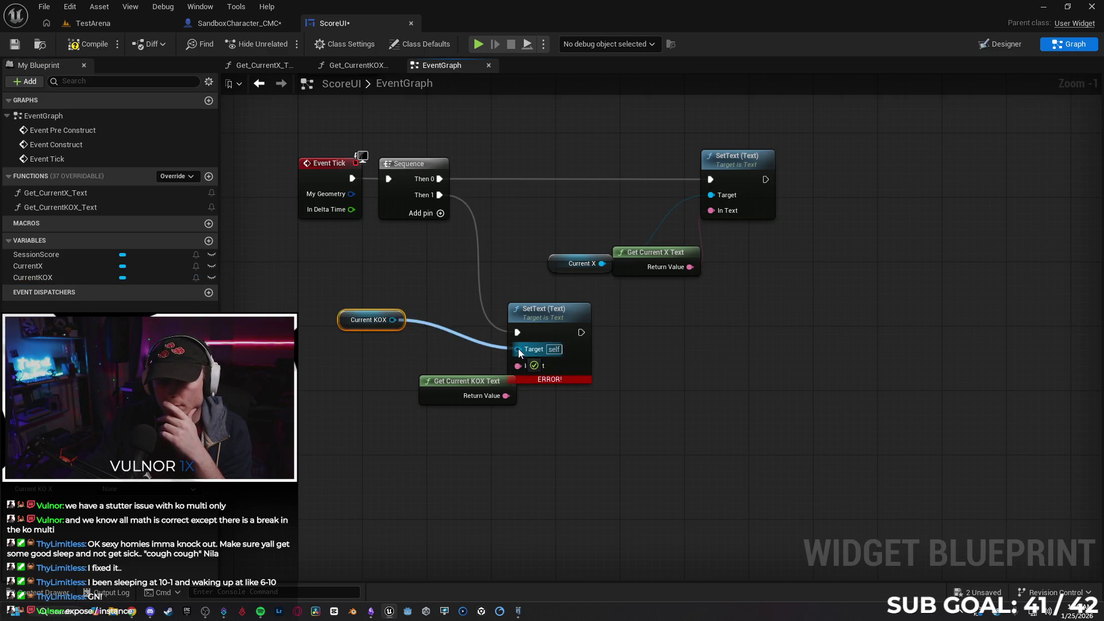
pyautogui.moveTo(339, 319); pyautogui.dragTo(371, 351)
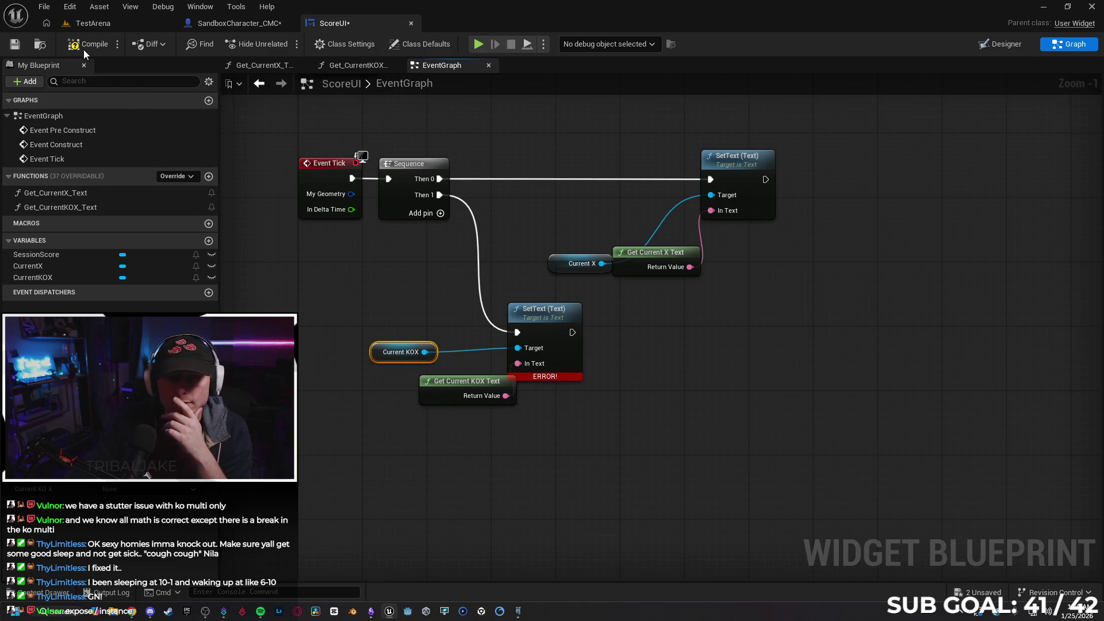
pyautogui.click(243, 25)
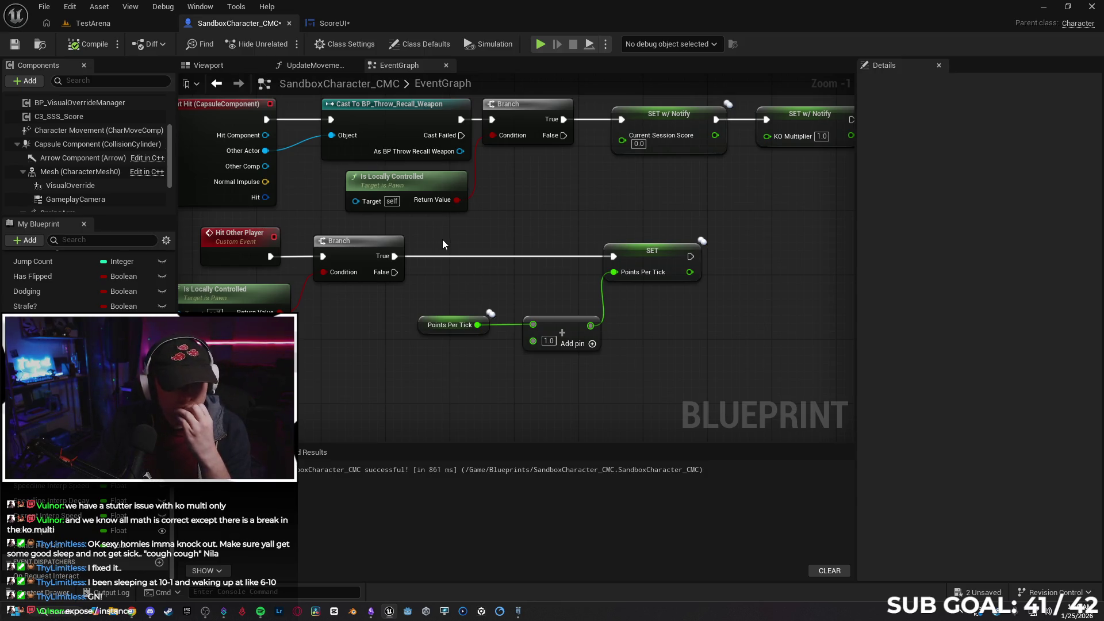
# - Make Points Per Tick instance editable and compile the character blueprint
pyautogui.moveTo(625, 363); pyautogui.dragTo(599, 363)
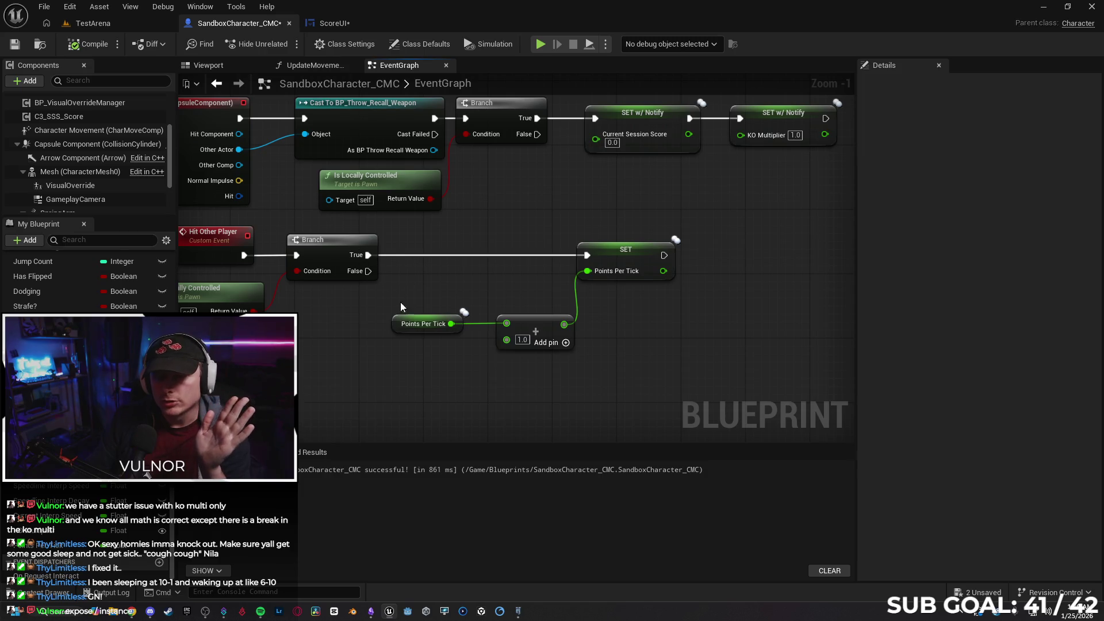
pyautogui.click(397, 322)
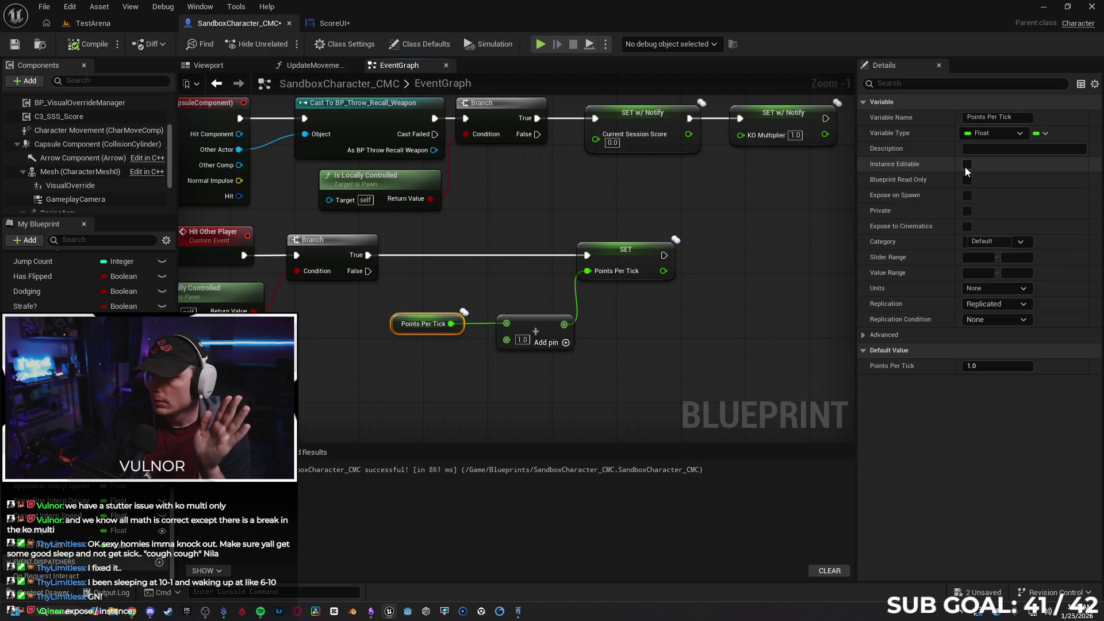
pyautogui.click(967, 165)
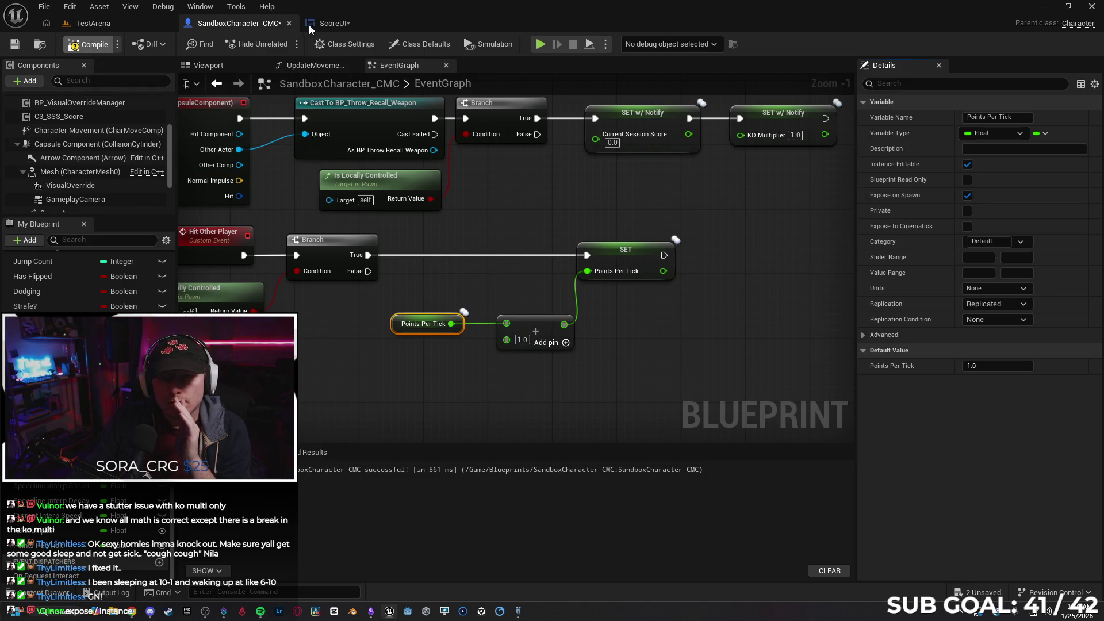
pyautogui.press('F7')
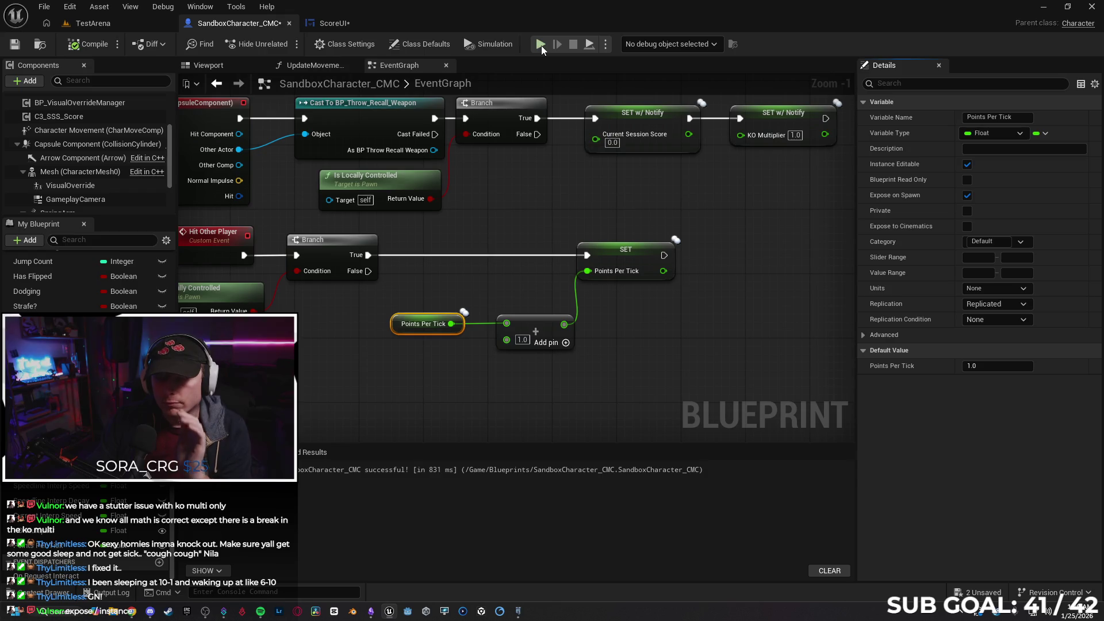
# - Run a quick play test, stop it, survey the event graph and open UpdateMovementScore
pyautogui.hotkey('alt', 'p')
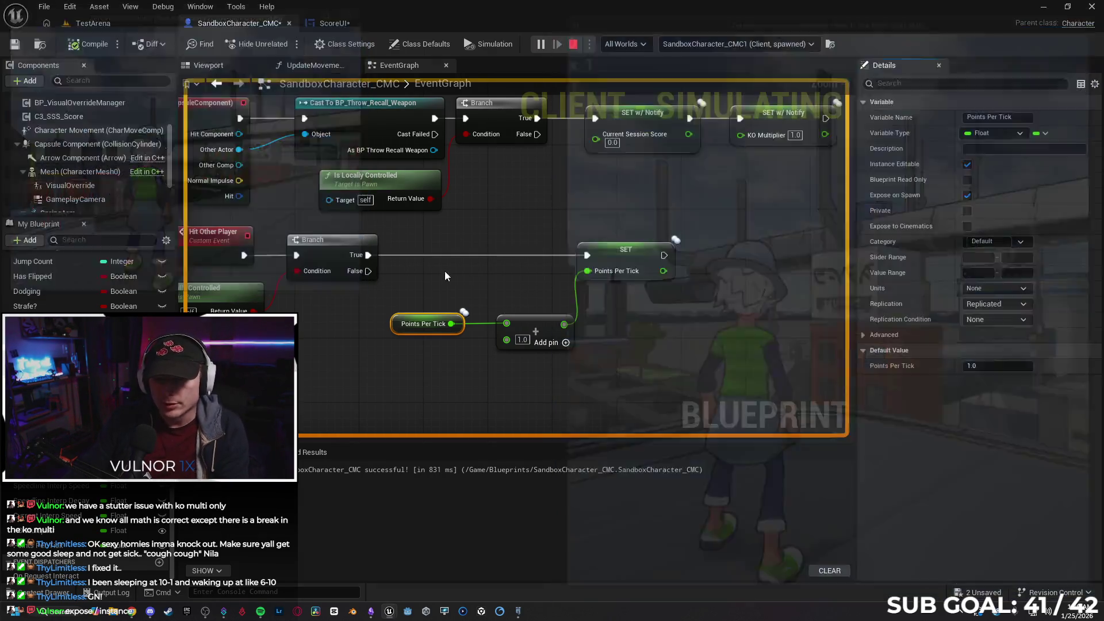
pyautogui.press('Escape')
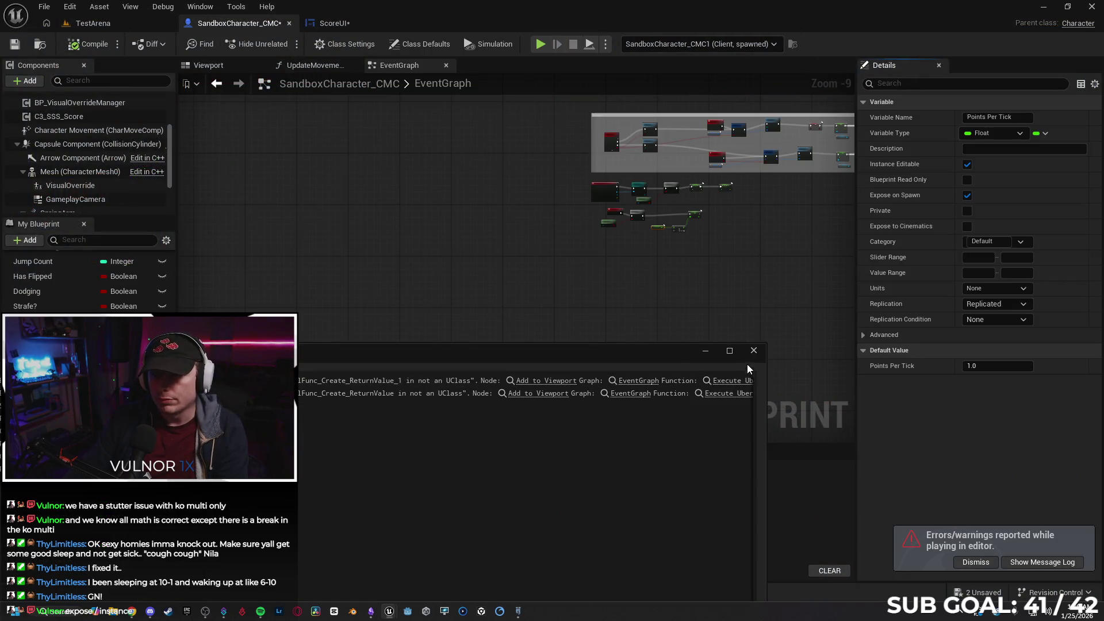
pyautogui.scroll(-2, 487, 412)
pyautogui.moveTo(385, 207)
pyautogui.mouseDown()
pyautogui.moveTo(623, 227)
pyautogui.moveTo(622, 433)
pyautogui.mouseUp()
pyautogui.scroll(7, 553, 174)
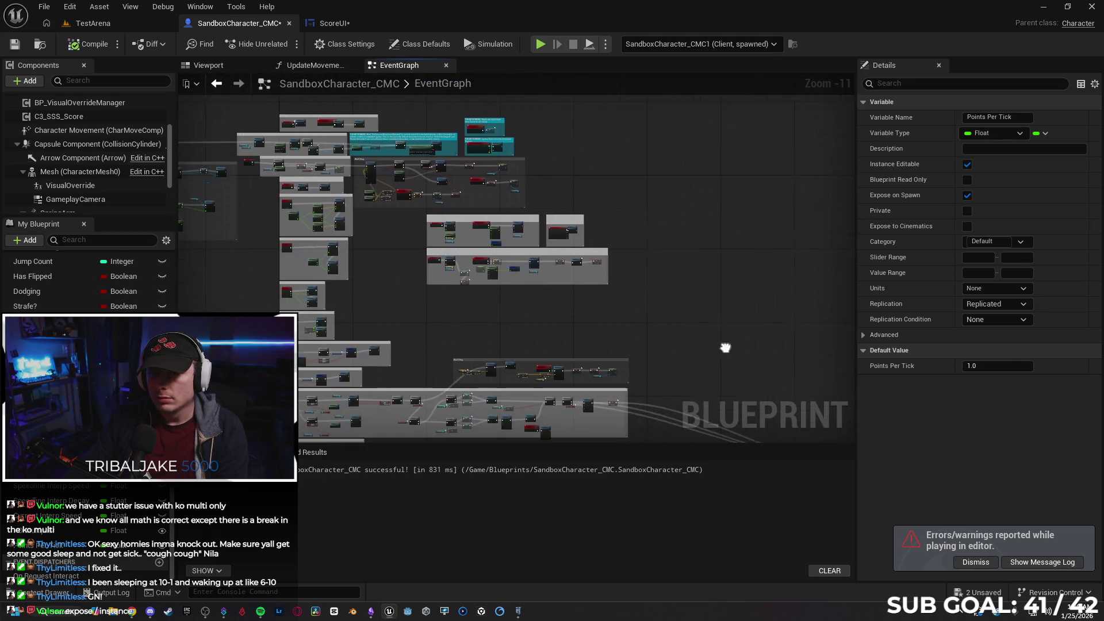
pyautogui.scroll(-5, 555, 206)
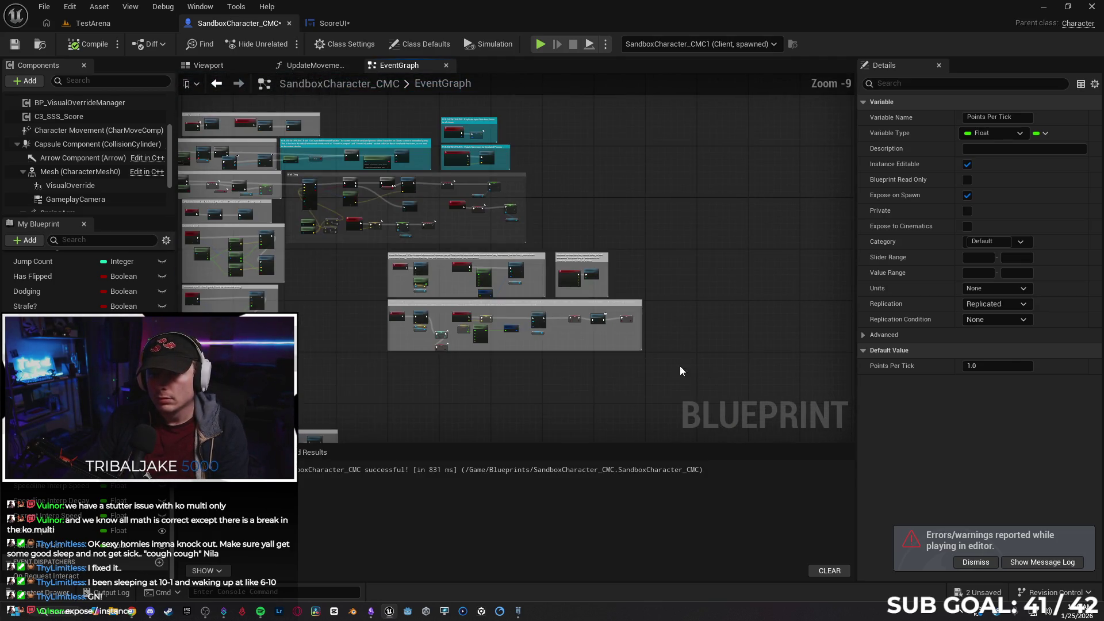
pyautogui.moveTo(435, 412); pyautogui.dragTo(631, 192)
pyautogui.scroll(3, 539, 222)
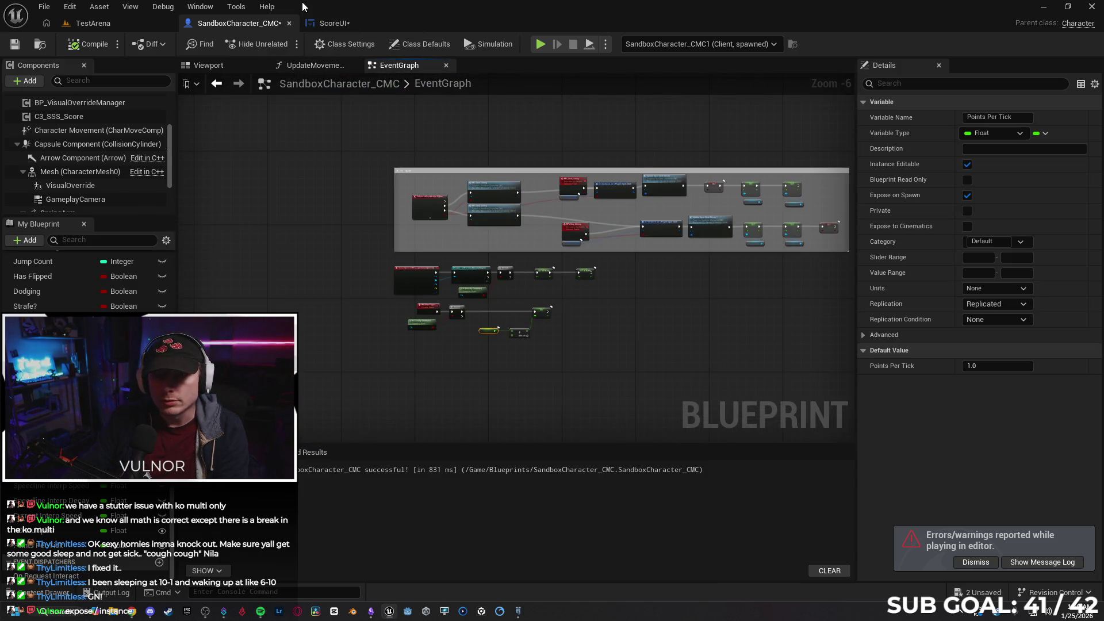
pyautogui.click(309, 66)
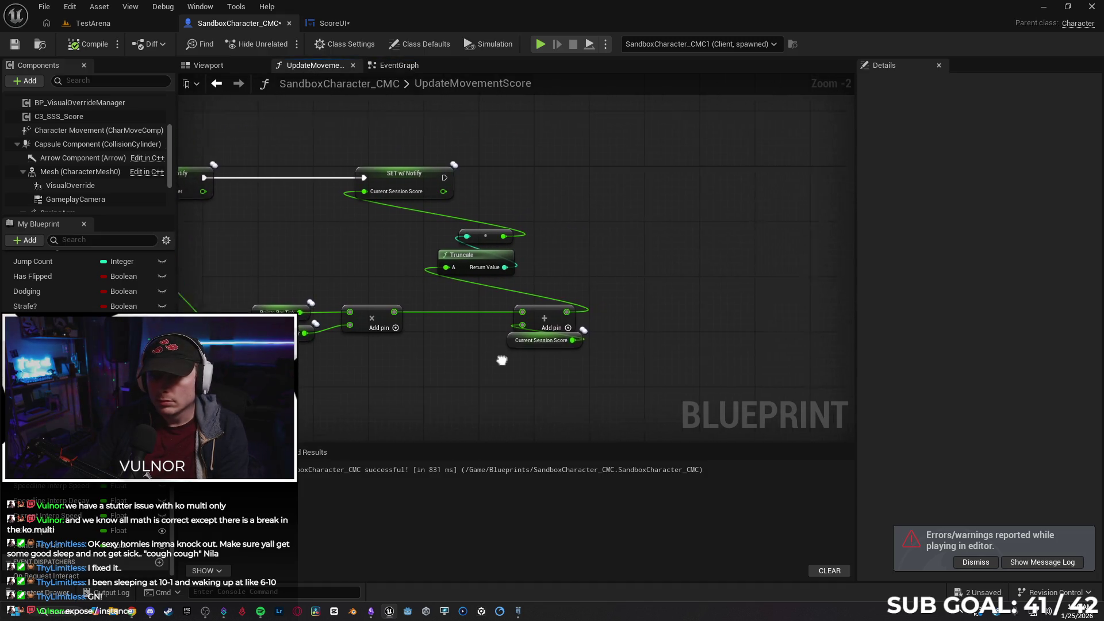
# - Add a Print String node after the SET Current Session Score node
pyautogui.moveTo(502, 361); pyautogui.dragTo(494, 381)
pyautogui.moveTo(435, 198); pyautogui.dragTo(614, 188)
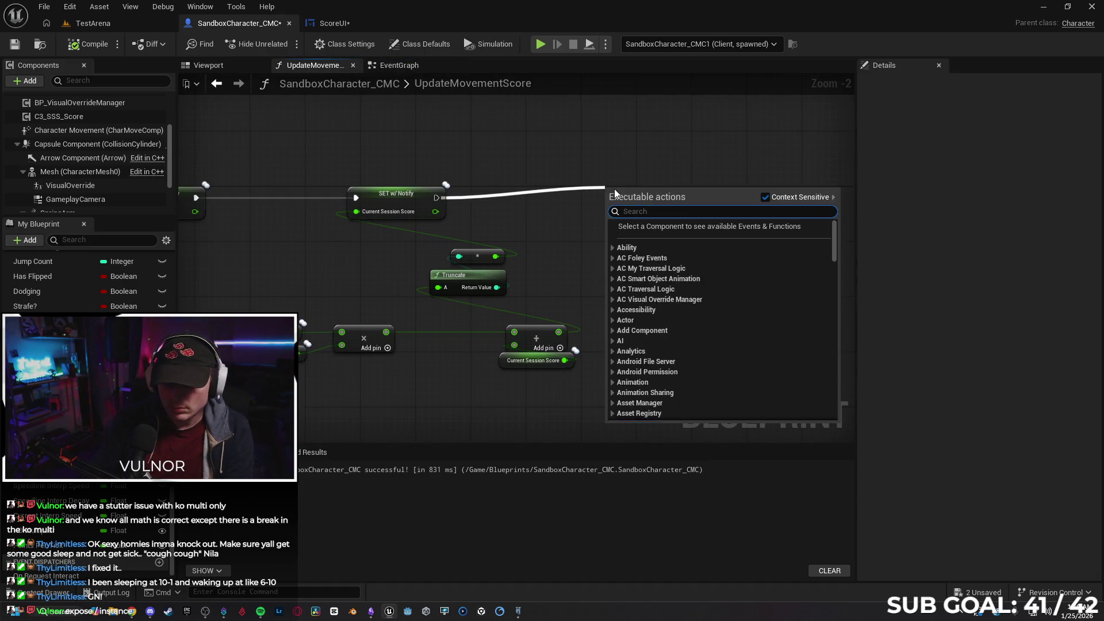
pyautogui.write('print')
pyautogui.press('Return')
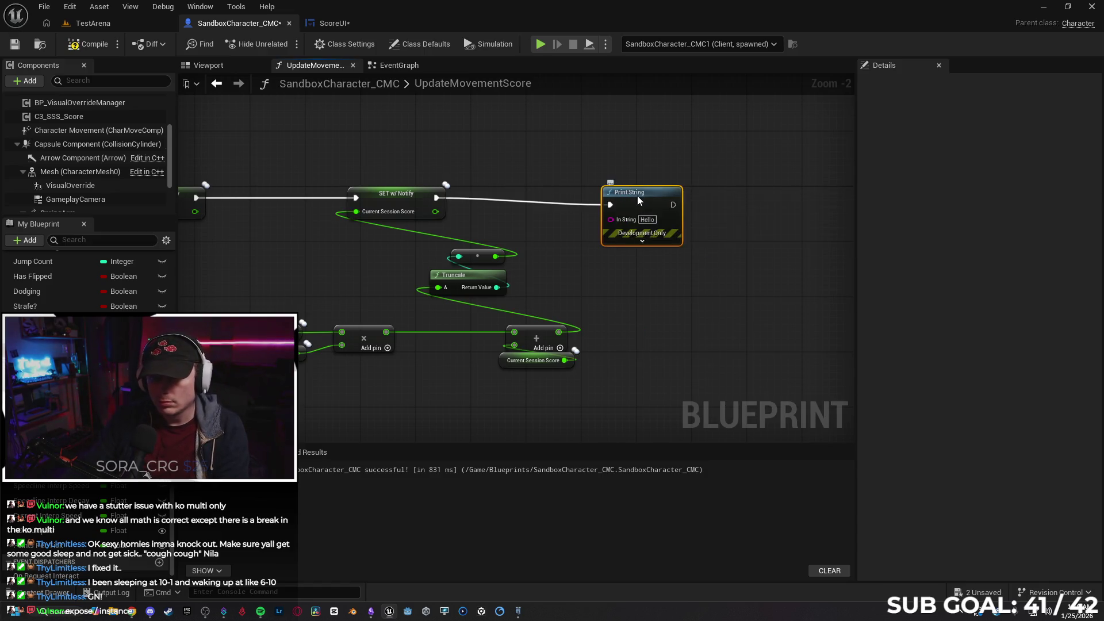
# - Feed a Points Per Tick getter into the Print String, then start a two-client play test
pyautogui.moveTo(37, 545)
pyautogui.mouseDown()
pyautogui.moveTo(500, 271)
pyautogui.moveTo(540, 210)
pyautogui.moveTo(640, 212)
pyautogui.mouseUp()
pyautogui.click(583, 233)
pyautogui.click(617, 289)
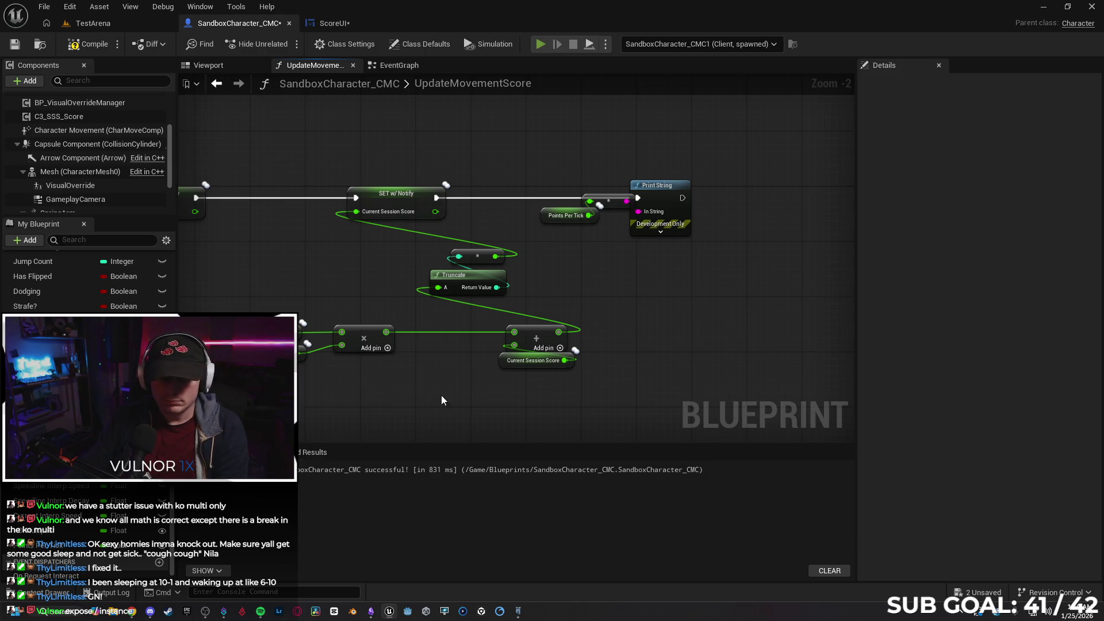
pyautogui.hotkey('alt', 'p')
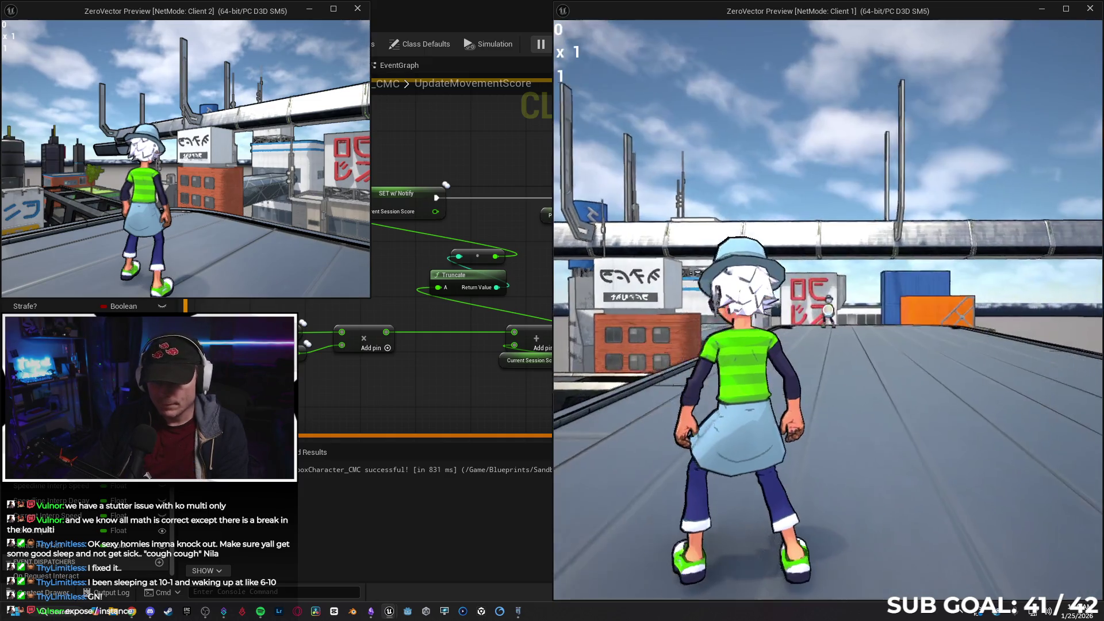
# - Run the character forward in a first test, stop play and close the message log
pyautogui.press('w')
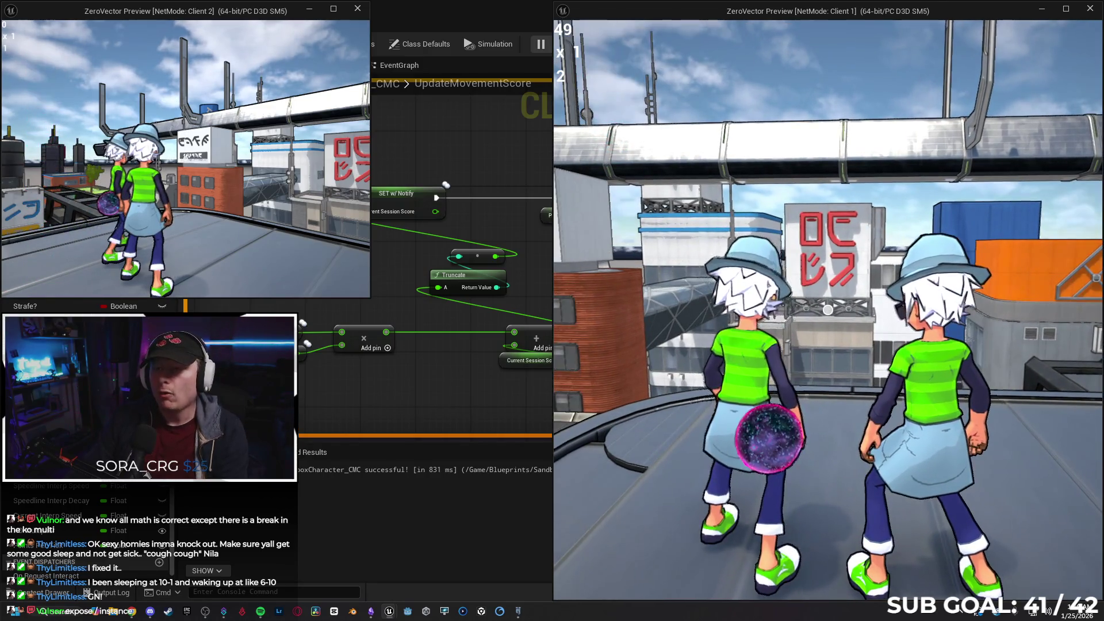
pyautogui.press('Escape')
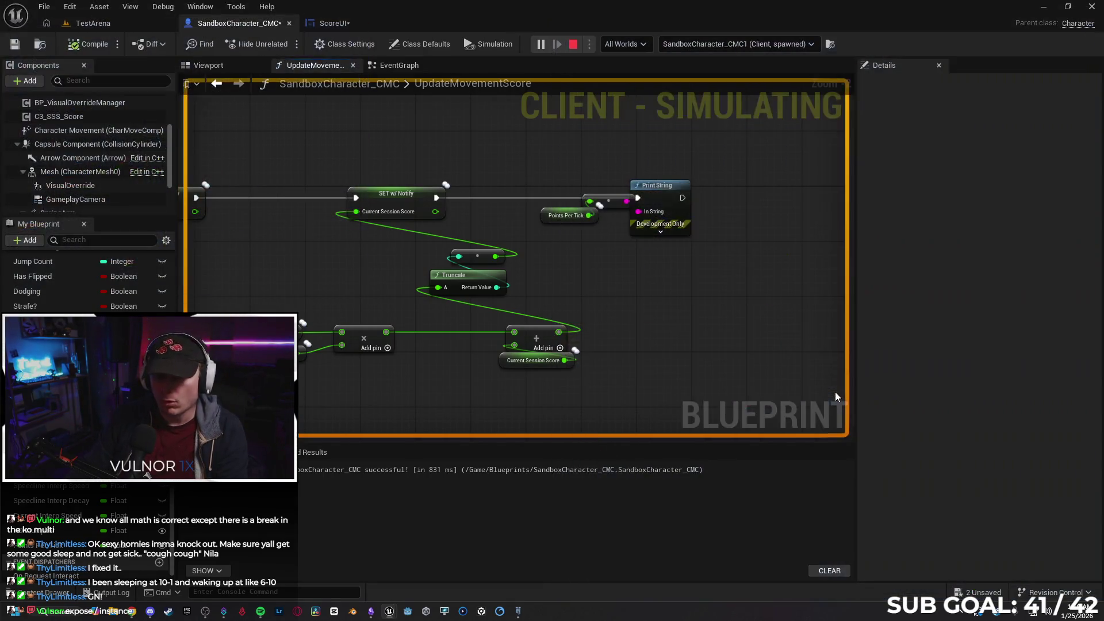
pyautogui.click(754, 351)
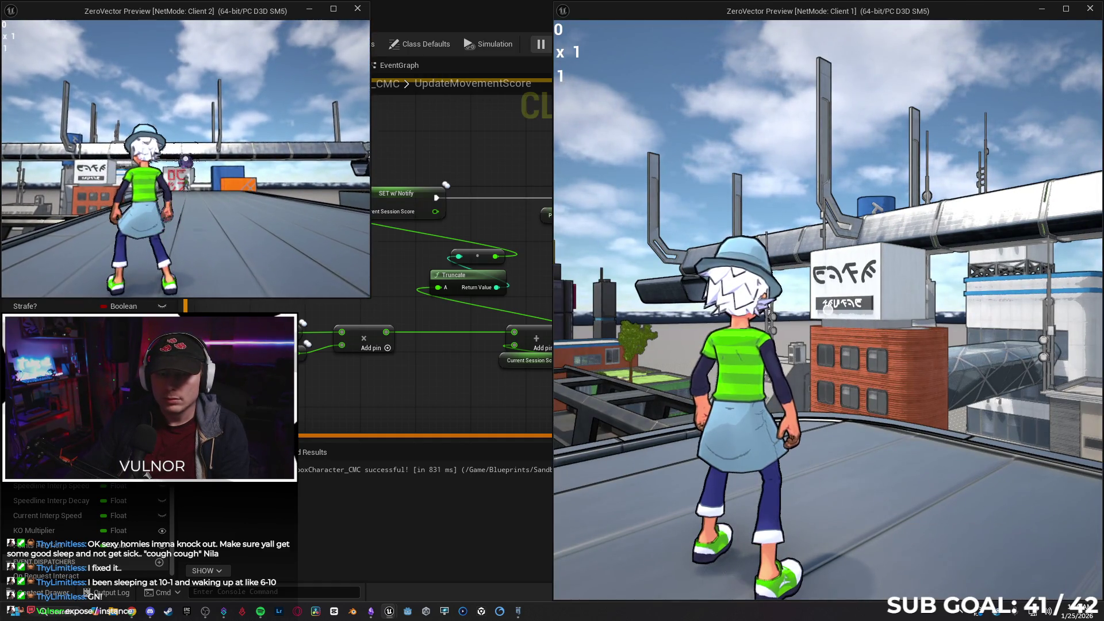
# - Throw and recall the orb at the other player to score, then stop the session
pyautogui.click(185, 159)
pyautogui.press('w')
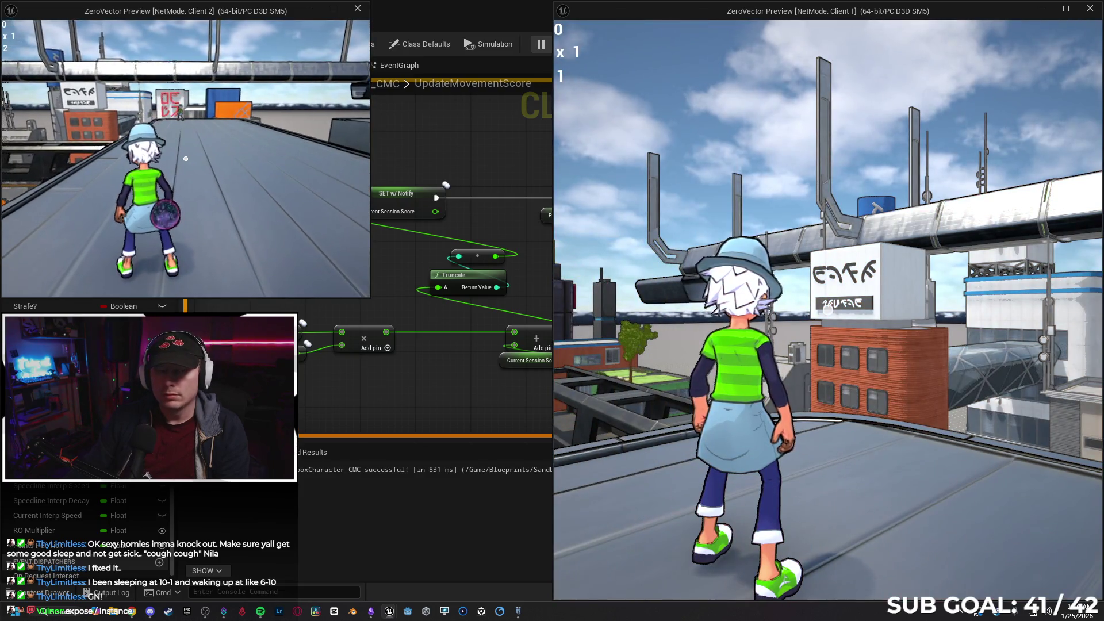
pyautogui.click(185, 159)
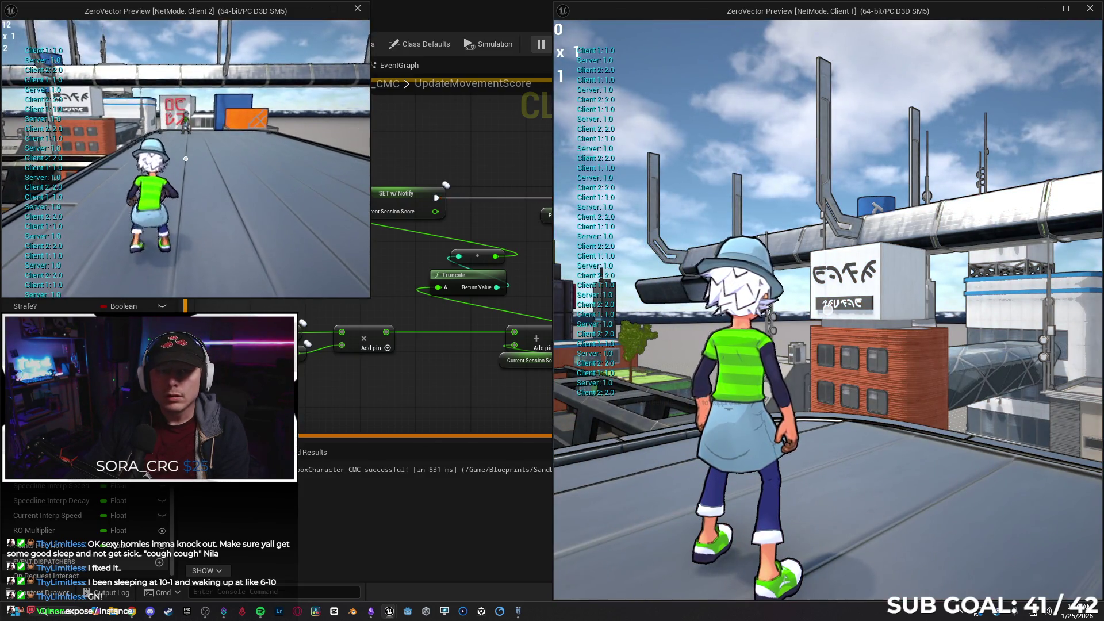
pyautogui.press('w')
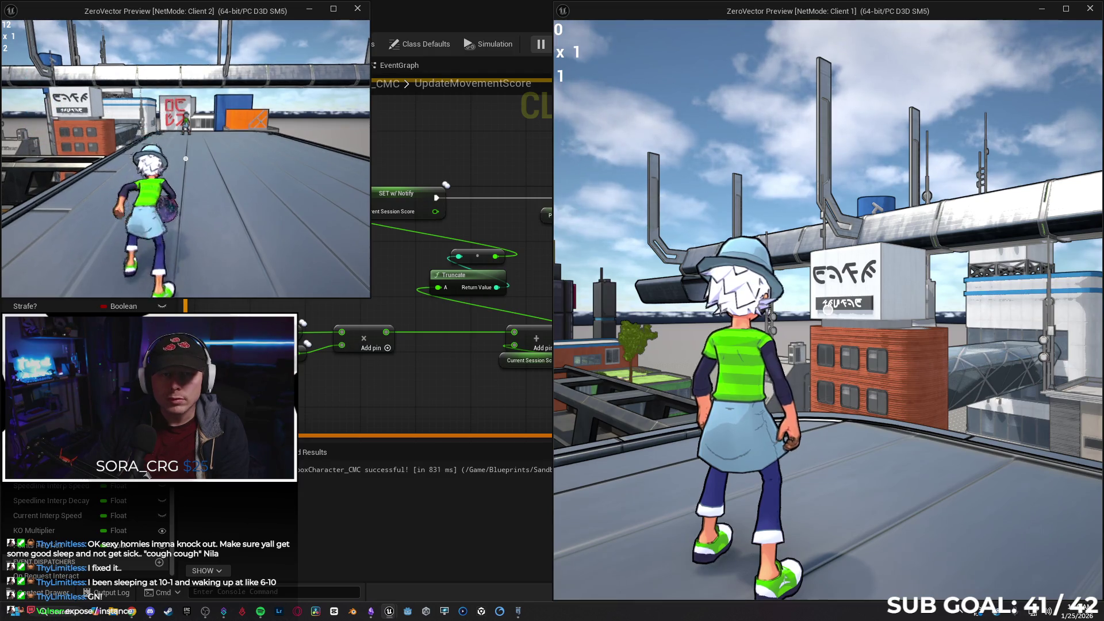
pyautogui.click(185, 159)
pyautogui.click(185, 158)
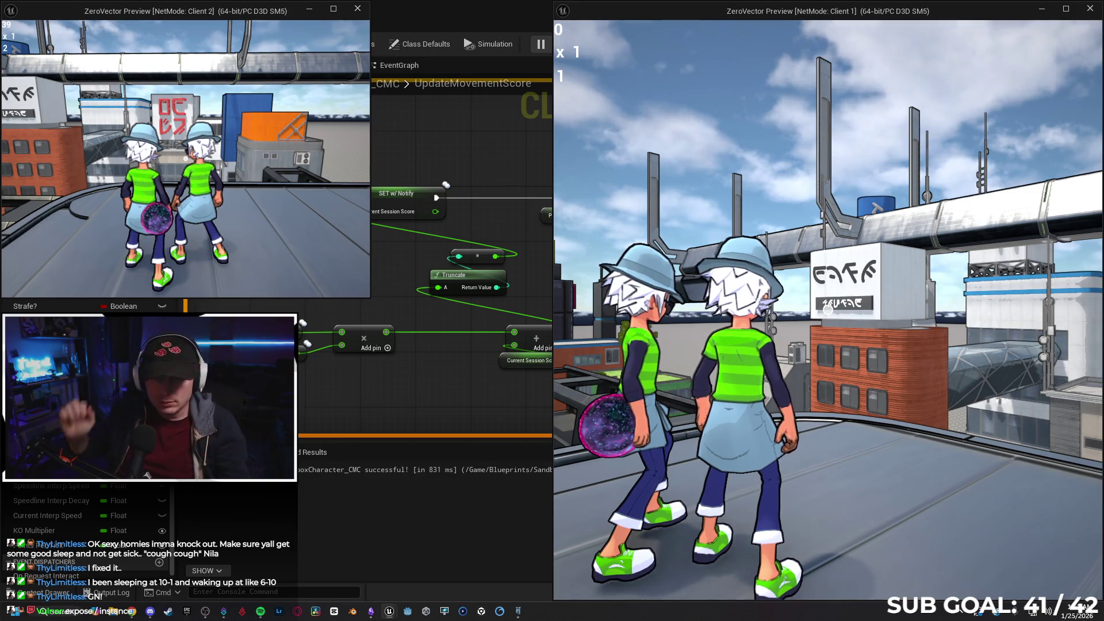
pyautogui.press('Escape')
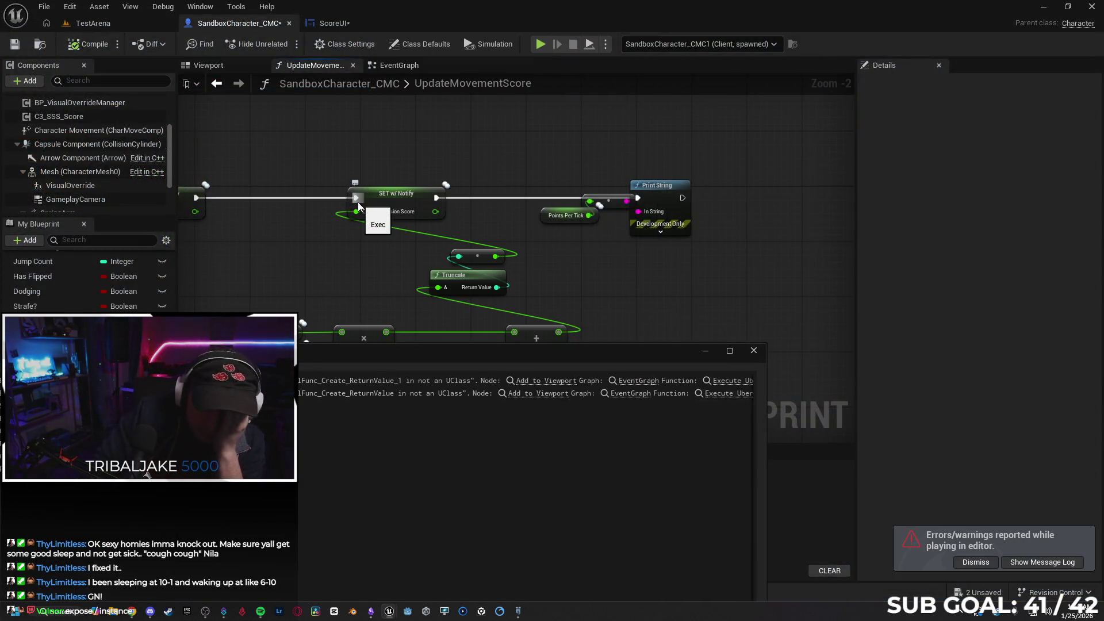
# - Close the message log and review the Points Per Tick node across the graph
pyautogui.click(754, 352)
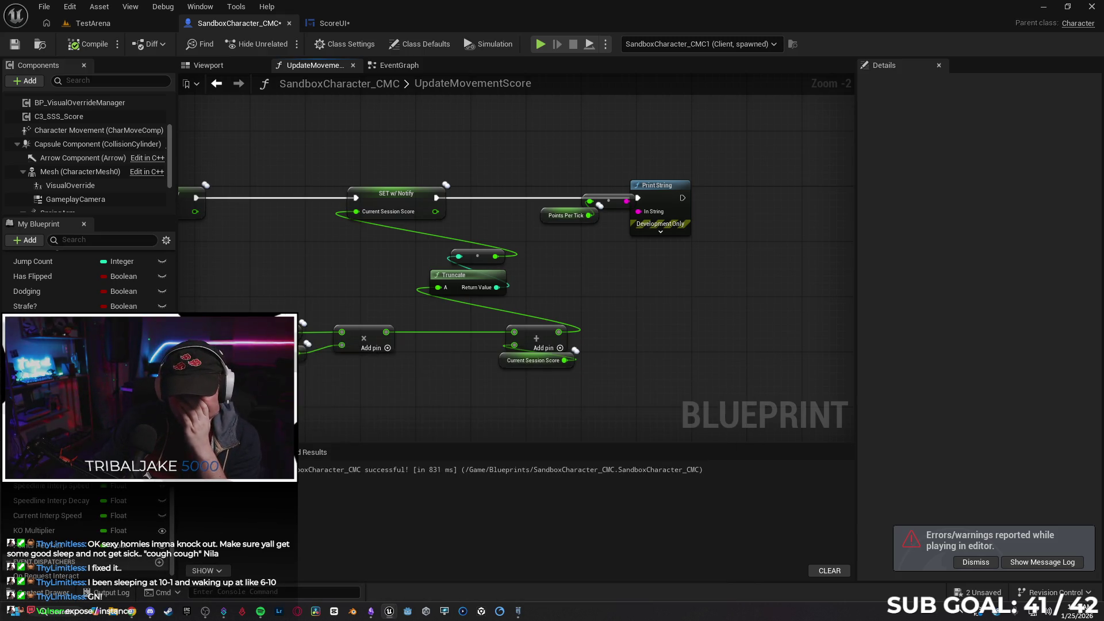
pyautogui.click(293, 333)
pyautogui.moveTo(398, 371)
pyautogui.mouseDown()
pyautogui.moveTo(592, 340)
pyautogui.moveTo(707, 339)
pyautogui.moveTo(879, 307)
pyautogui.mouseUp()
pyautogui.moveTo(633, 322)
pyautogui.mouseDown()
pyautogui.moveTo(807, 322)
pyautogui.moveTo(775, 323)
pyautogui.mouseUp()
pyautogui.moveTo(1021, 308)
pyautogui.mouseDown()
pyautogui.moveTo(856, 297)
pyautogui.moveTo(570, 336)
pyautogui.mouseUp()
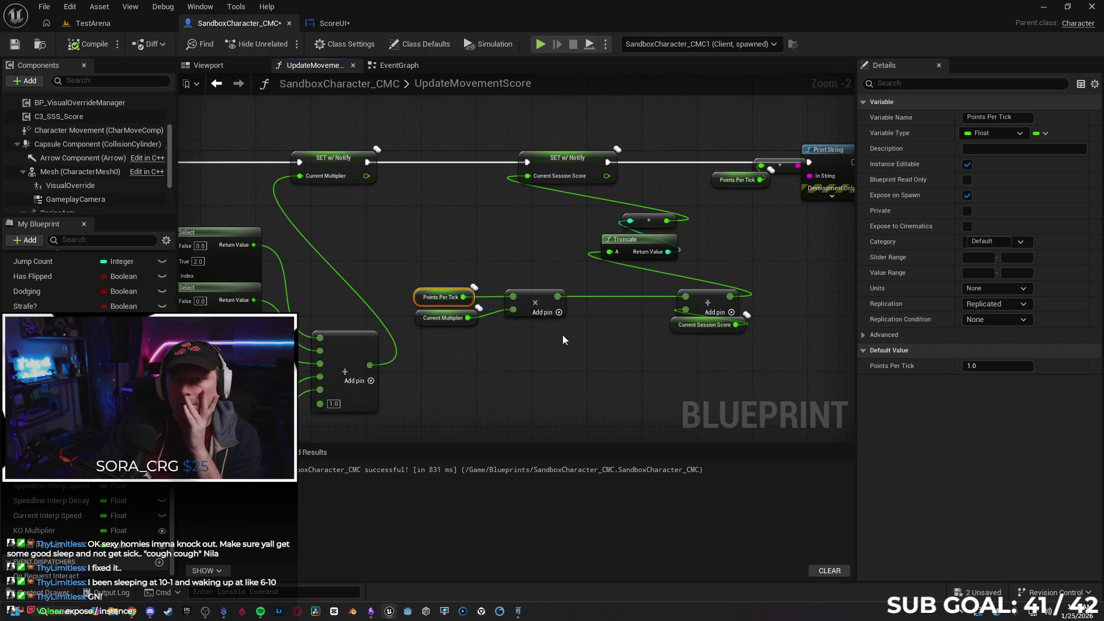
# - Switch to the TestArena level and back, then bring up the EventGraph
pyautogui.click(93, 23)
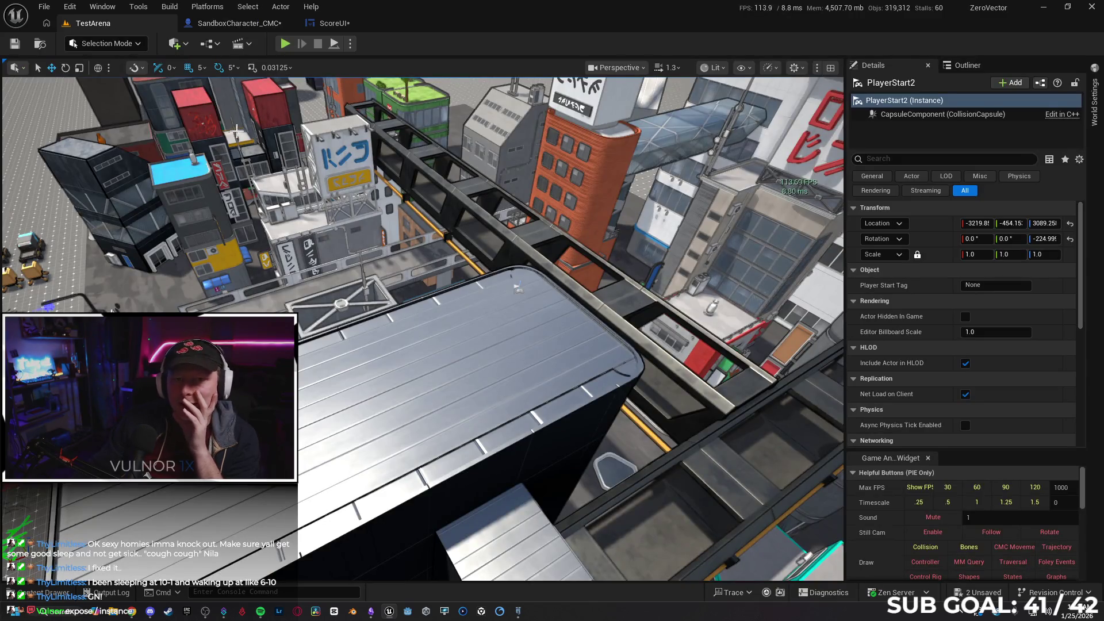
pyautogui.click(230, 23)
pyautogui.click(402, 66)
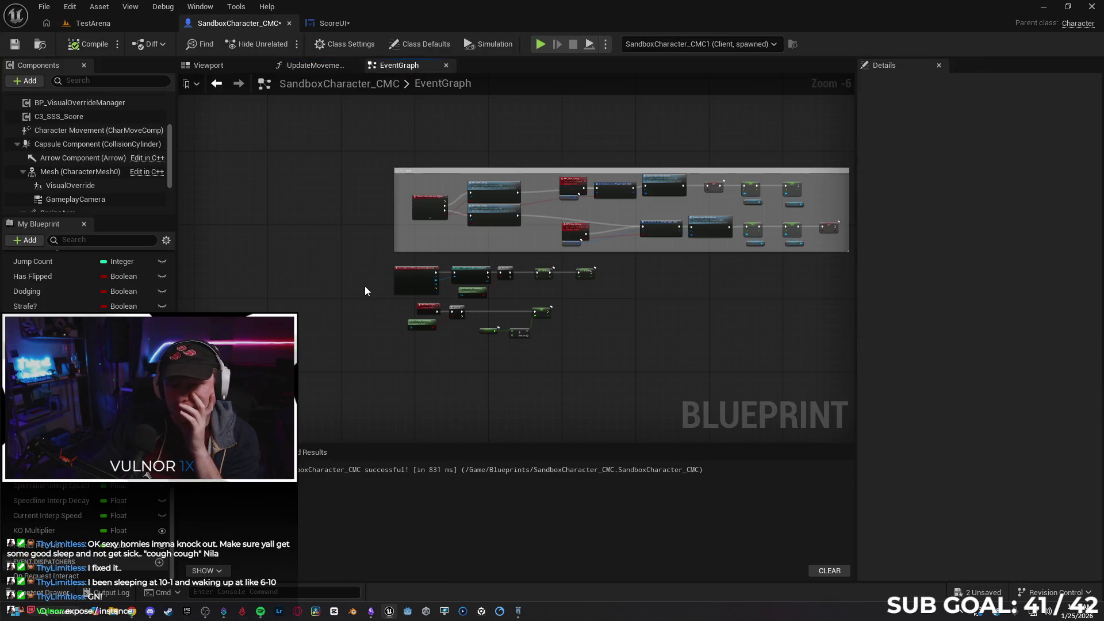
# - Navigate the EventGraph to the score-setting nodes of the Hit Other Player event
pyautogui.scroll(3, 368, 279)
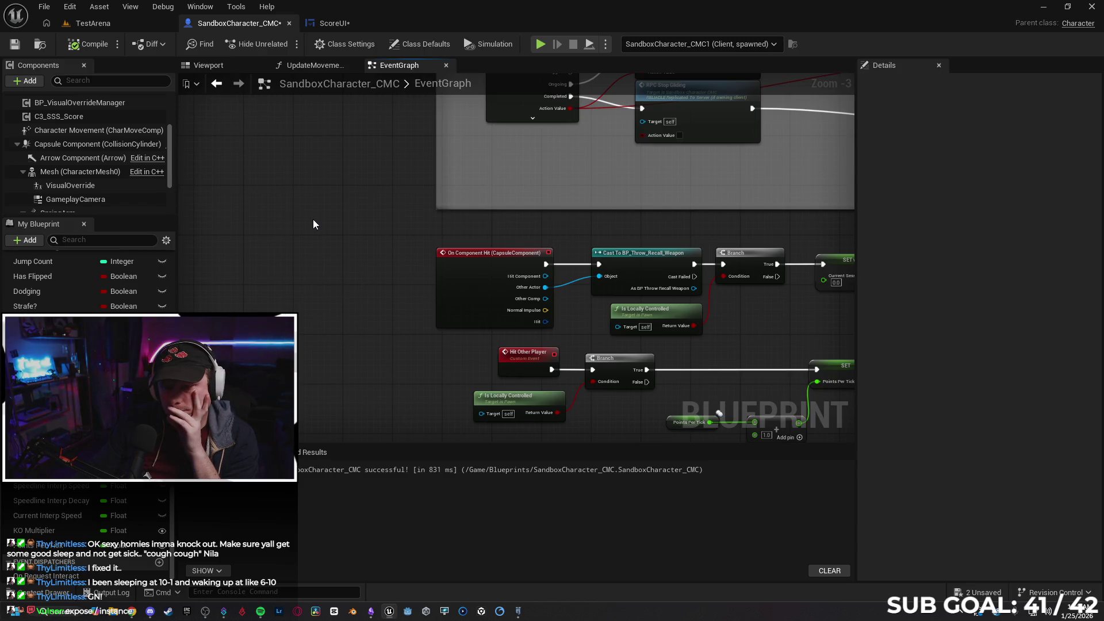
pyautogui.scroll(-1, 310, 225)
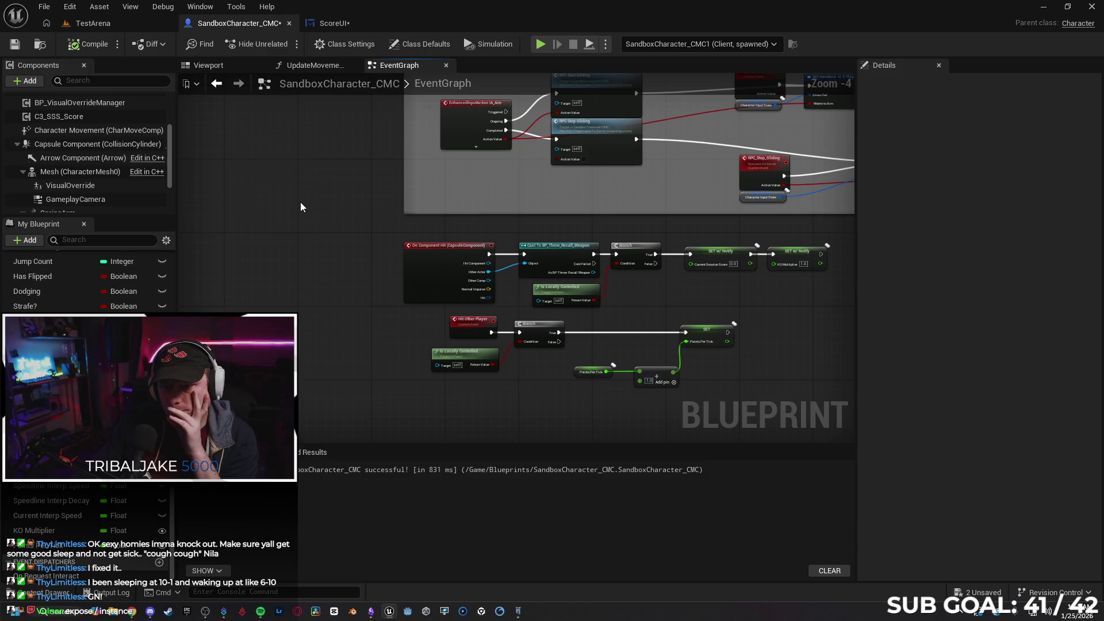
pyautogui.scroll(-1, 322, 188)
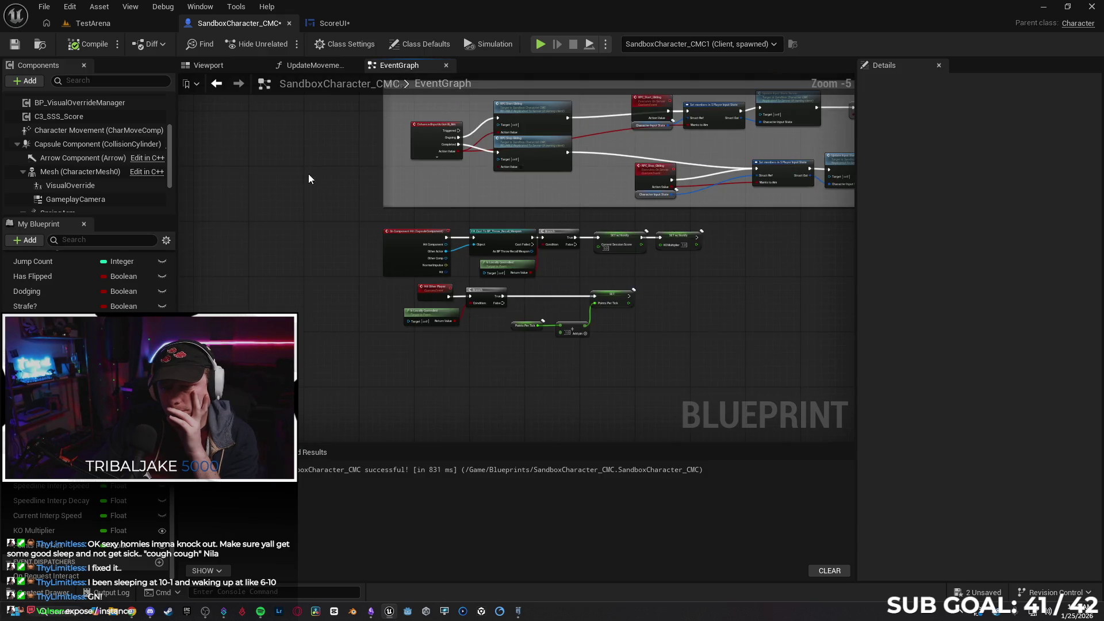
pyautogui.scroll(-2, 310, 179)
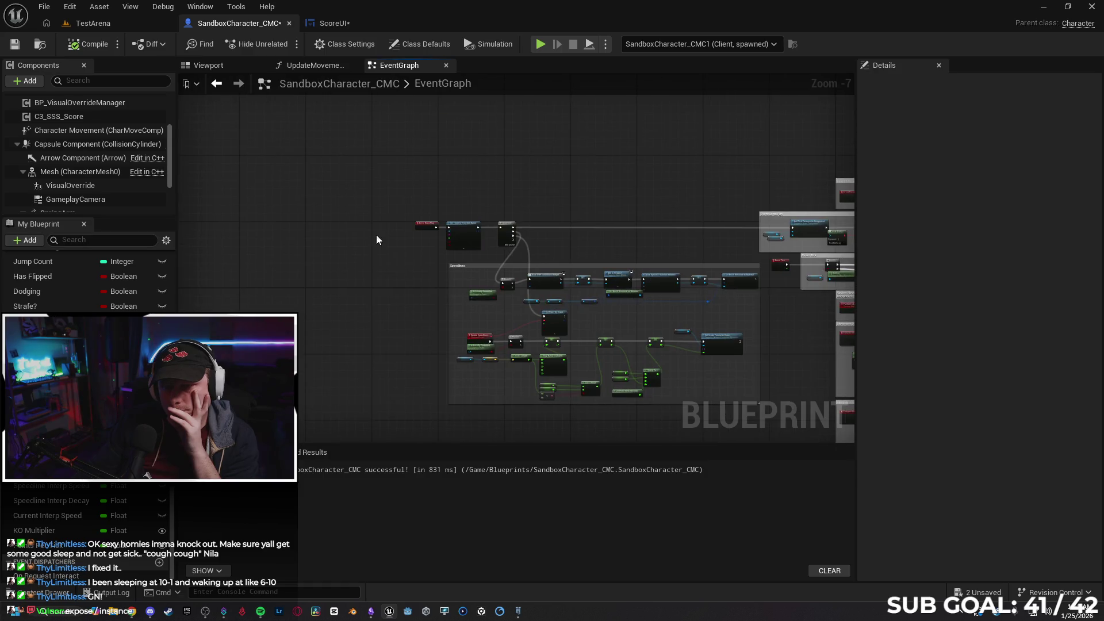
pyautogui.scroll(4, 377, 237)
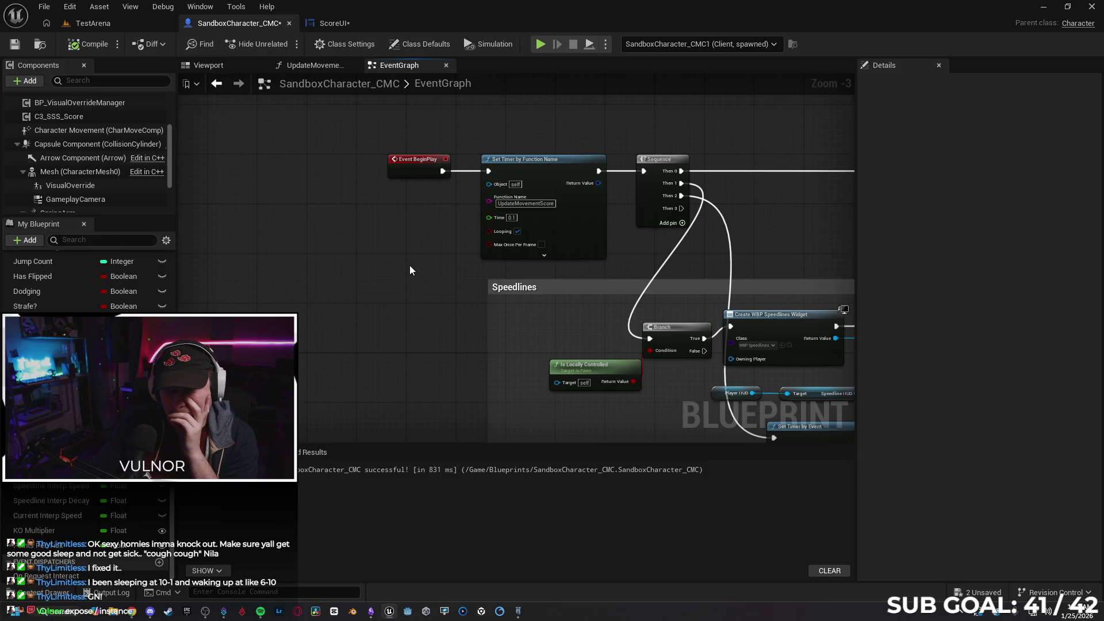
pyautogui.scroll(-2, 410, 269)
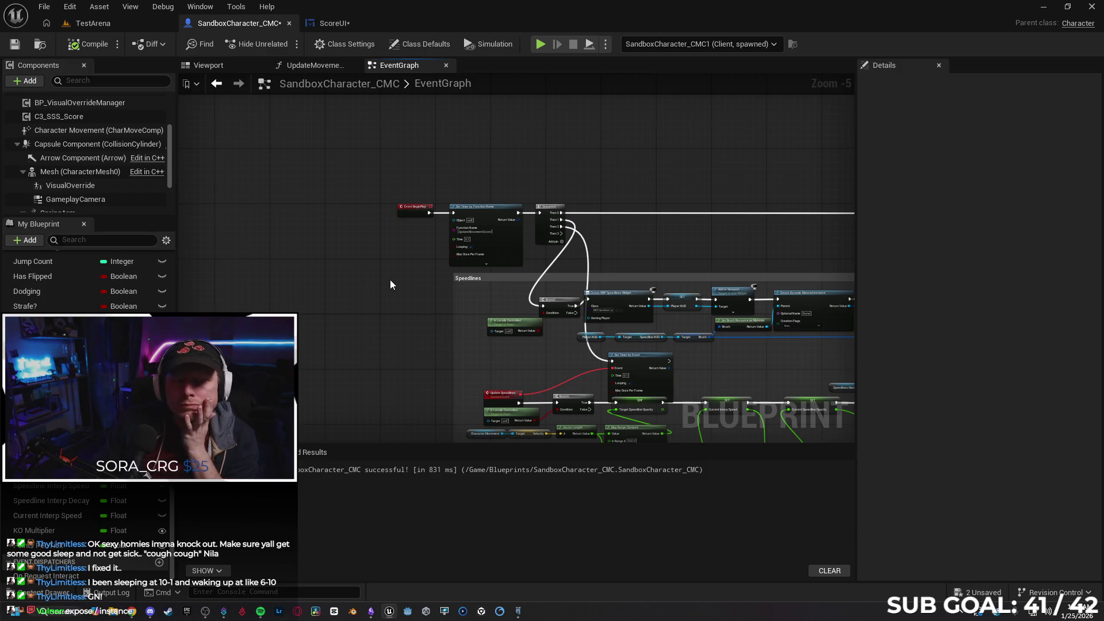
pyautogui.moveTo(390, 279)
pyautogui.mouseDown()
pyautogui.moveTo(336, 157)
pyautogui.moveTo(371, 181)
pyautogui.mouseUp()
pyautogui.moveTo(402, 278); pyautogui.dragTo(338, 277)
pyautogui.scroll(3, 325, 291)
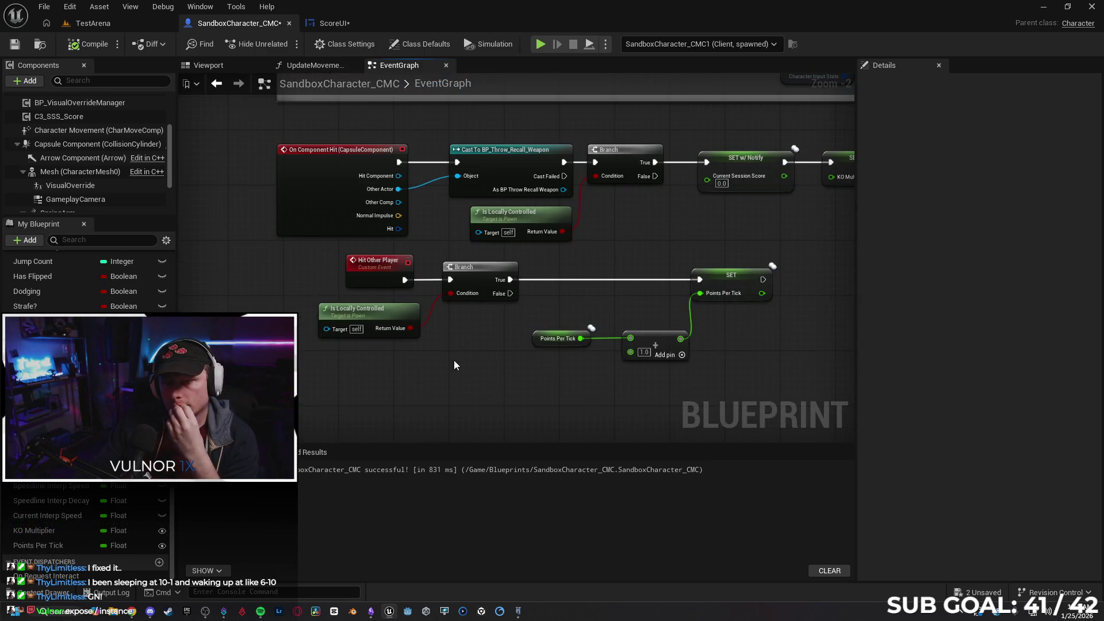
pyautogui.moveTo(455, 363)
pyautogui.mouseDown()
pyautogui.moveTo(424, 363)
pyautogui.moveTo(516, 286)
pyautogui.mouseUp()
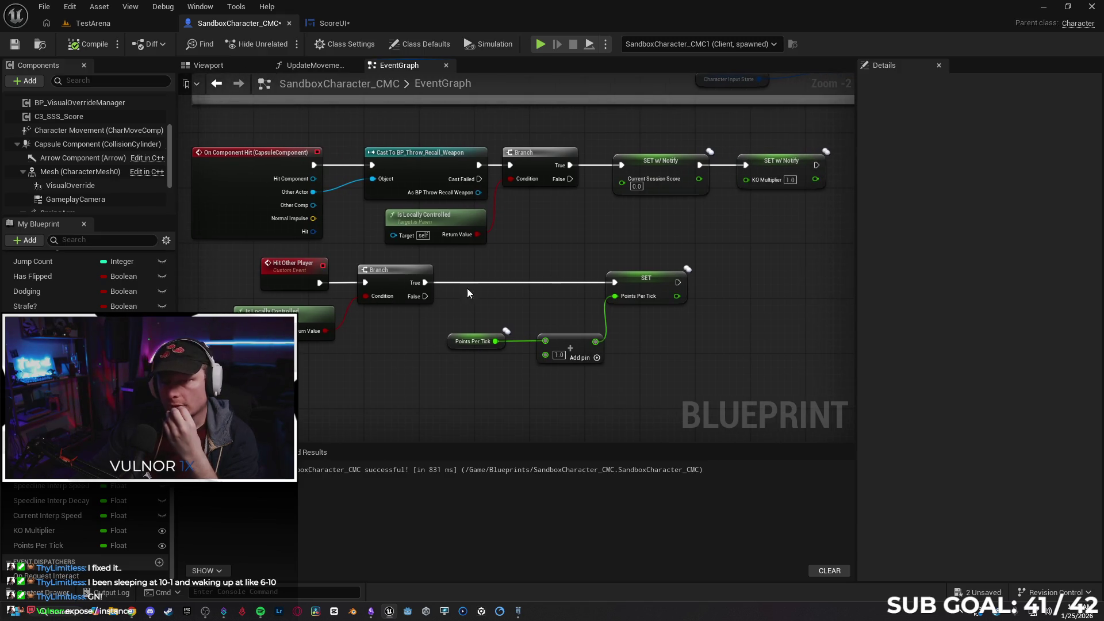
# - Inspect the Points Per Tick getter in Hit Other Player, then return to UpdateMovementScore
pyautogui.moveTo(450, 344); pyautogui.dragTo(466, 350)
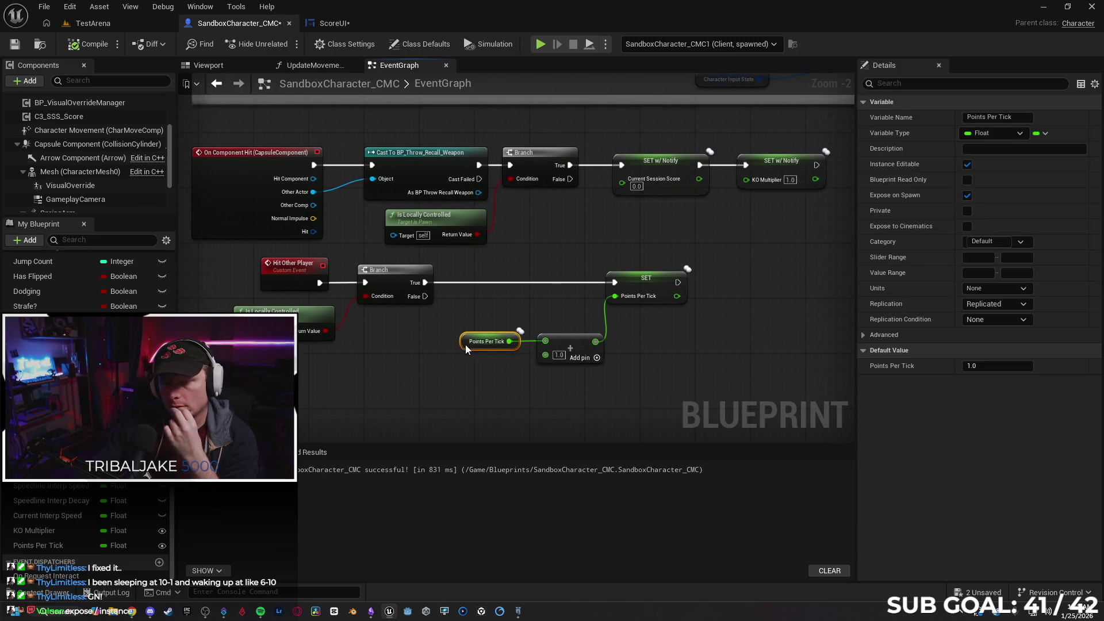
pyautogui.click(709, 391)
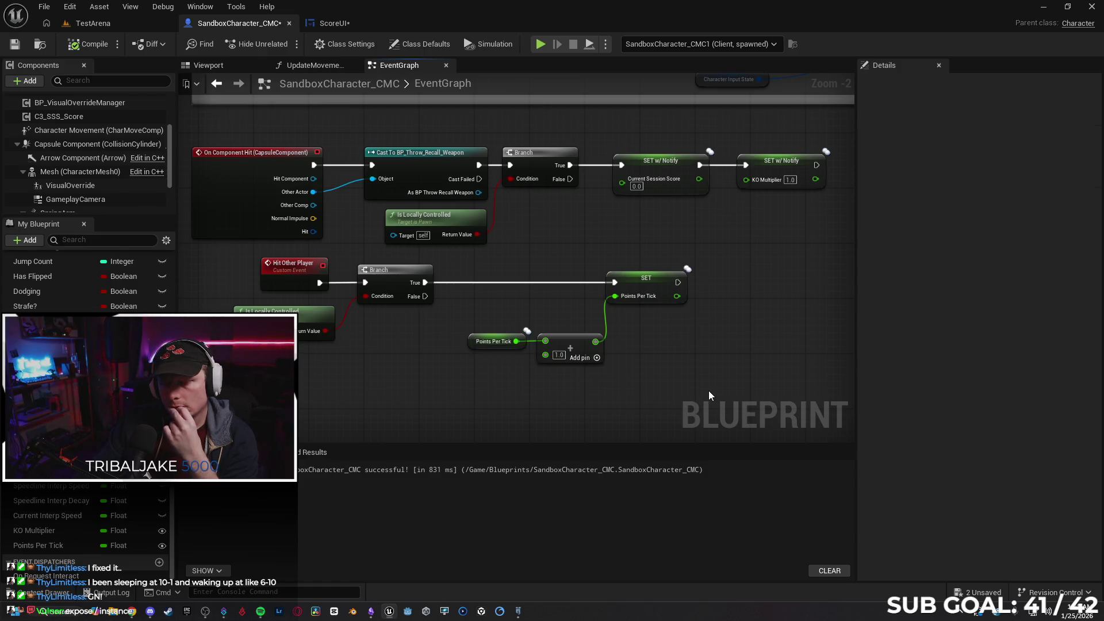
pyautogui.click(308, 68)
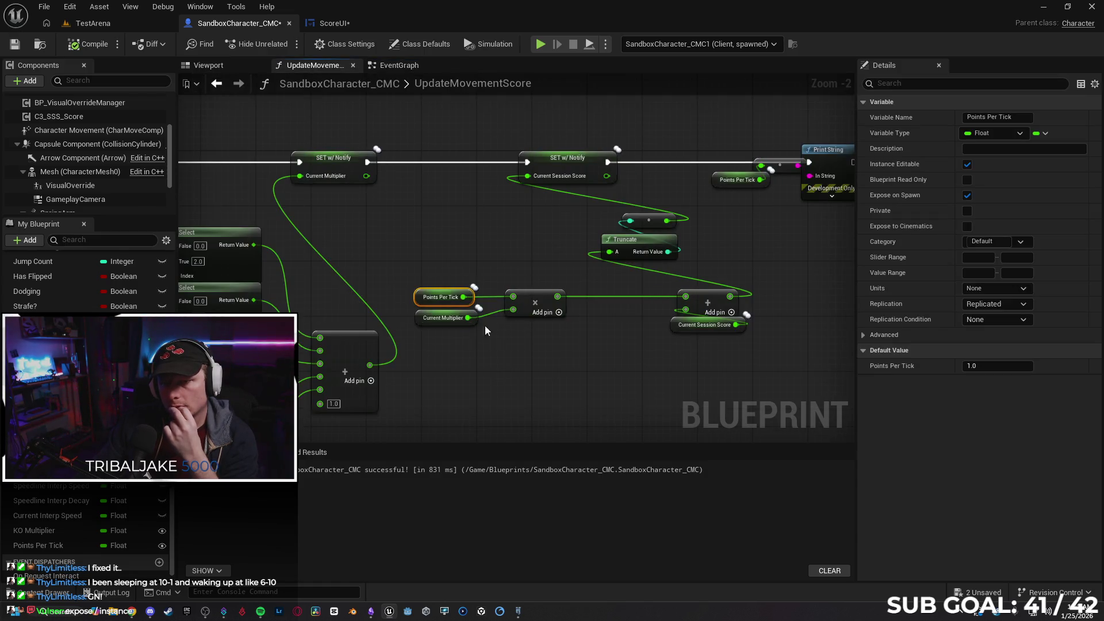
# - Move the Branch node about 96 px left in UpdateMovementScore, then go back to the EventGraph
pyautogui.click(521, 375)
pyautogui.moveTo(524, 375)
pyautogui.mouseDown()
pyautogui.moveTo(665, 375)
pyautogui.moveTo(734, 360)
pyautogui.moveTo(645, 380)
pyautogui.moveTo(591, 346)
pyautogui.mouseUp()
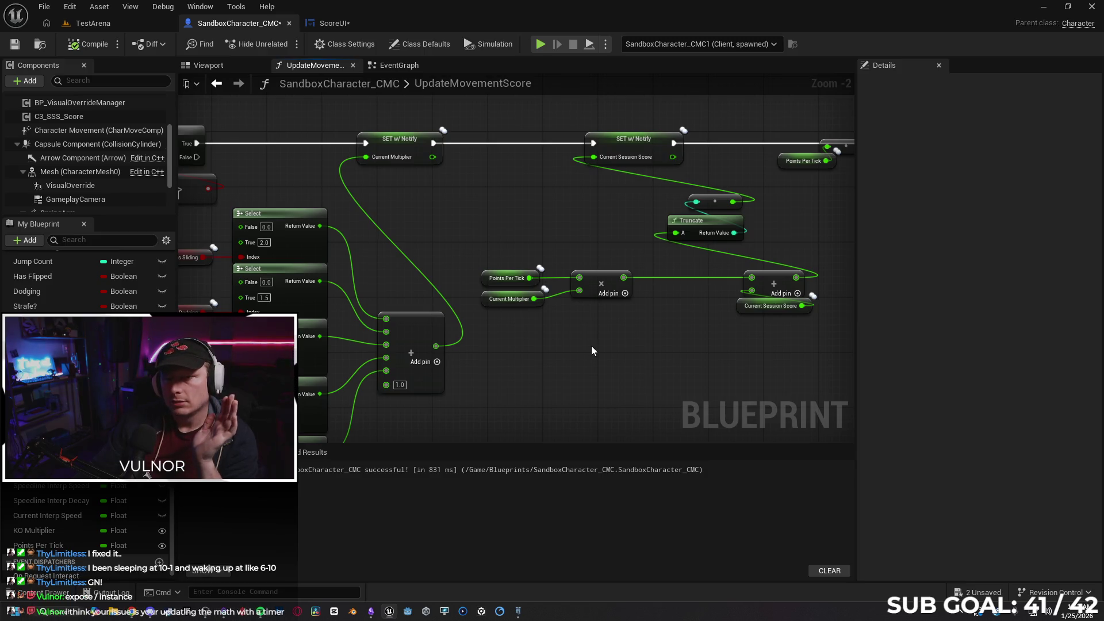
pyautogui.moveTo(568, 344)
pyautogui.mouseDown()
pyautogui.moveTo(613, 346)
pyautogui.moveTo(451, 350)
pyautogui.moveTo(657, 343)
pyautogui.mouseUp()
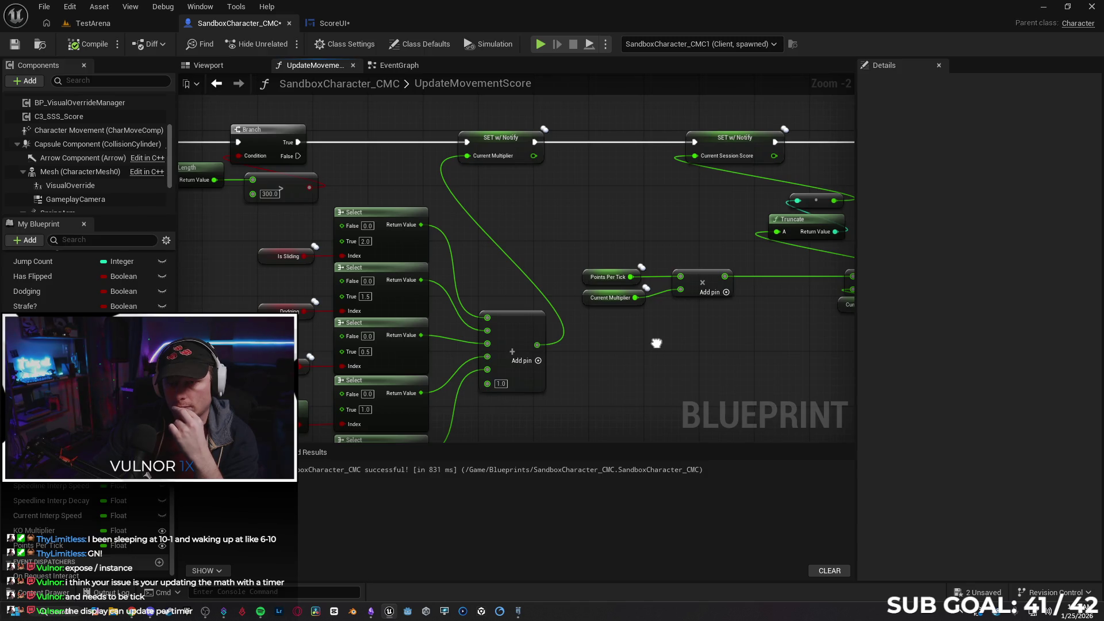
pyautogui.moveTo(657, 344)
pyautogui.mouseDown()
pyautogui.moveTo(644, 342)
pyautogui.moveTo(740, 343)
pyautogui.mouseUp()
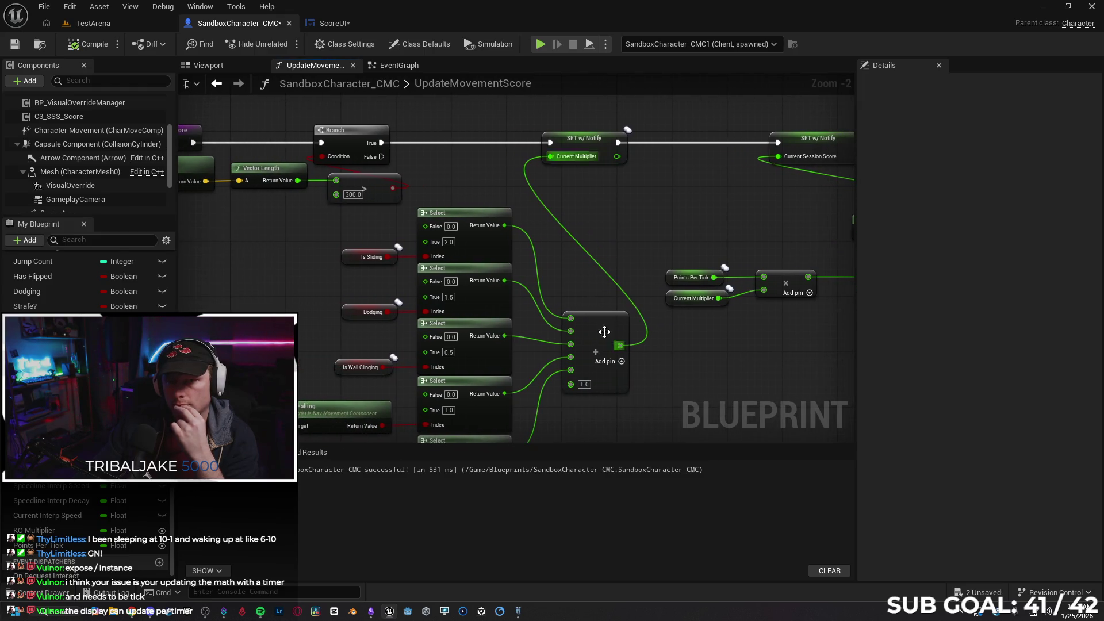
pyautogui.moveTo(429, 145); pyautogui.dragTo(371, 141)
pyautogui.moveTo(446, 175); pyautogui.dragTo(436, 168)
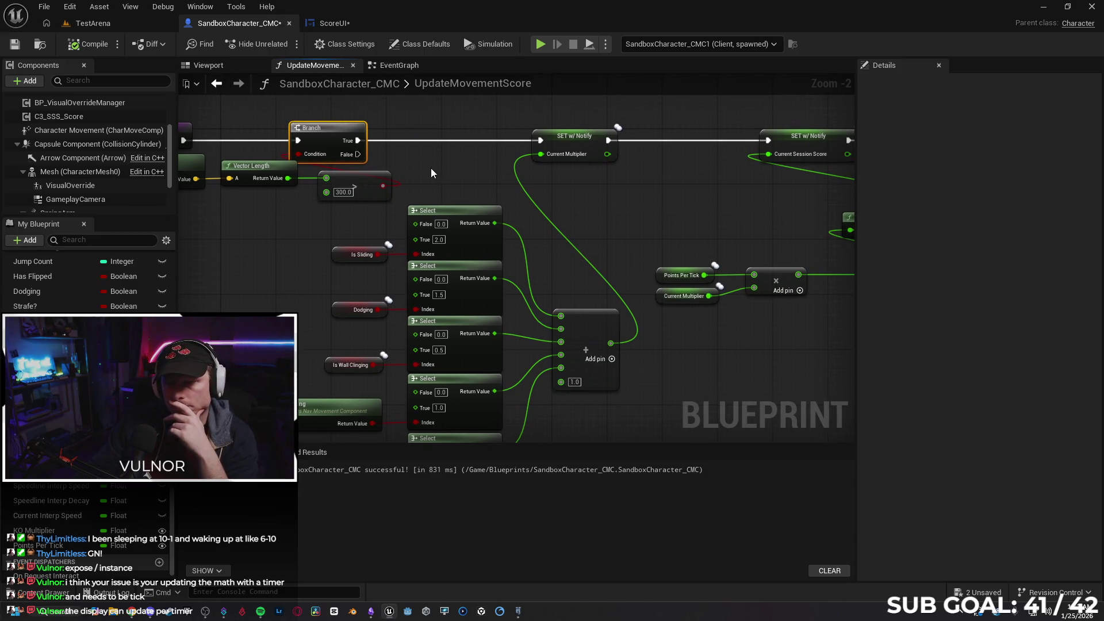
pyautogui.click(430, 167)
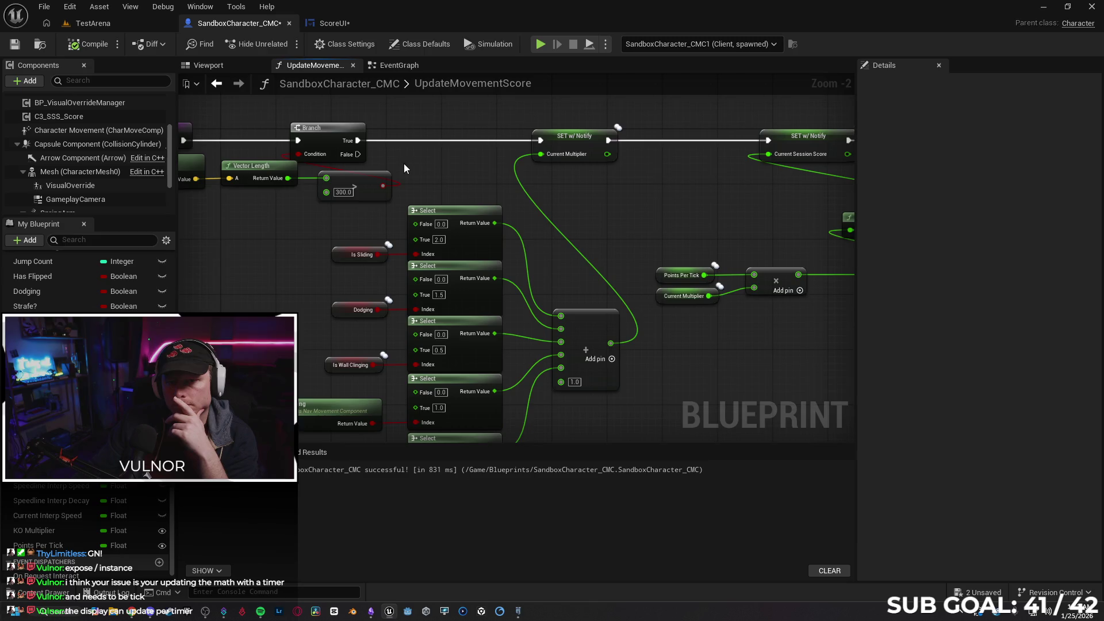
pyautogui.hotkey('ctrl', 'Tab')
pyautogui.moveTo(795, 262)
pyautogui.mouseDown()
pyautogui.moveTo(609, 266)
pyautogui.moveTo(749, 266)
pyautogui.moveTo(612, 293)
pyautogui.mouseUp()
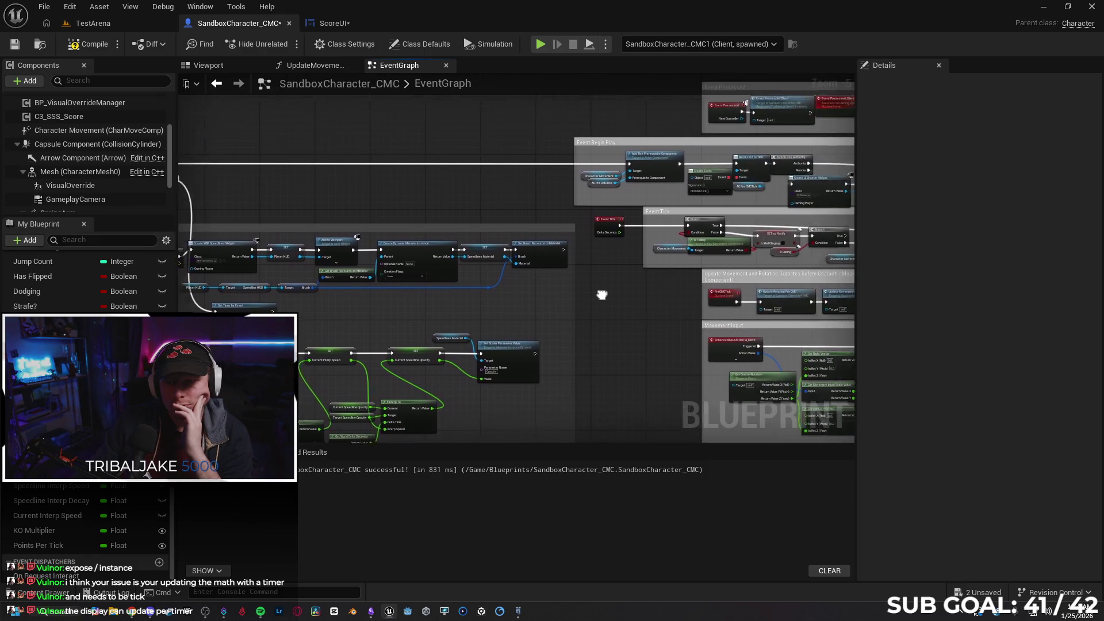
# - Call Update Movement Score from Event Tick's execution output and straighten its wires
pyautogui.scroll(5, 612, 293)
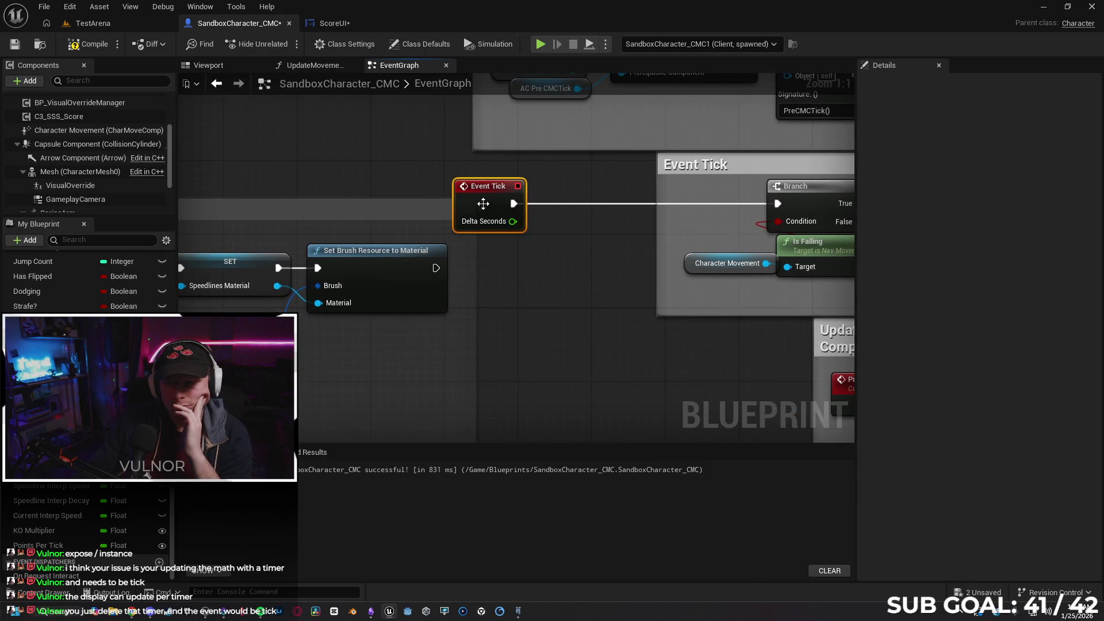
pyautogui.moveTo(561, 206); pyautogui.dragTo(568, 206)
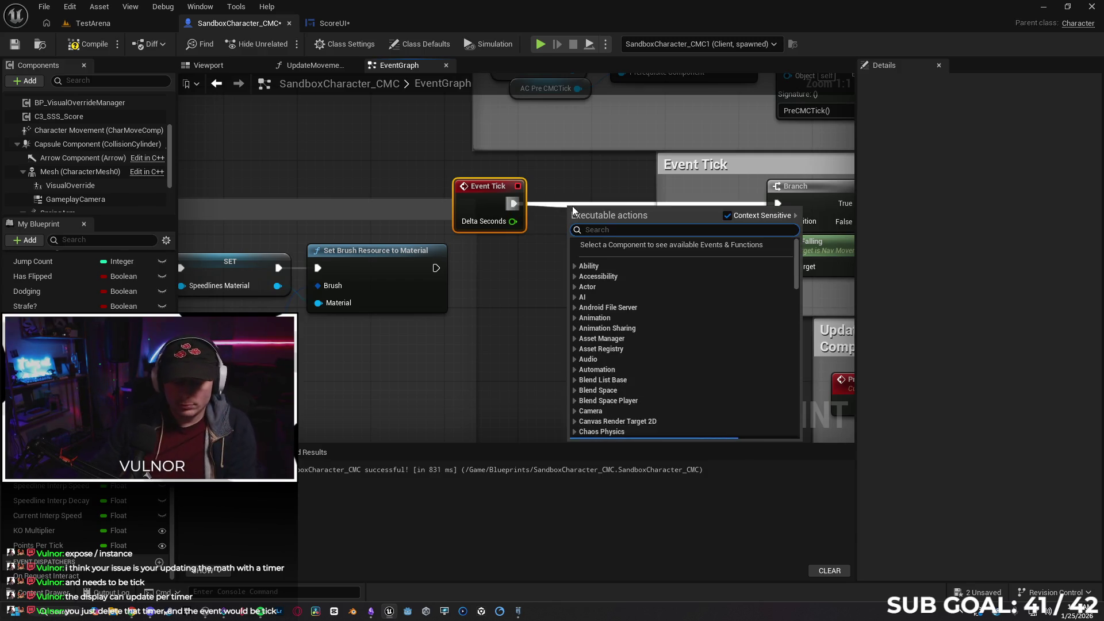
pyautogui.write('update ')
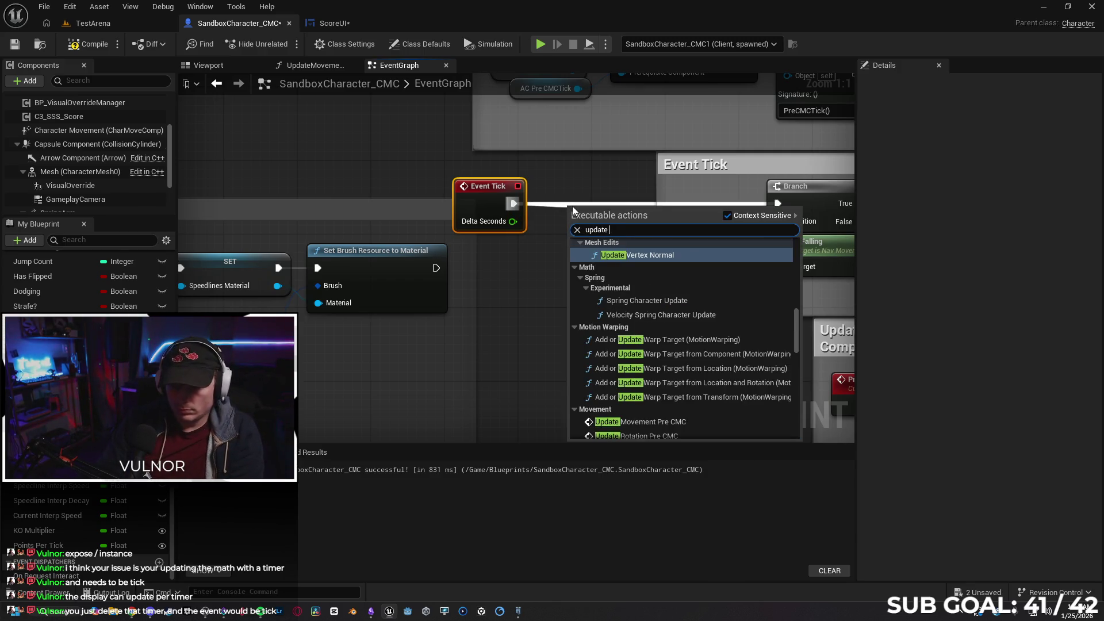
pyautogui.write('moveme')
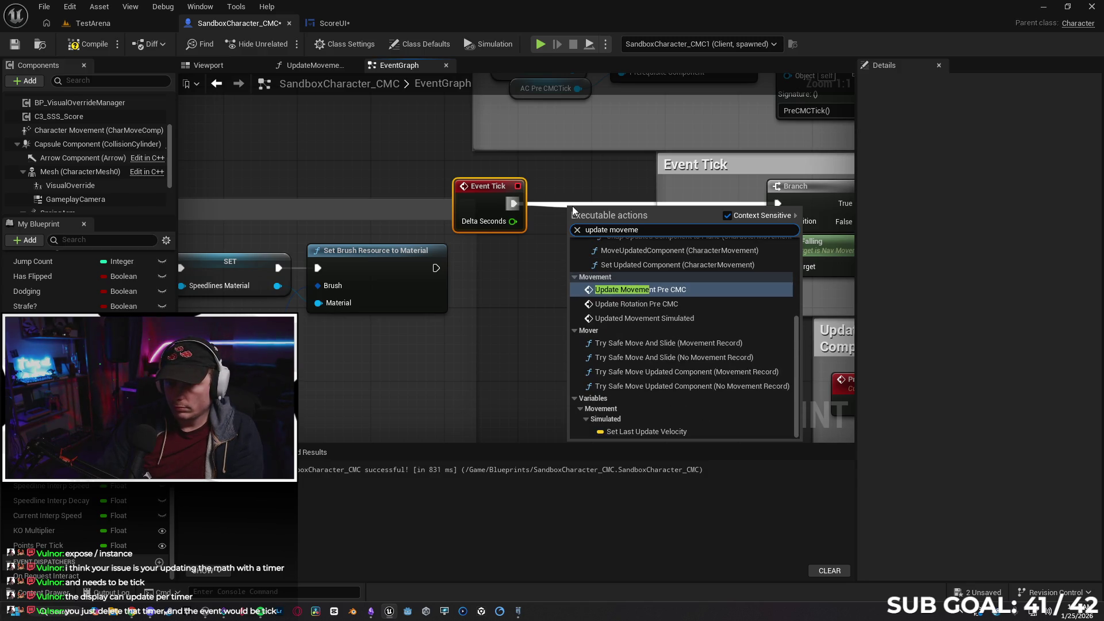
pyautogui.write('nt score')
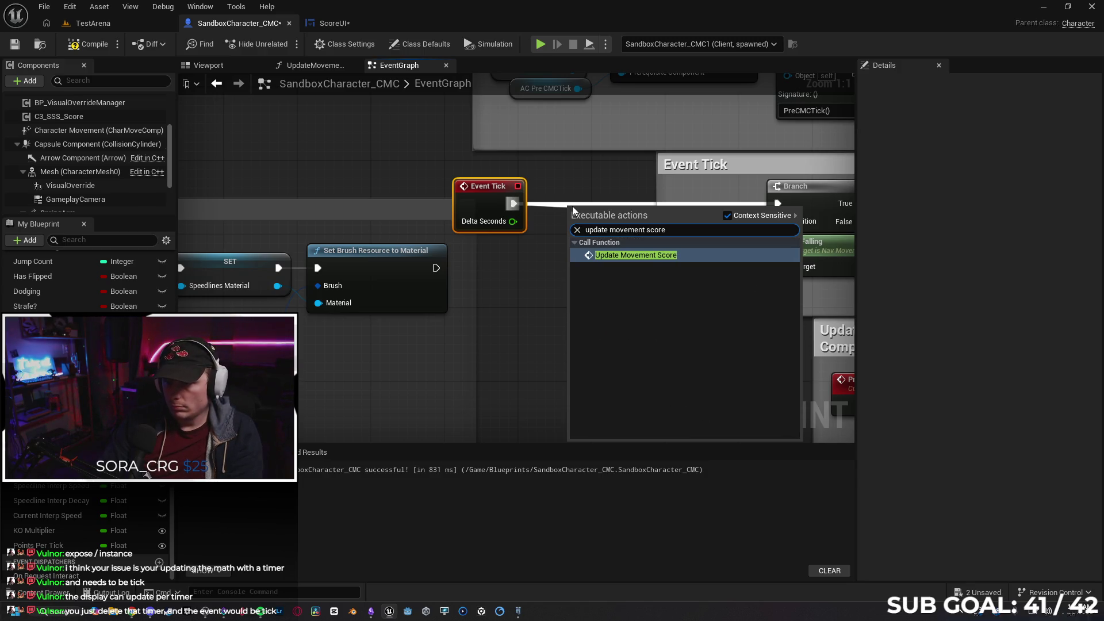
pyautogui.press('Return')
pyautogui.press('q')
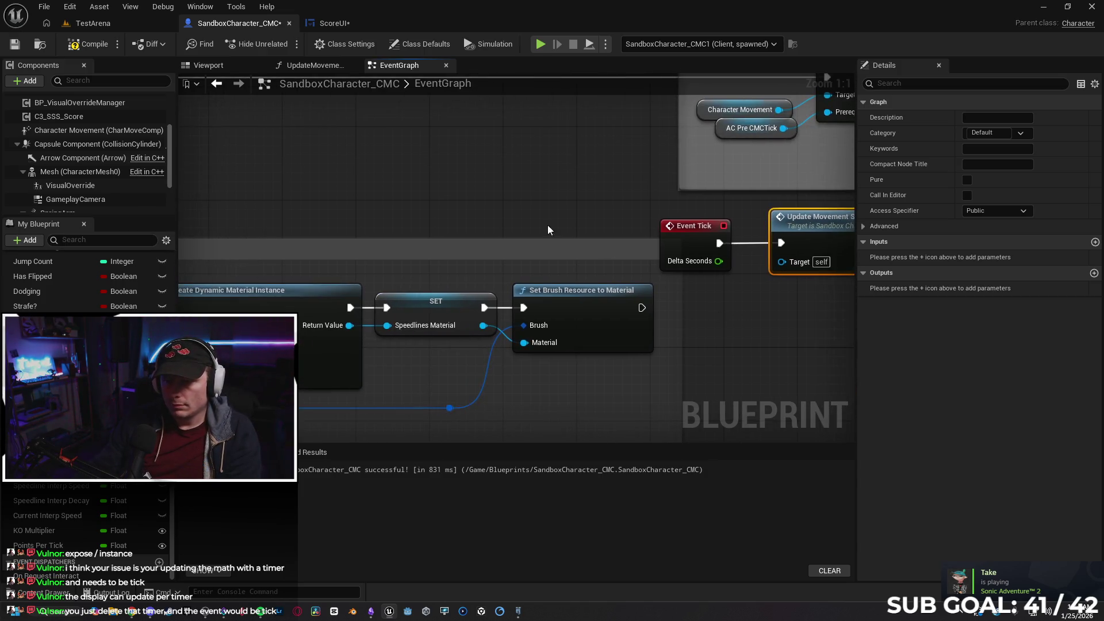
# - Delete Set Timer by Function Name, wire Event BeginPlay into Sequence, and start a play test
pyautogui.scroll(-3, 377, 167)
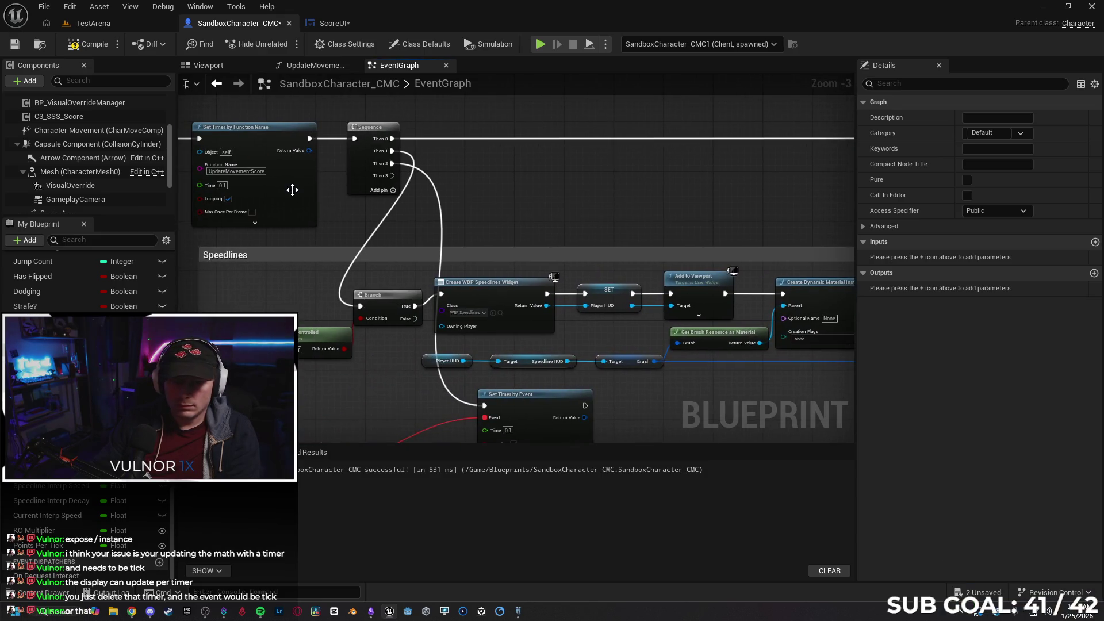
pyautogui.click(292, 190)
pyautogui.press('Delete')
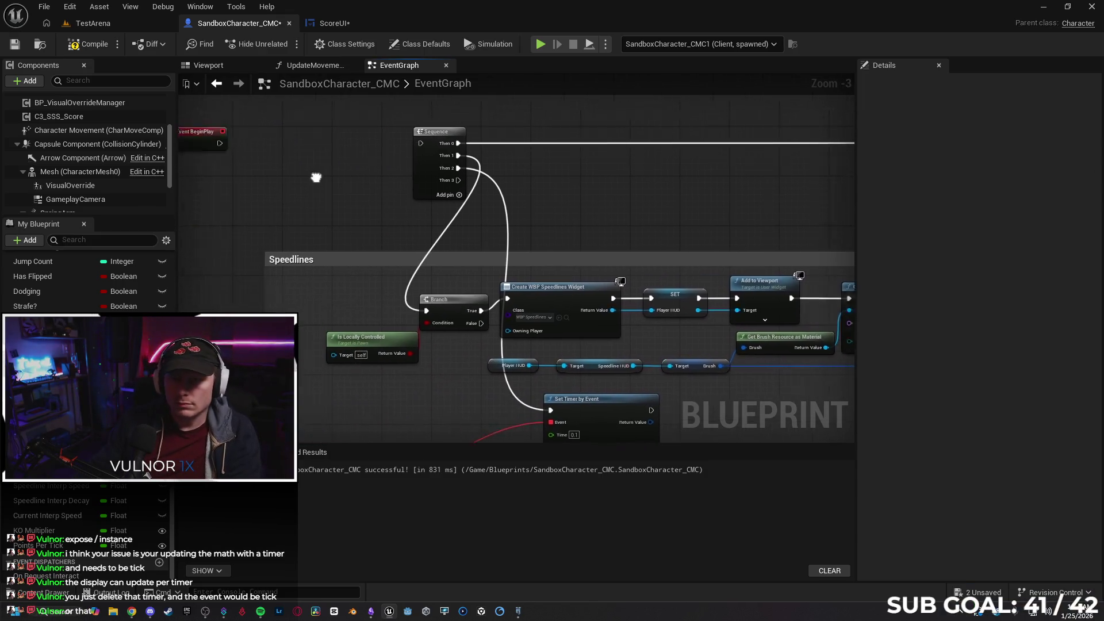
pyautogui.moveTo(300, 129); pyautogui.dragTo(502, 132)
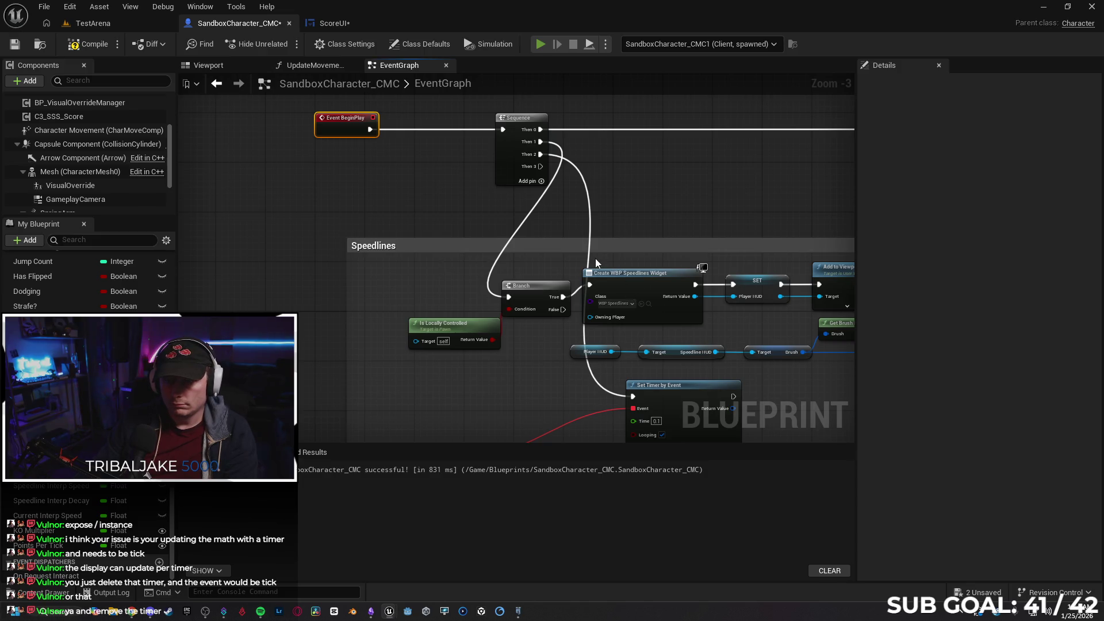
pyautogui.hotkey('alt', 'p')
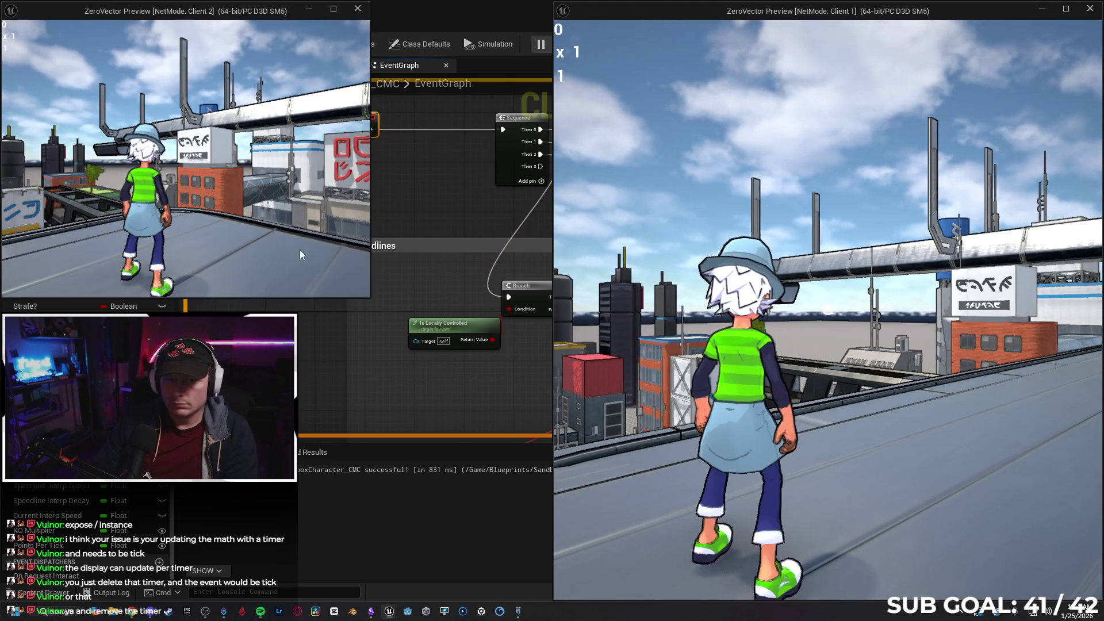
# - On Client 1, run, throw and recall the orb, and jump to earn points
pyautogui.click(754, 325)
pyautogui.press('w')
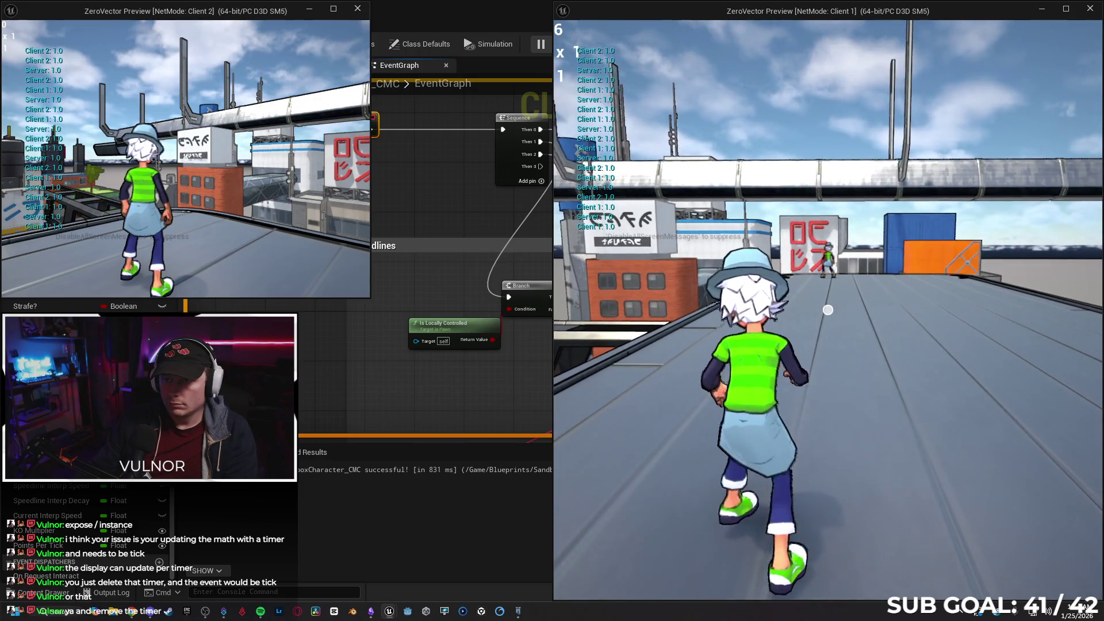
pyautogui.click(828, 310)
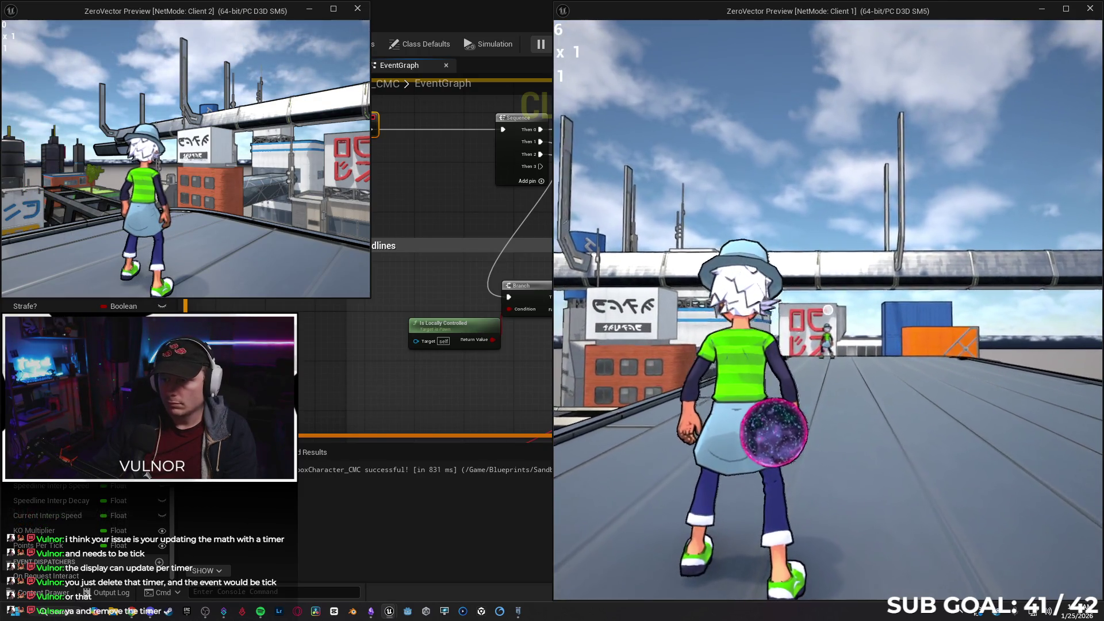
pyautogui.click(828, 310)
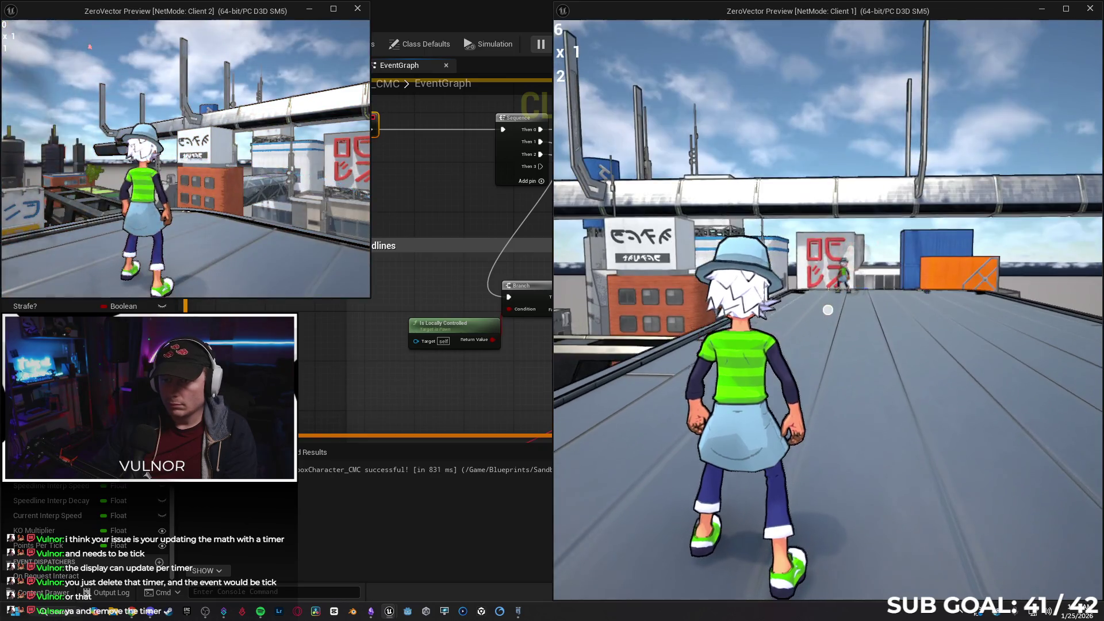
pyautogui.press('w')
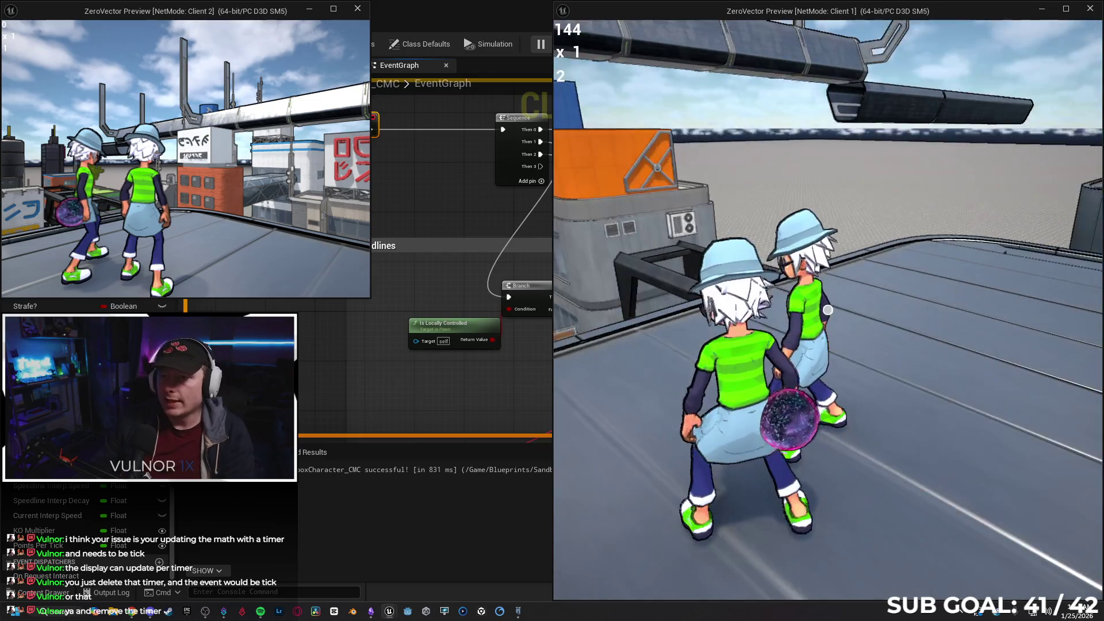
pyautogui.press('w')
pyautogui.press('space')
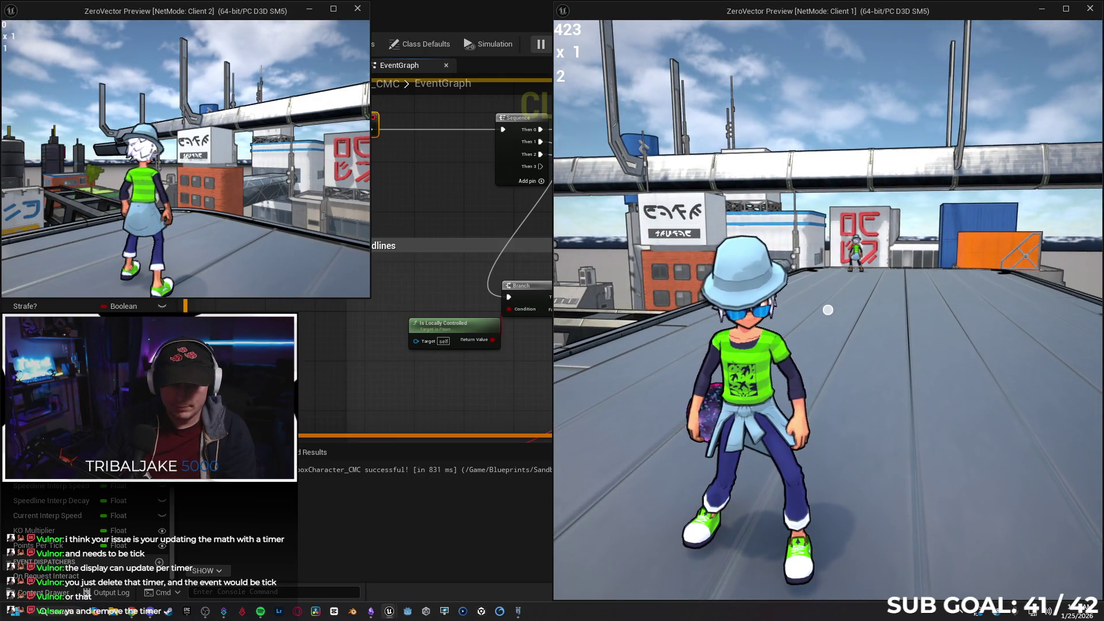
pyautogui.press('super')
pyautogui.press('Escape')
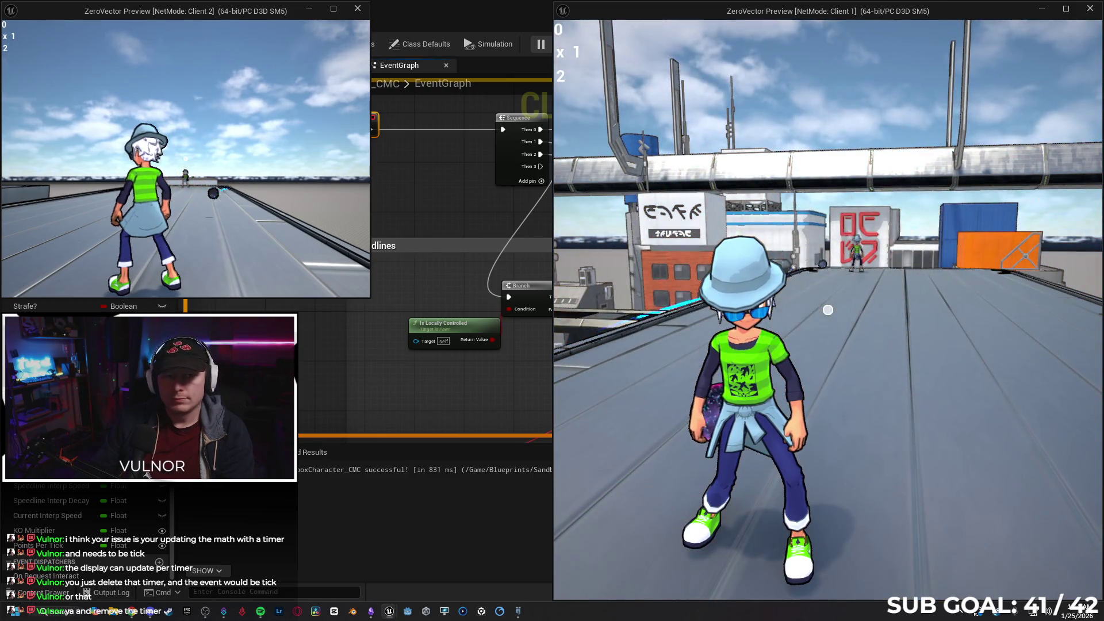
# - On Client 2, run, slide along the rooftop, trigger the energy burst, then stop play
pyautogui.press('w')
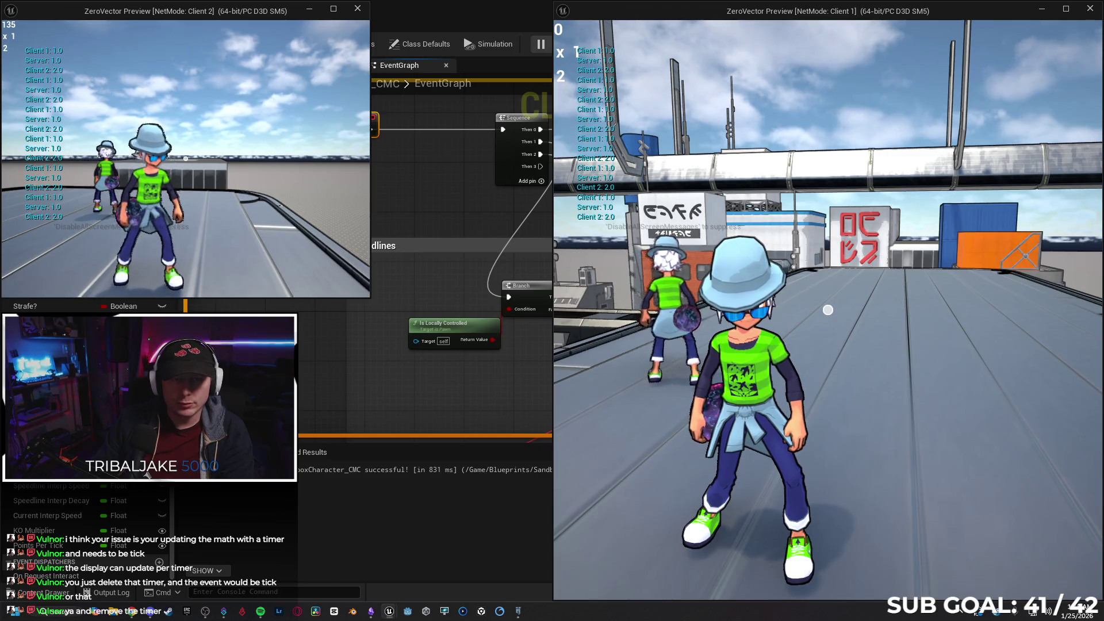
pyautogui.press('w')
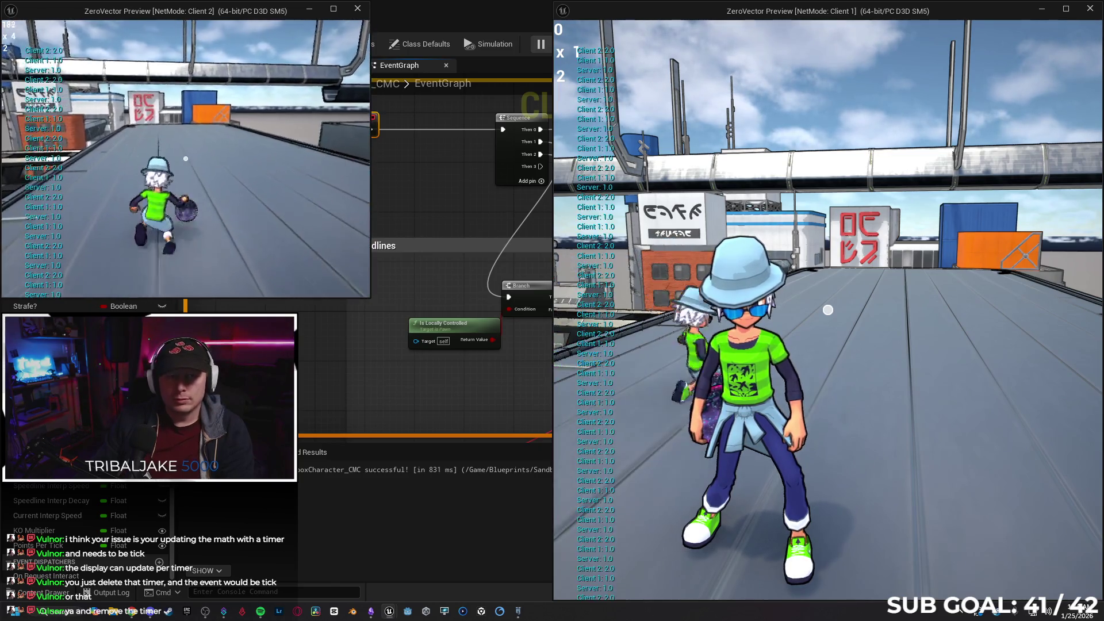
pyautogui.press('ctrl')
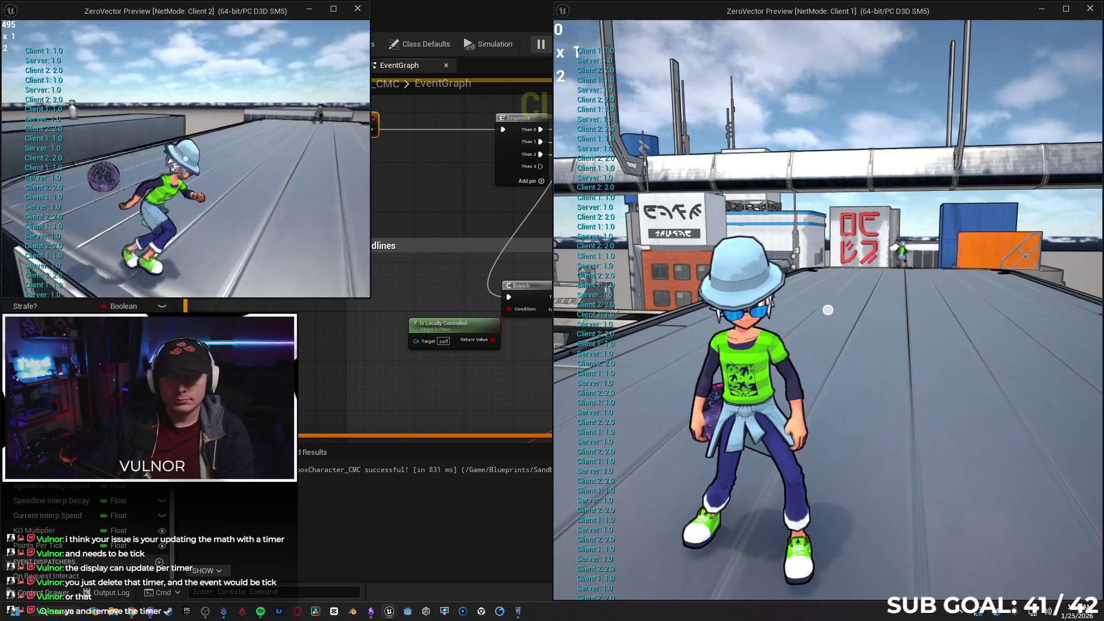
pyautogui.press('e')
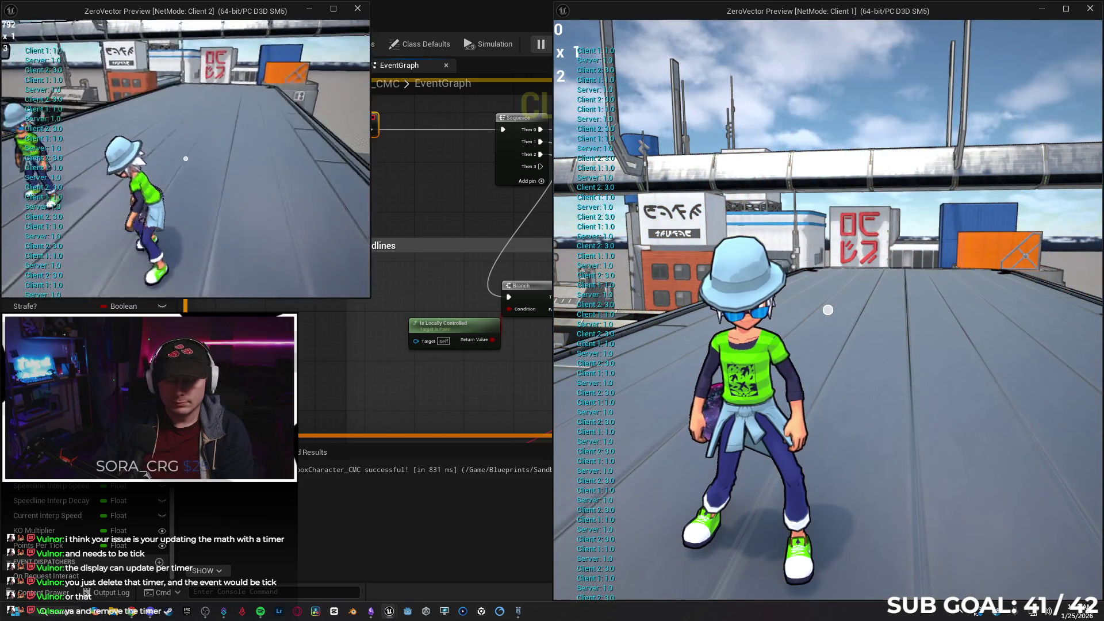
pyautogui.press('Escape')
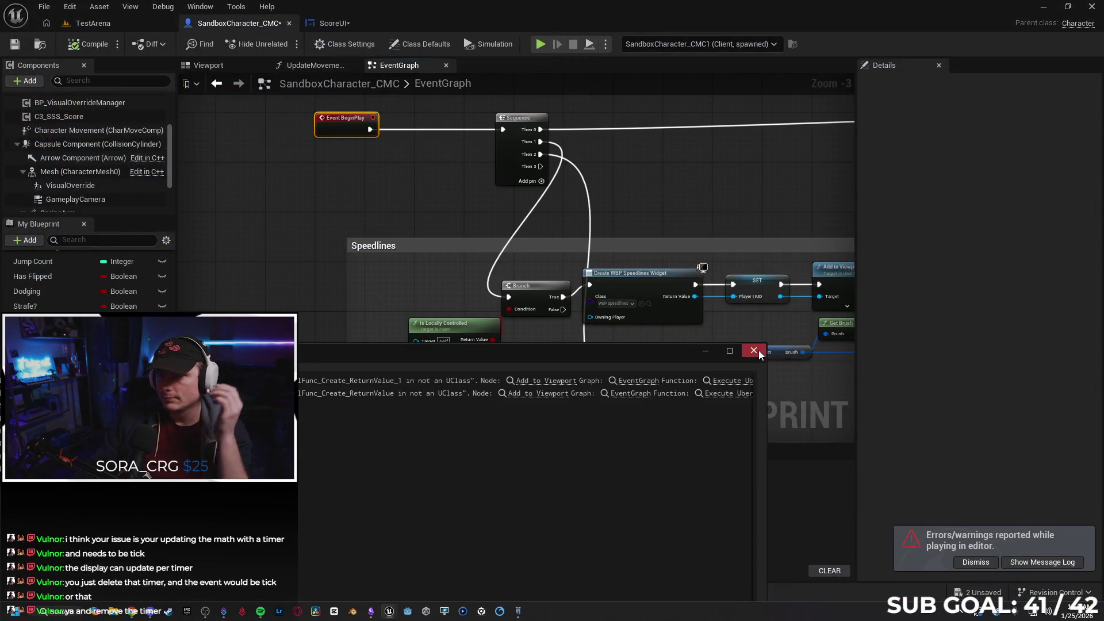
# - Close the message log, move Event BeginPlay slightly left, and scroll the graph right
pyautogui.click(754, 351)
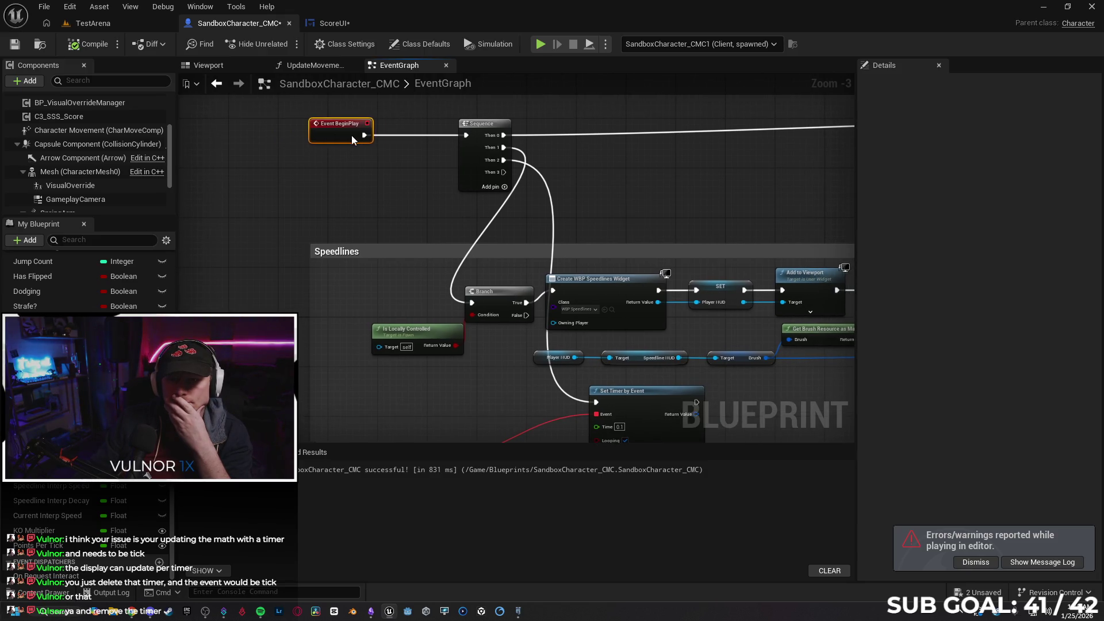
pyautogui.moveTo(354, 135); pyautogui.dragTo(329, 132)
pyautogui.click(381, 178)
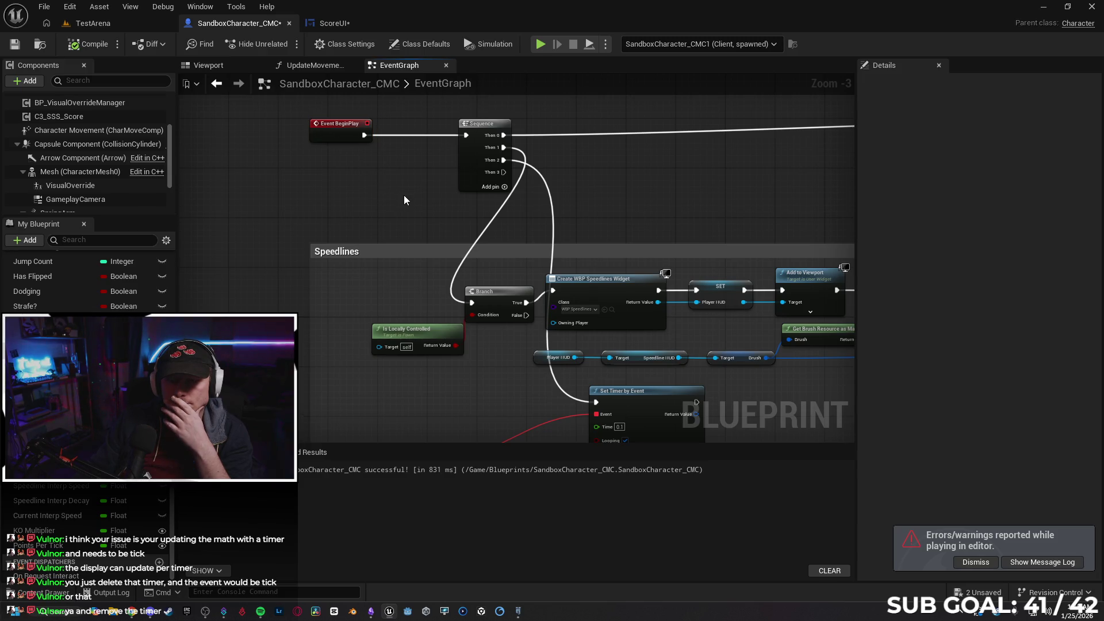
pyautogui.hscroll(10, 404, 200)
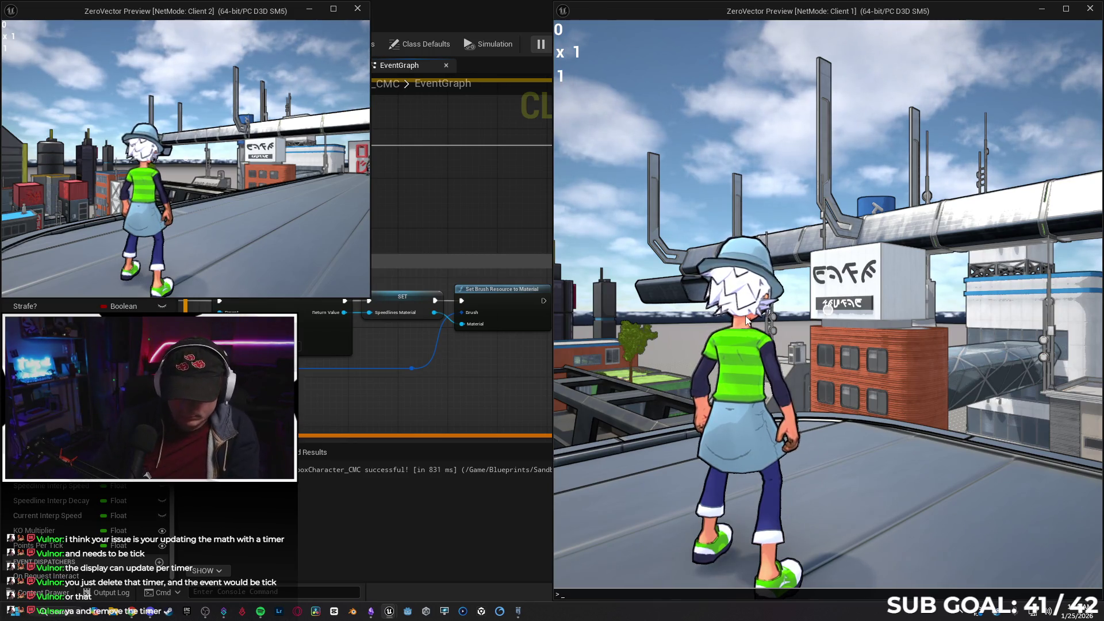
# - Move the Client 1 character around, then run stat gpu in the console
pyautogui.click(745, 316)
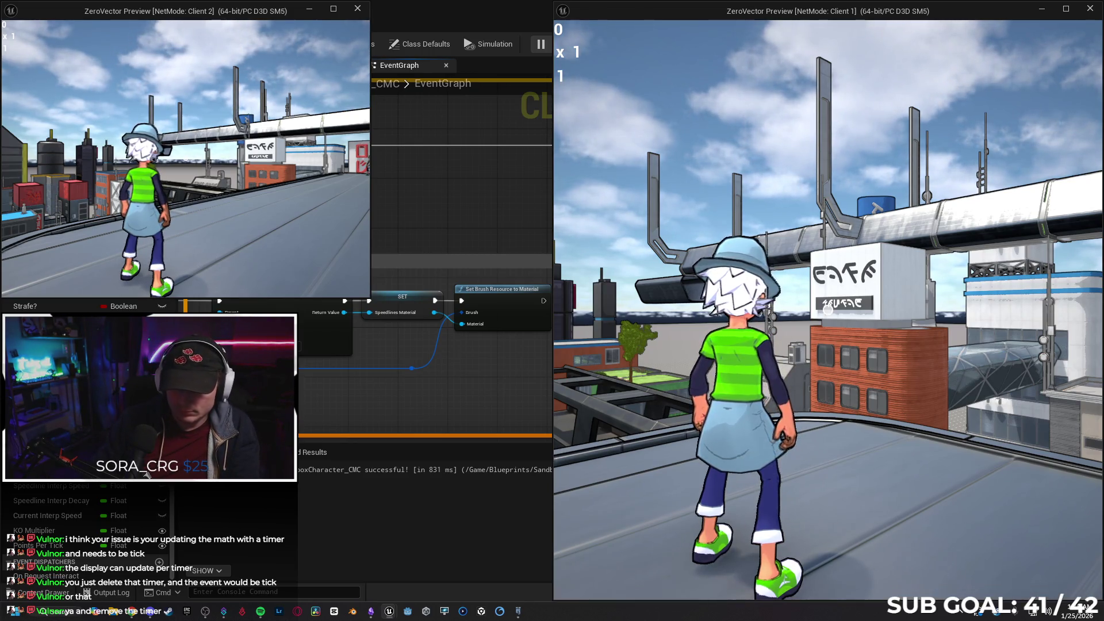
pyautogui.press('c')
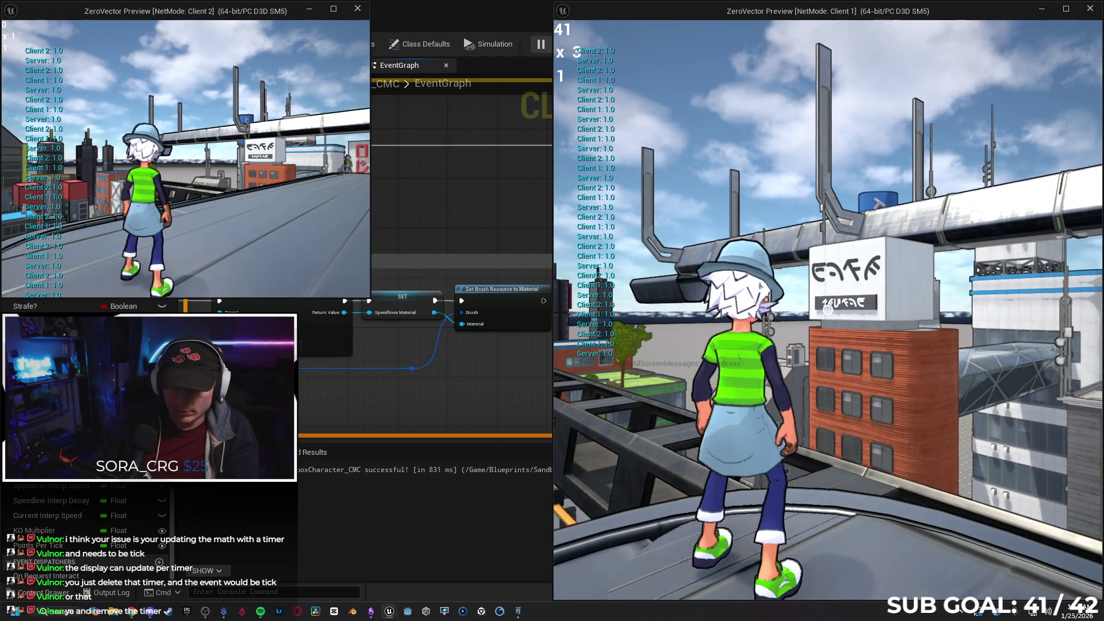
pyautogui.press('d')
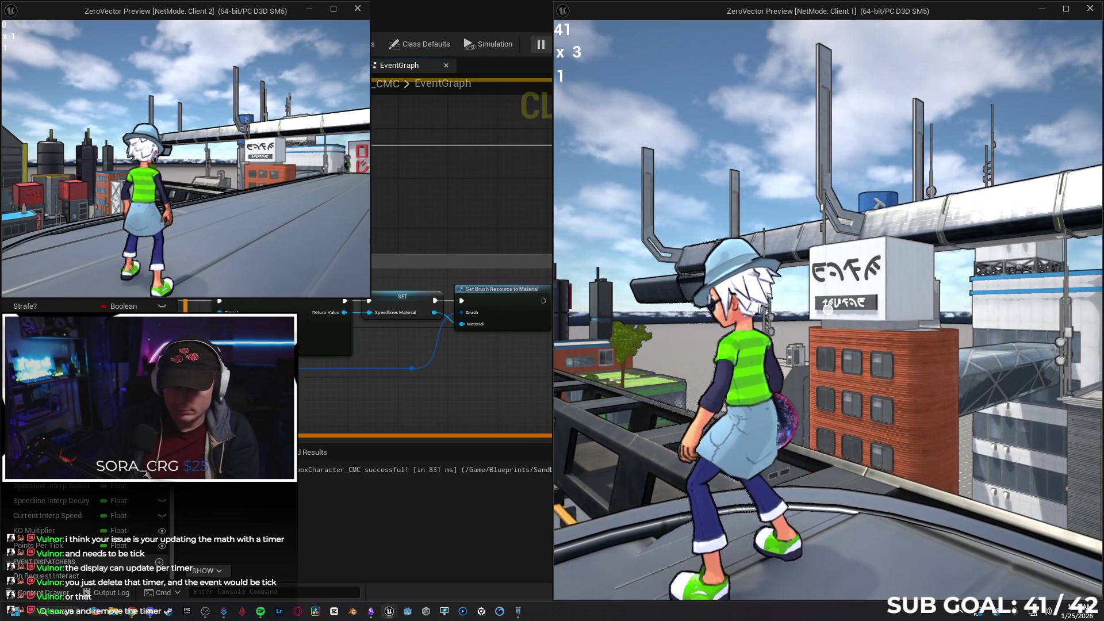
pyautogui.press('s')
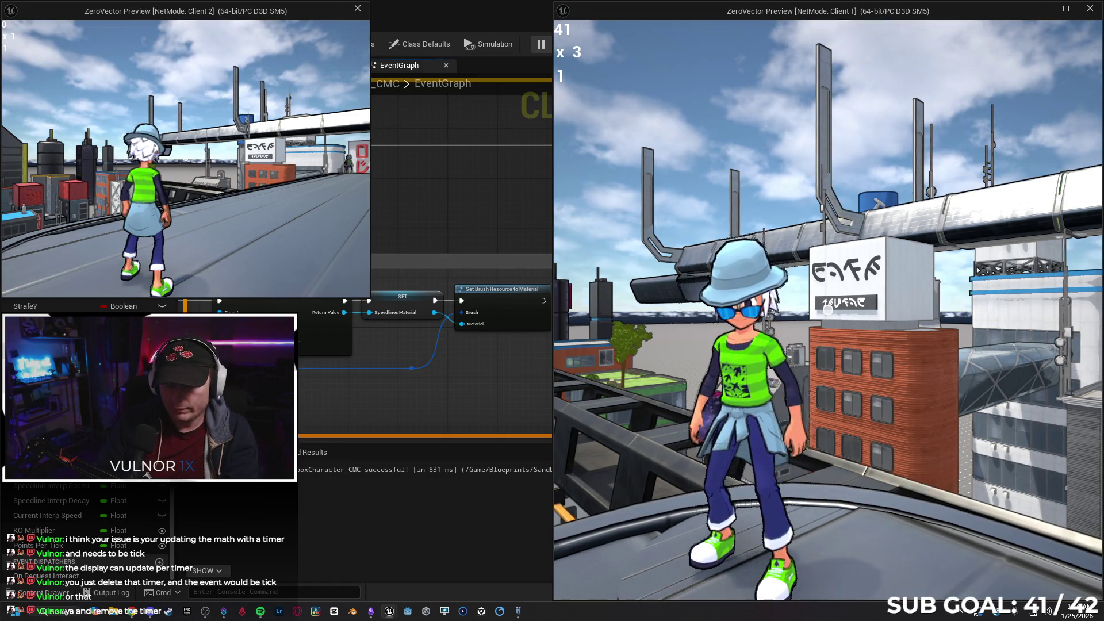
pyautogui.press('`')
pyautogui.write('stat')
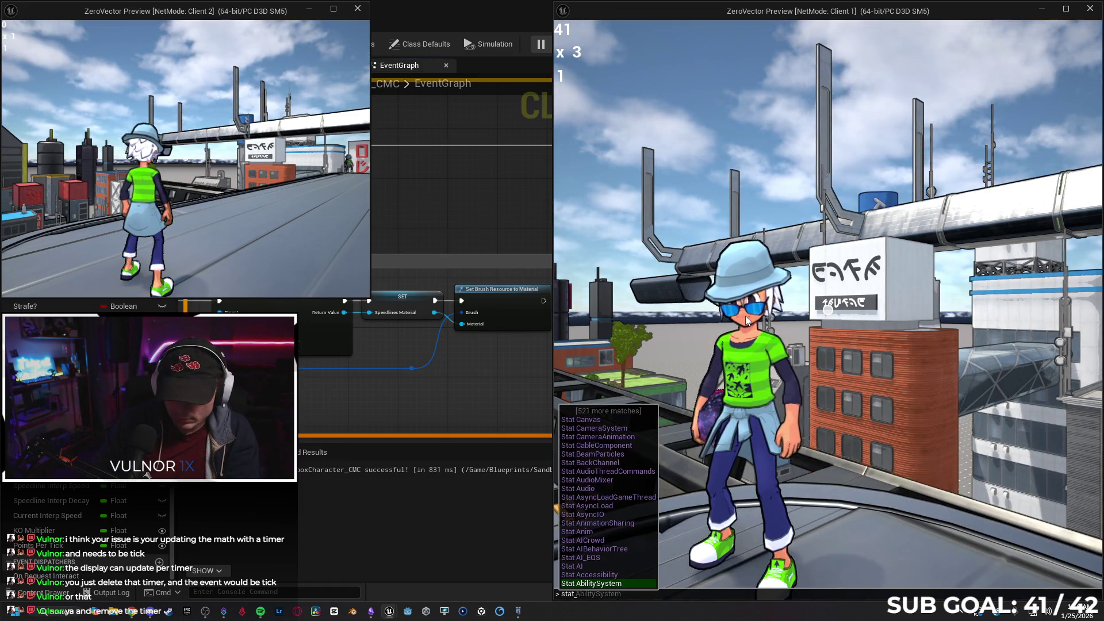
pyautogui.write(' gpu')
pyautogui.press('Return')
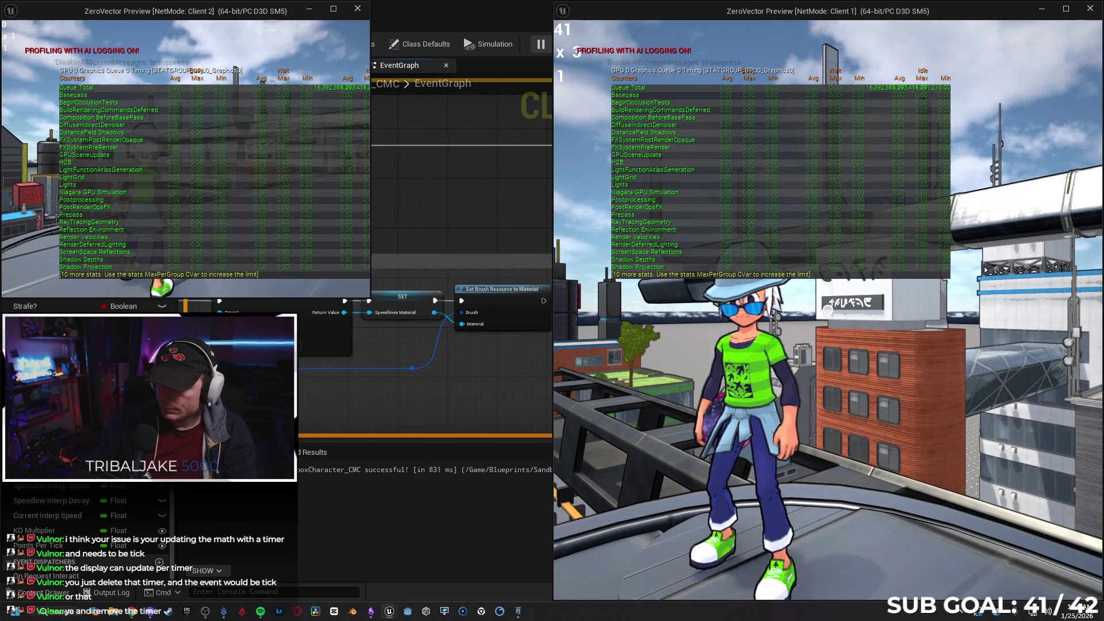
# - Run stat rhi and stat fps in the Client 1 console
pyautogui.press('`')
pyautogui.write('st')
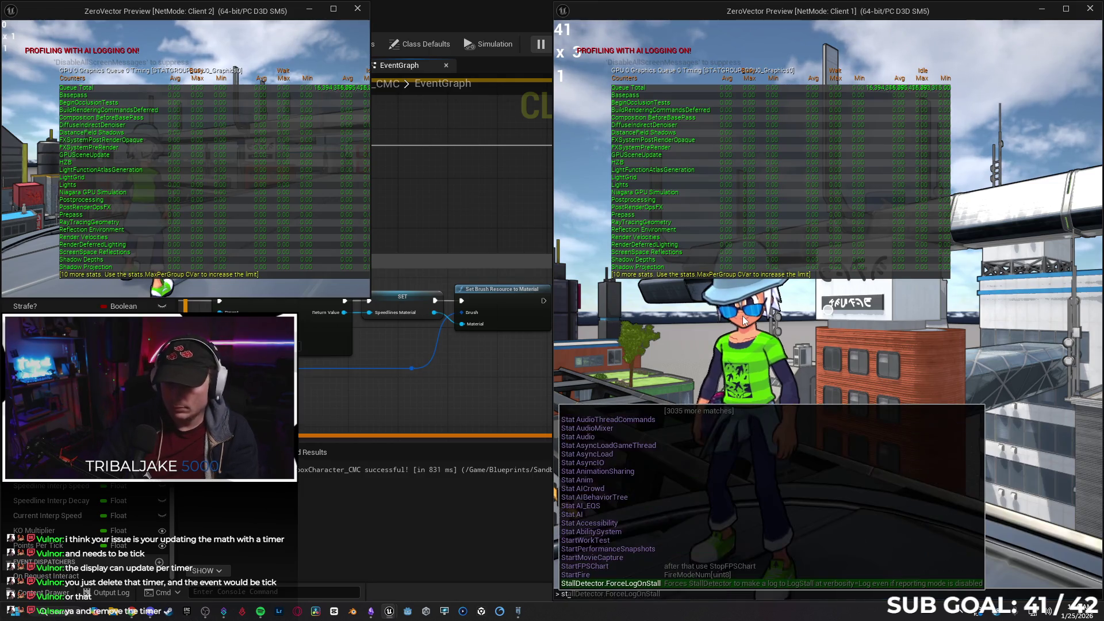
pyautogui.write('at rhu')
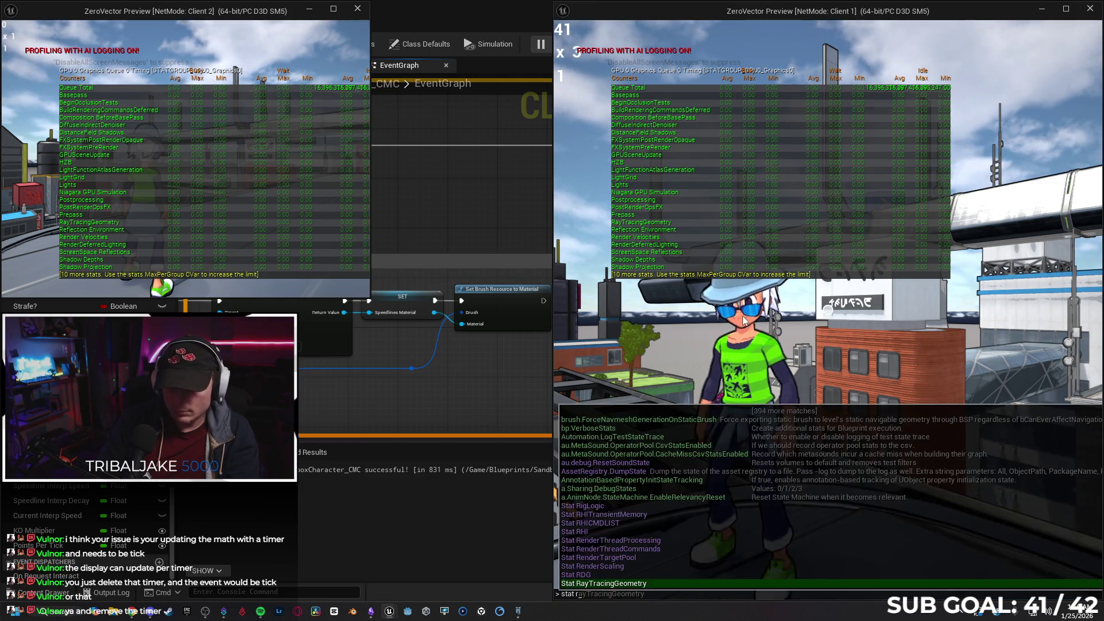
pyautogui.press('BackSpace')
pyautogui.write('i')
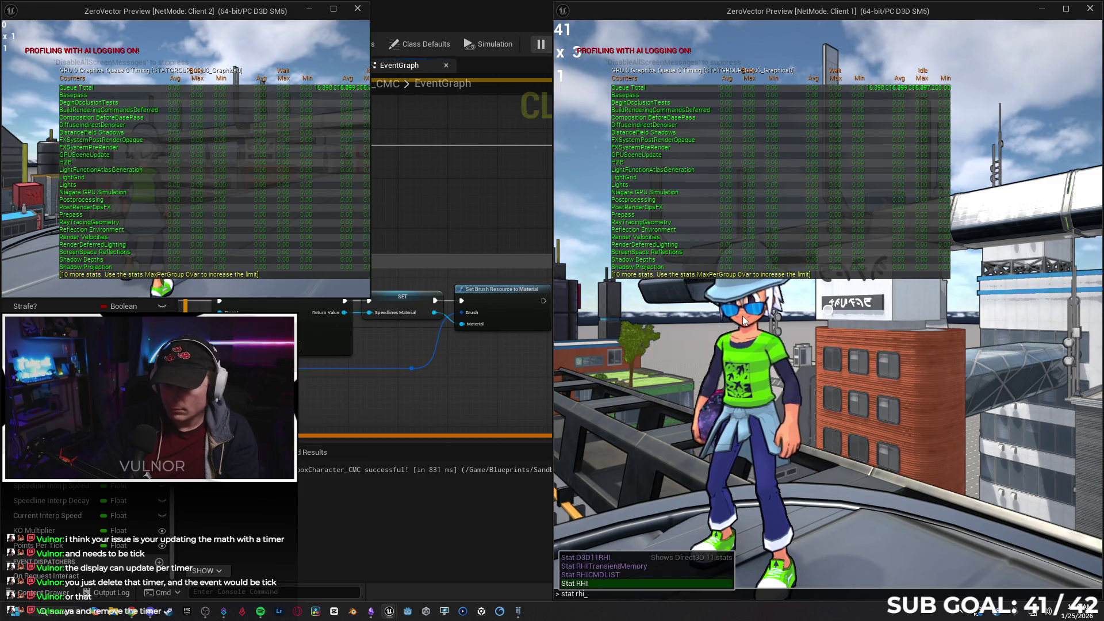
pyautogui.press('Return')
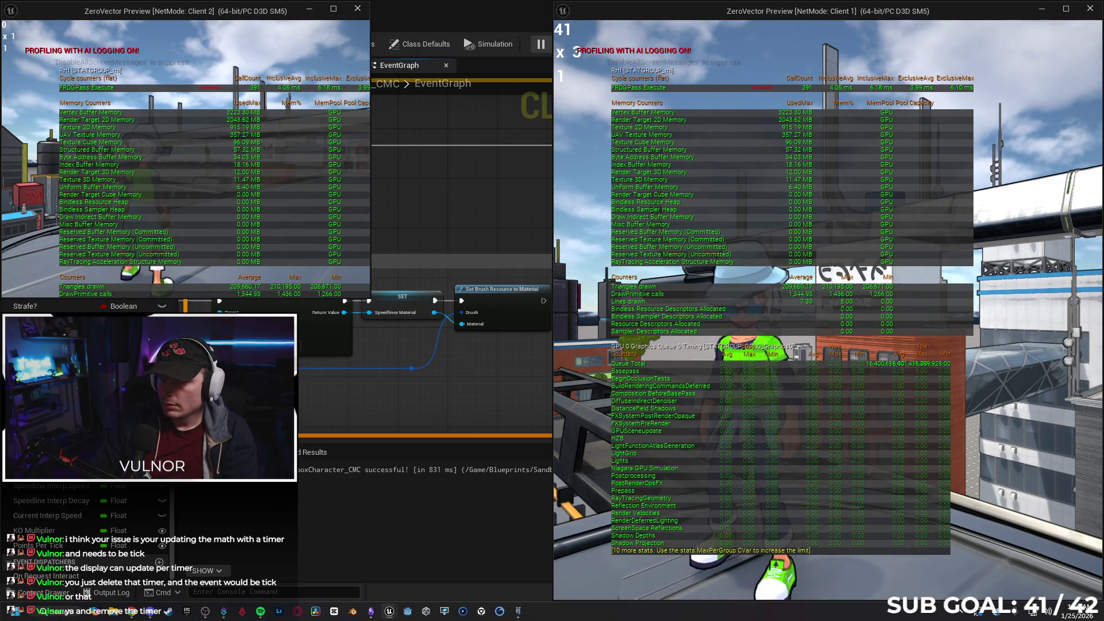
pyautogui.press('`')
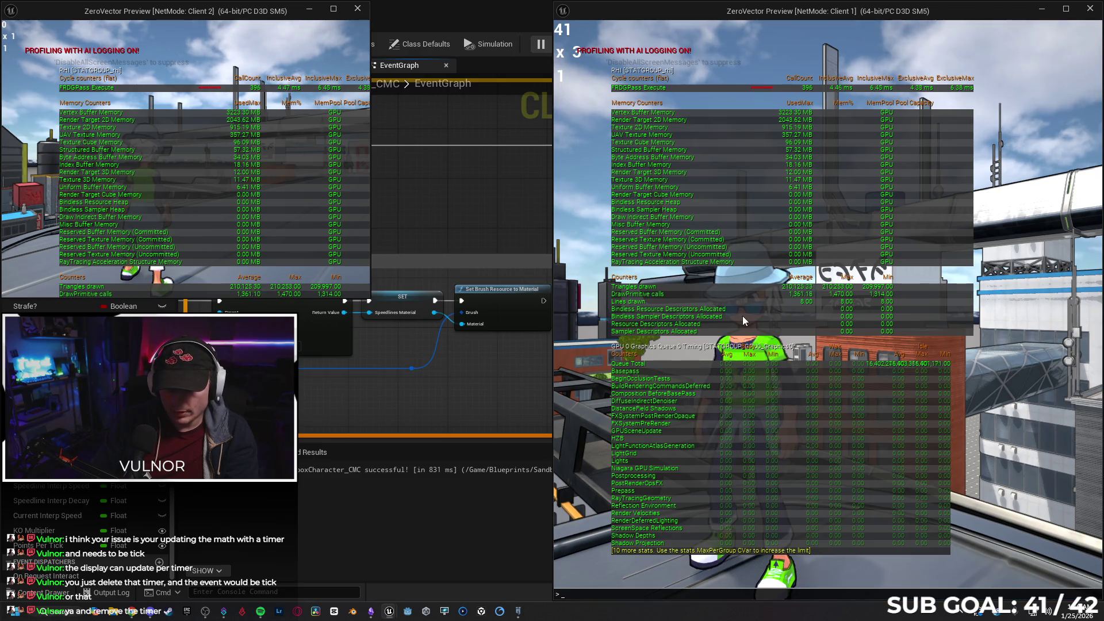
pyautogui.write('stat fps')
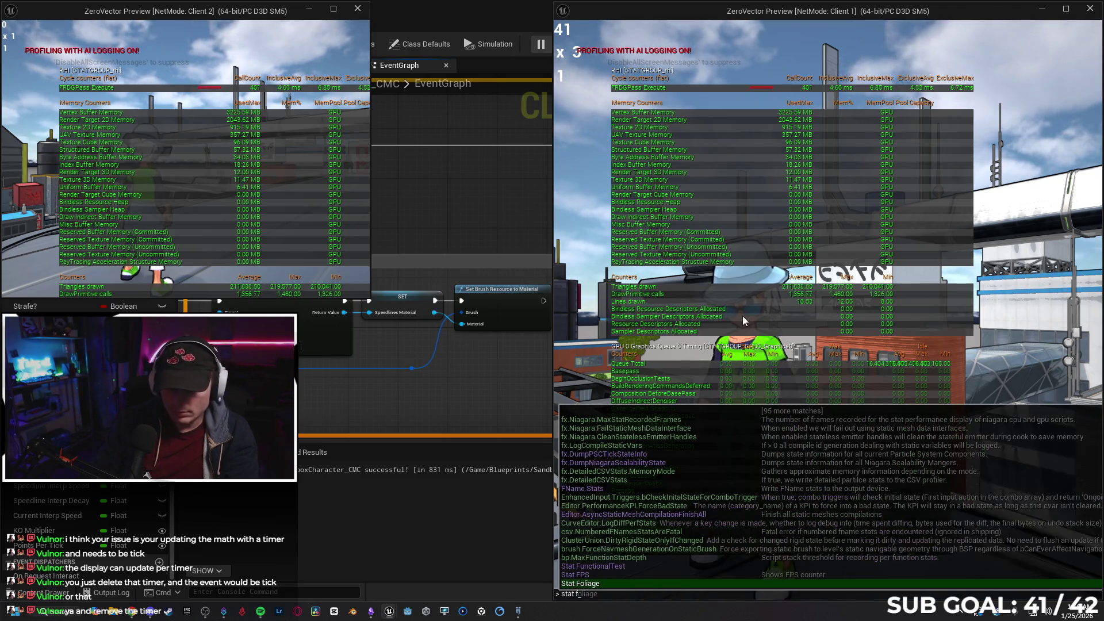
pyautogui.press('Return')
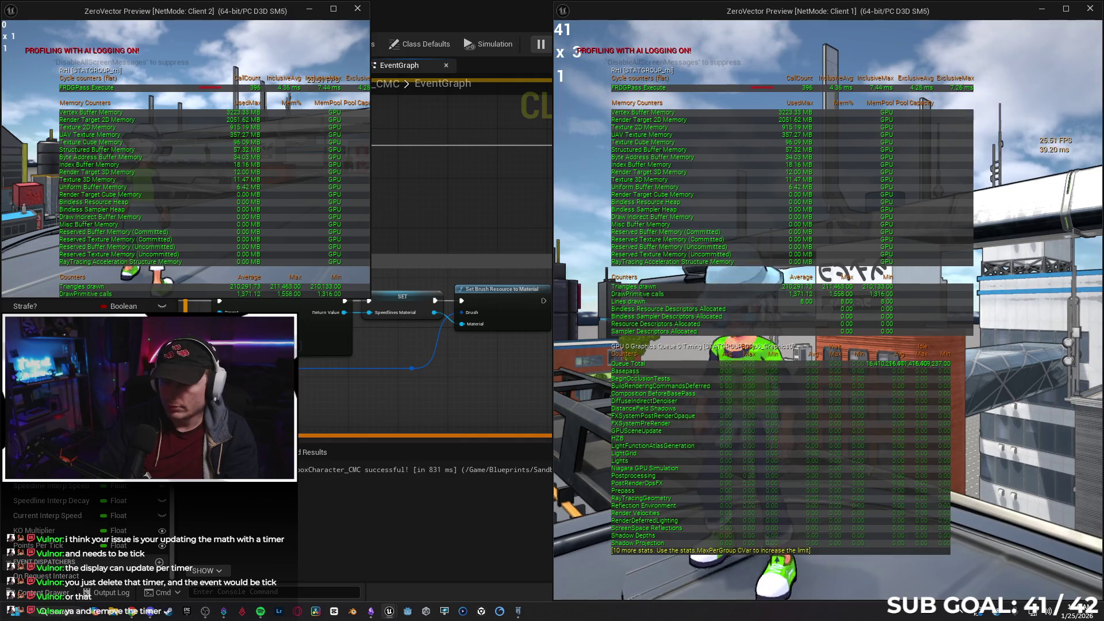
# - Toggle stat gpu off and run stat none to clear all stat overlays
pyautogui.press('`')
pyautogui.write('stat')
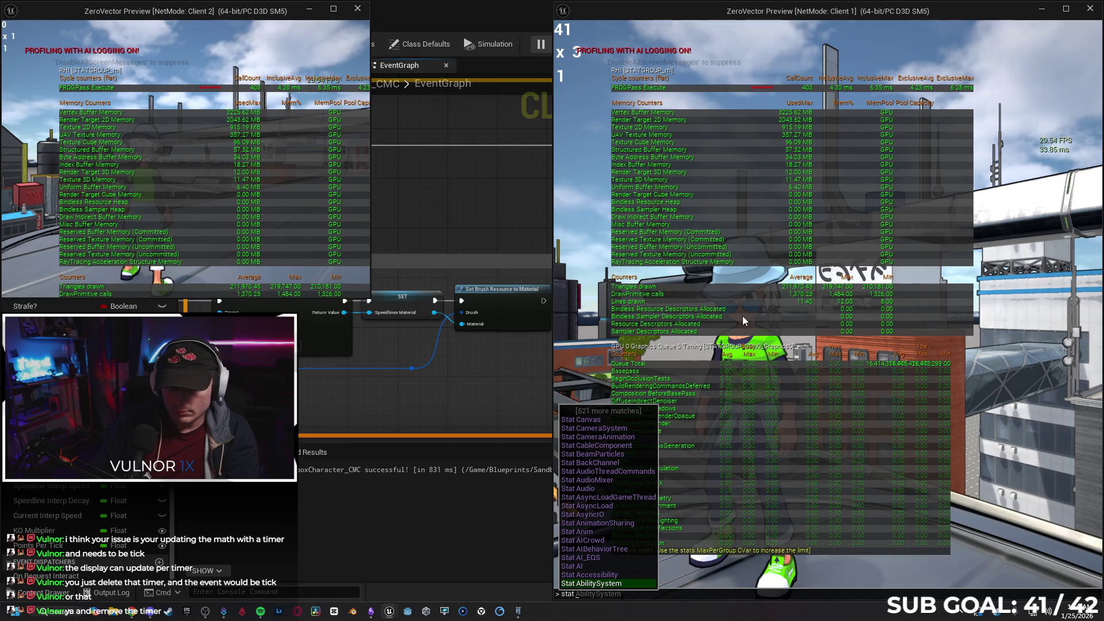
pyautogui.write(' gpu')
pyautogui.press('Return')
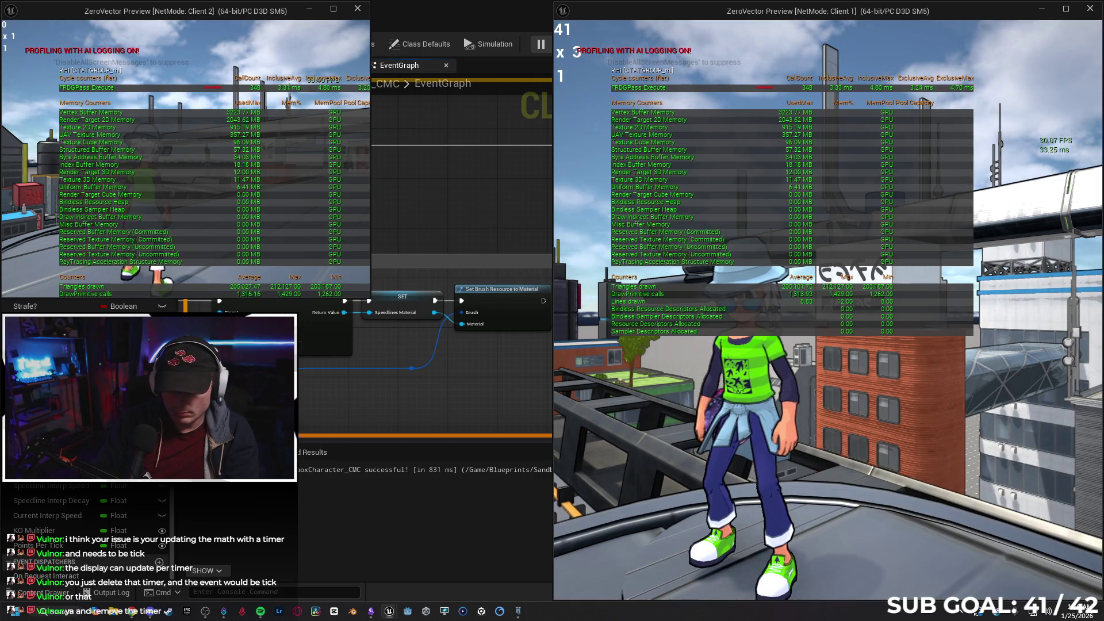
pyautogui.press('`')
pyautogui.write('stat none')
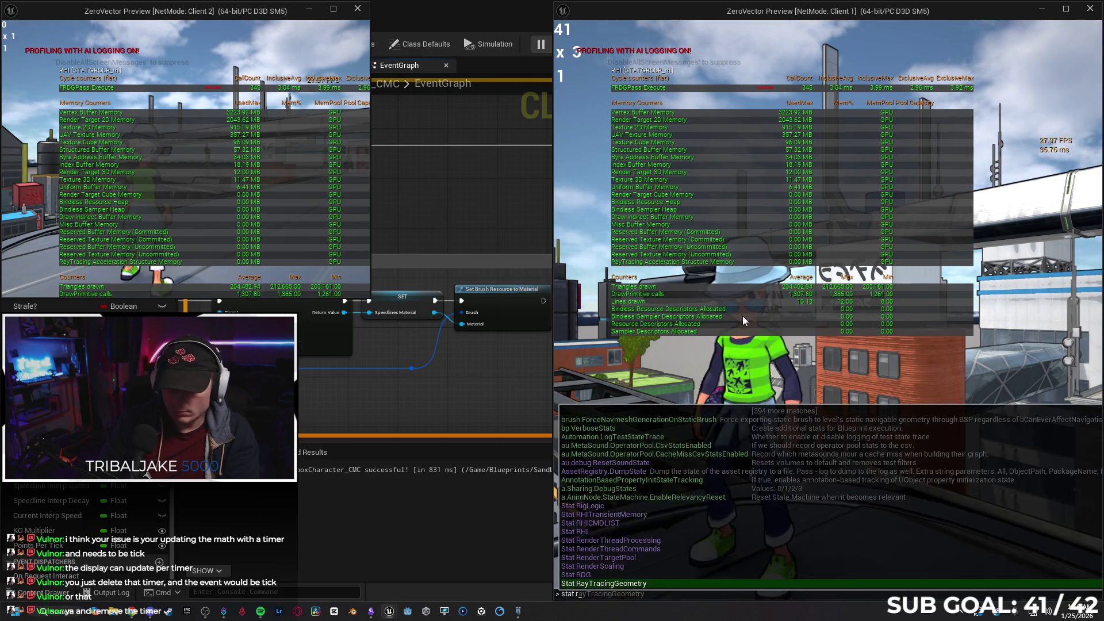
pyautogui.press('Return')
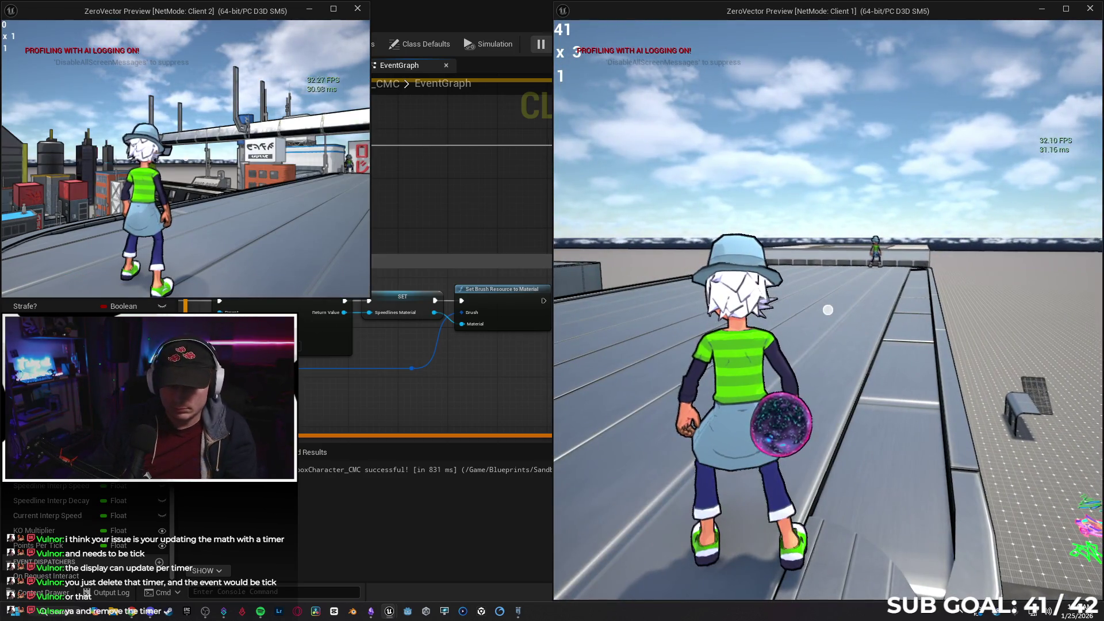
# - Run the character forward in the game preview
pyautogui.press('super')
pyautogui.press('super')
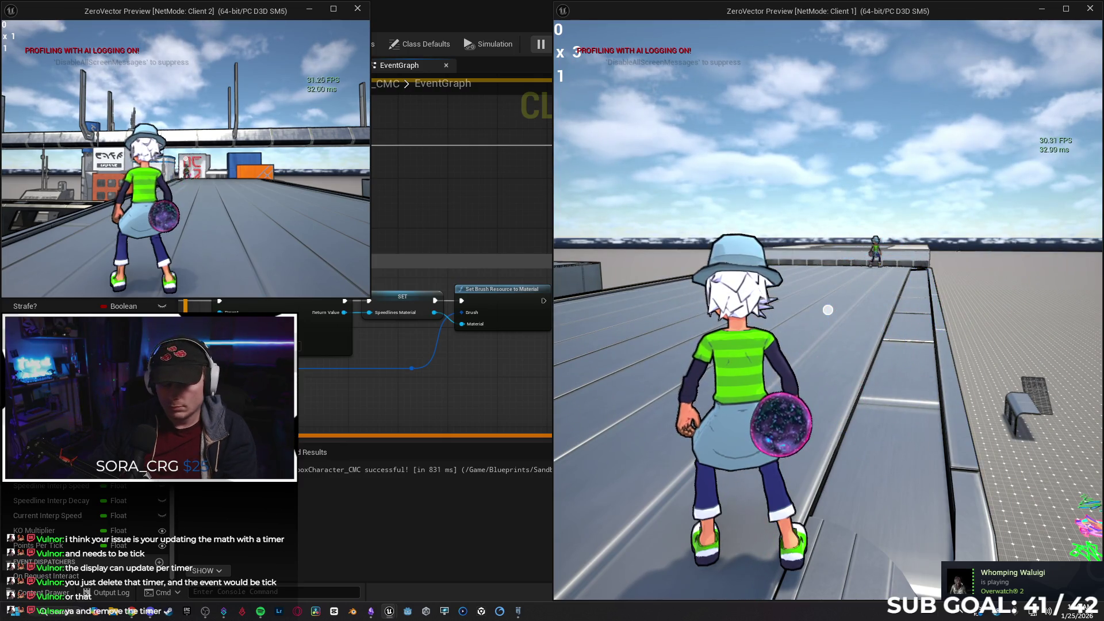
pyautogui.press('super')
pyautogui.press('super')
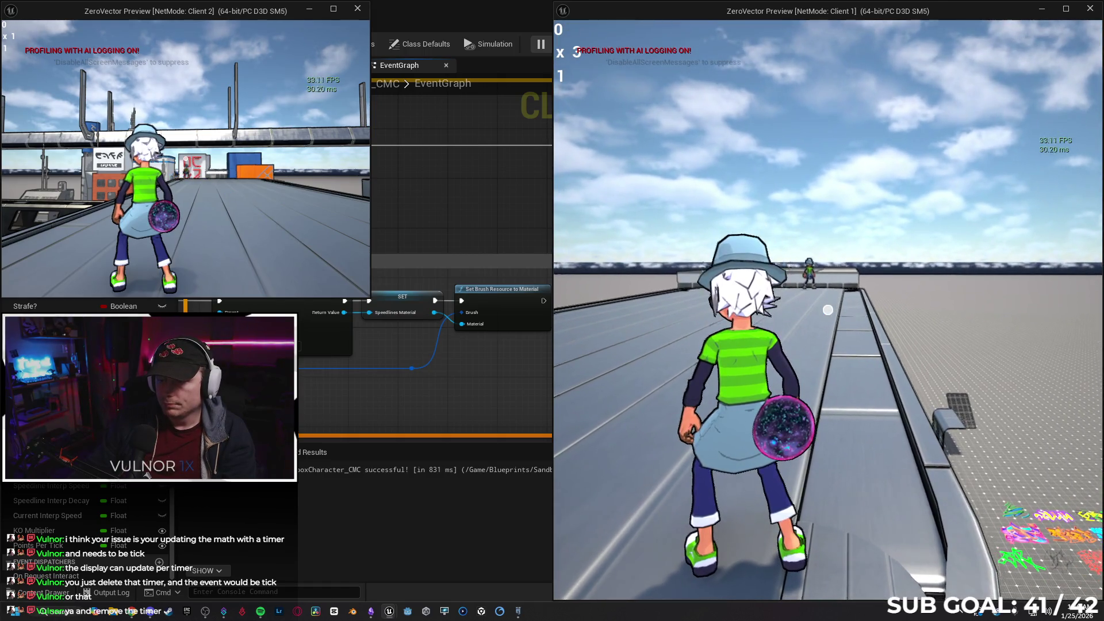
pyautogui.press('w')
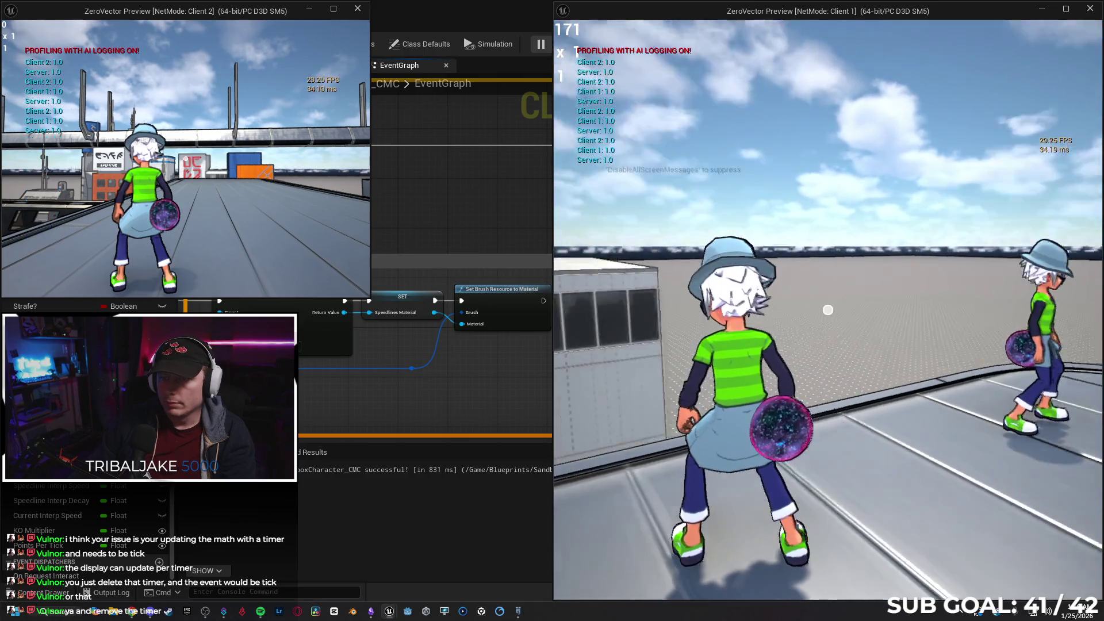
pyautogui.press('super')
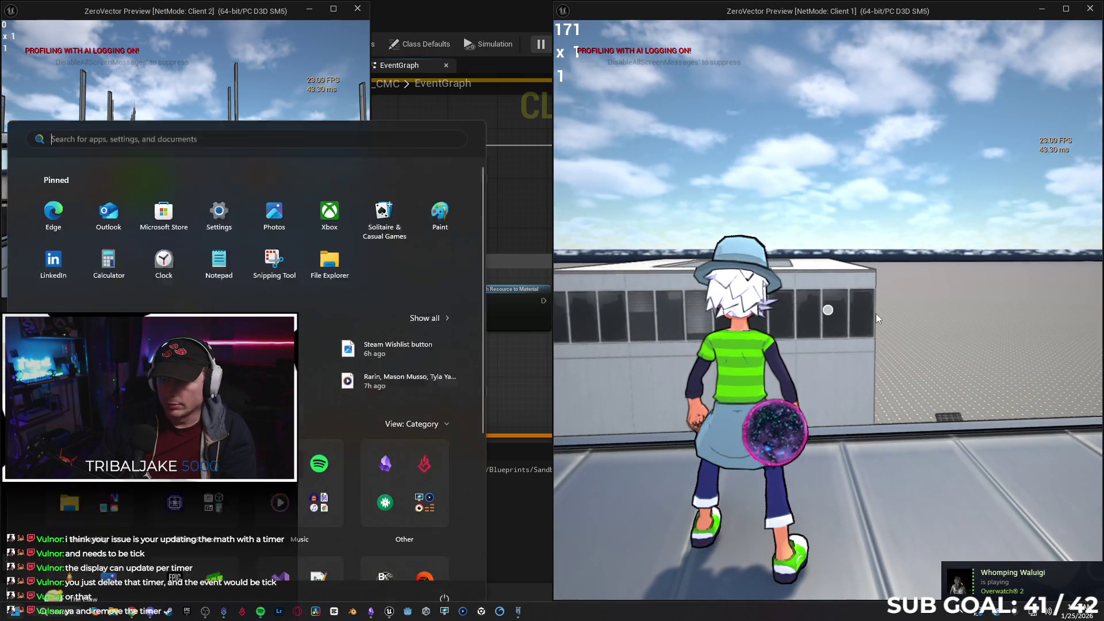
pyautogui.press('Escape')
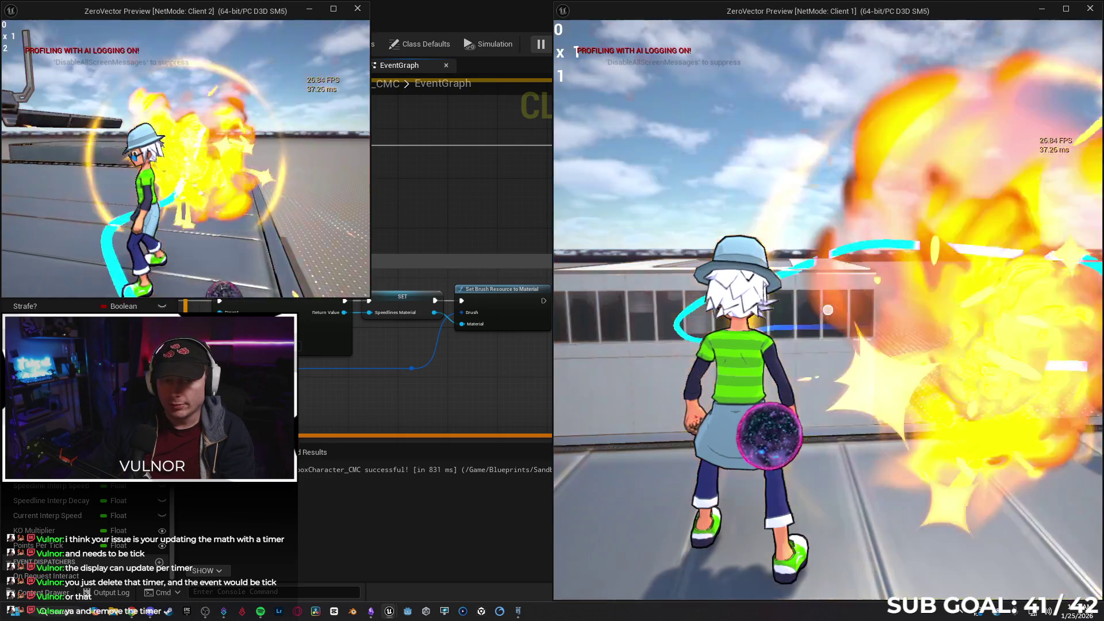
# - Run the character toward the street, then end the play-in-editor session
pyautogui.press('super')
pyautogui.click(744, 328)
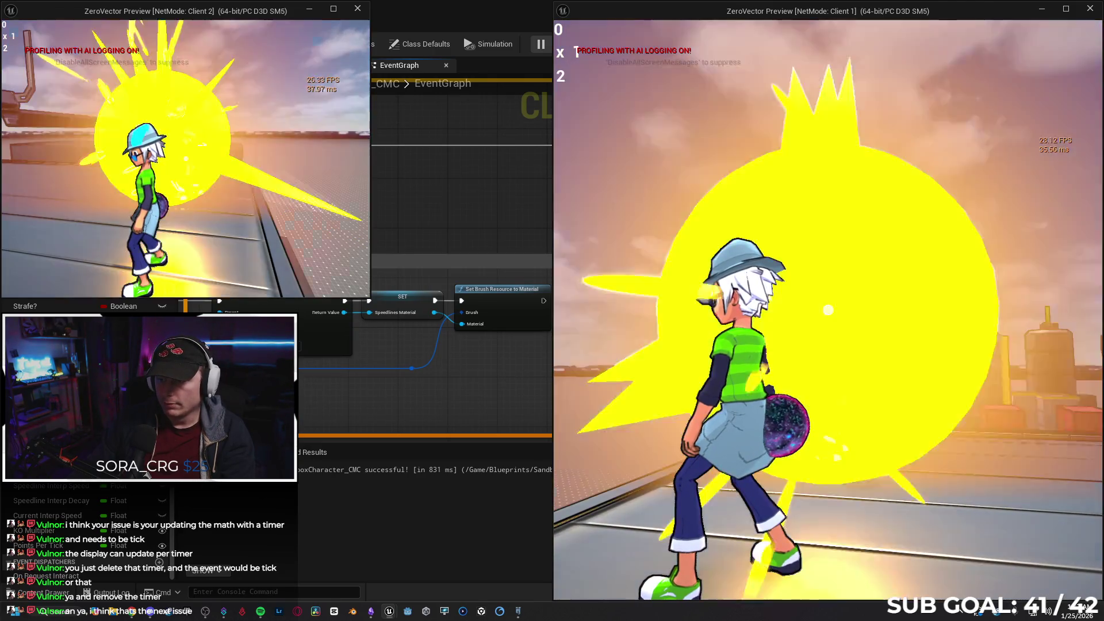
pyautogui.press('w')
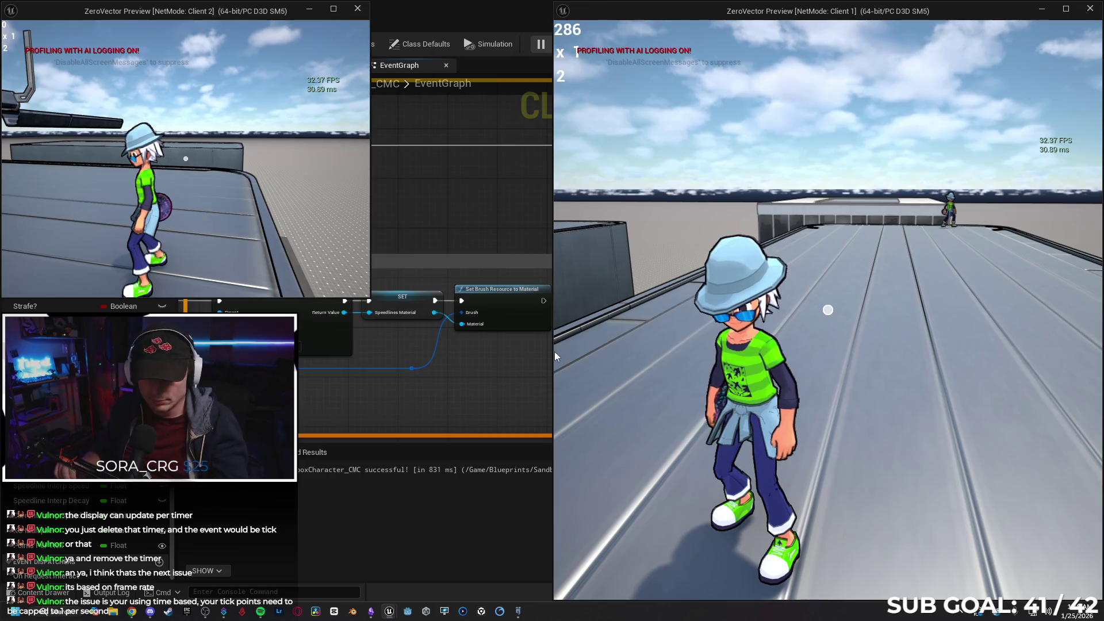
pyautogui.hotkey('alt', 'Tab')
pyautogui.press('Escape')
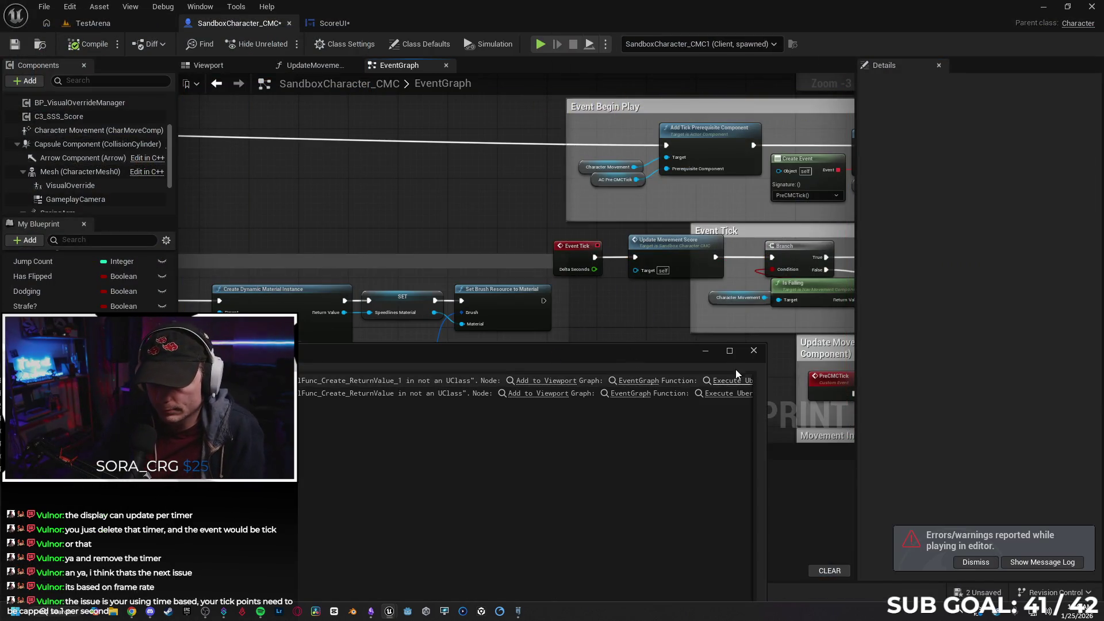
# - In UpdateMovementScore, view the Points Per Tick variable's settings (Float, default 1.0)
pyautogui.click(320, 67)
pyautogui.scroll(3, 663, 292)
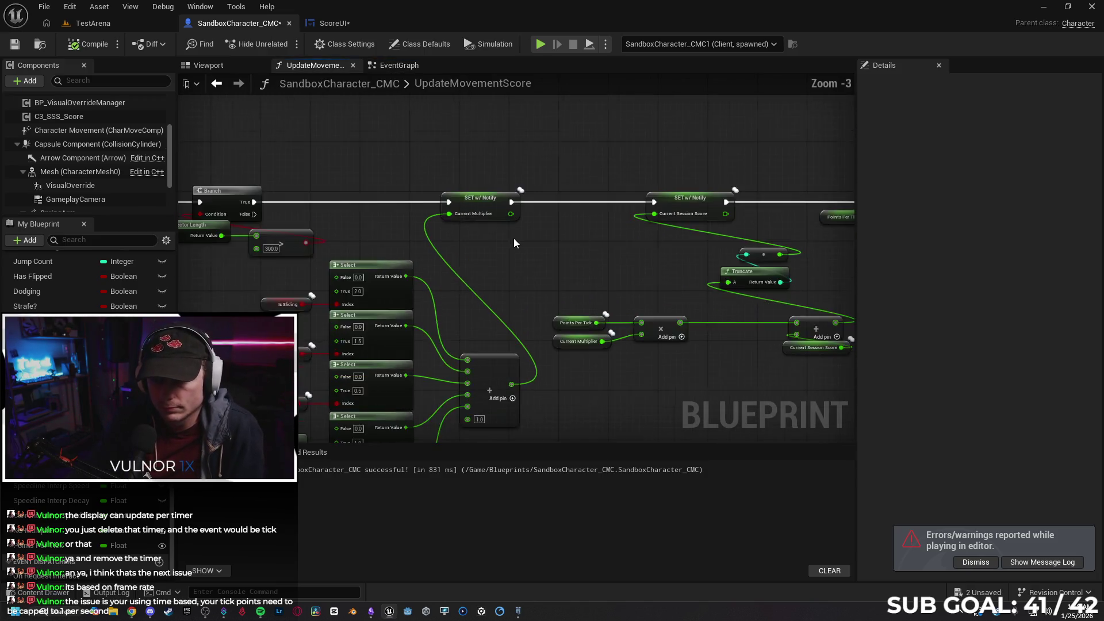
pyautogui.click(492, 293)
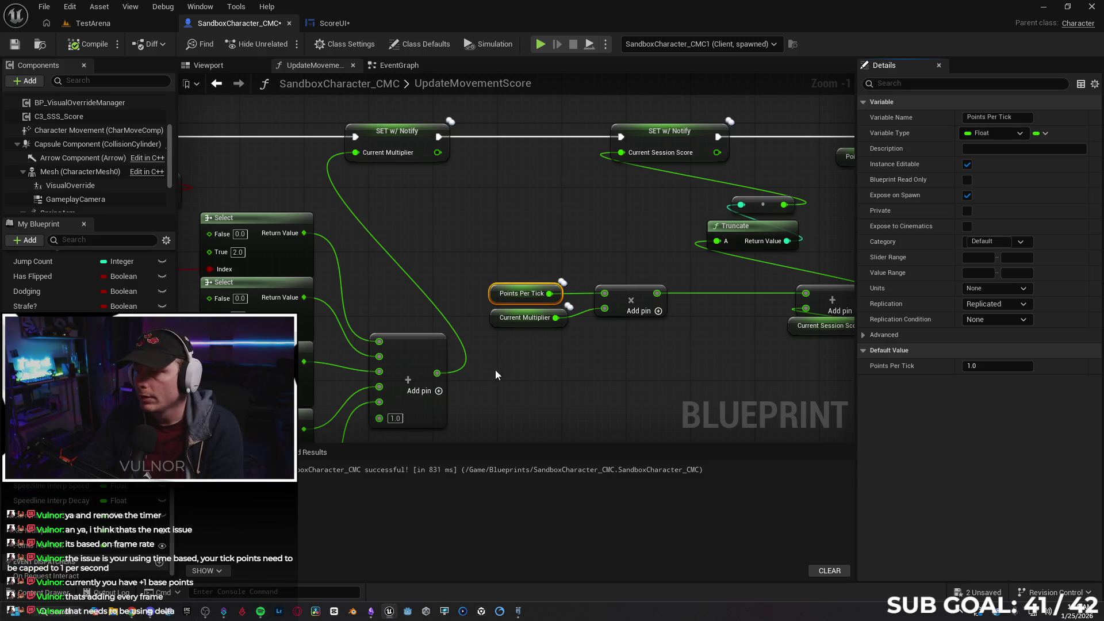
pyautogui.moveTo(516, 374); pyautogui.dragTo(527, 364)
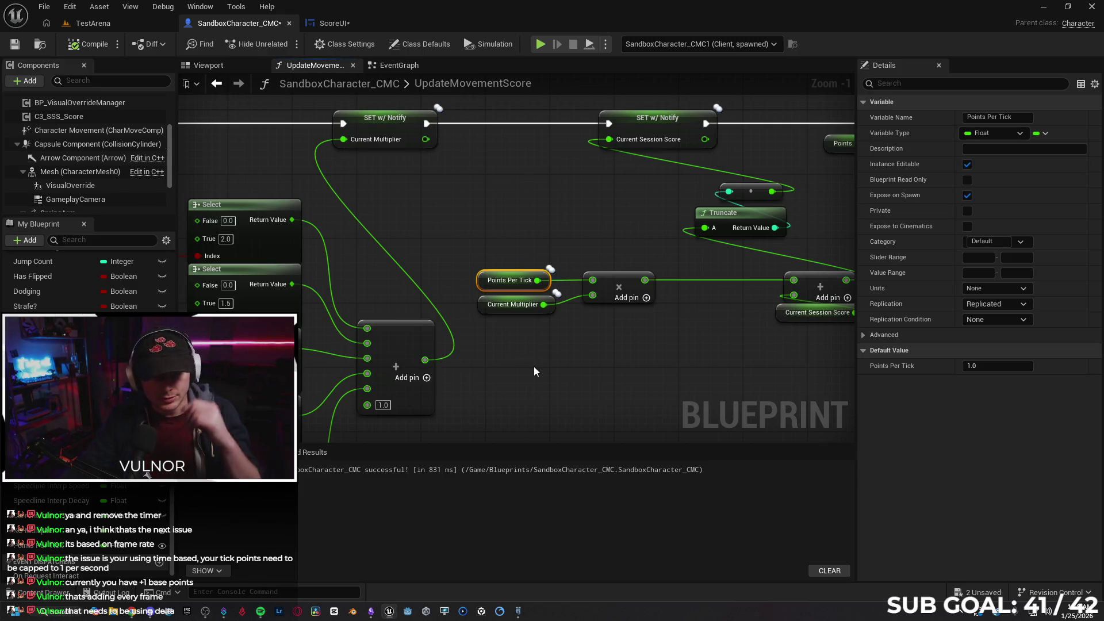
# - In the EventGraph, drag a wire from Event Tick's Delta Seconds toward Update Movement Score, then cancel without connecting
pyautogui.click(335, 24)
pyautogui.click(240, 27)
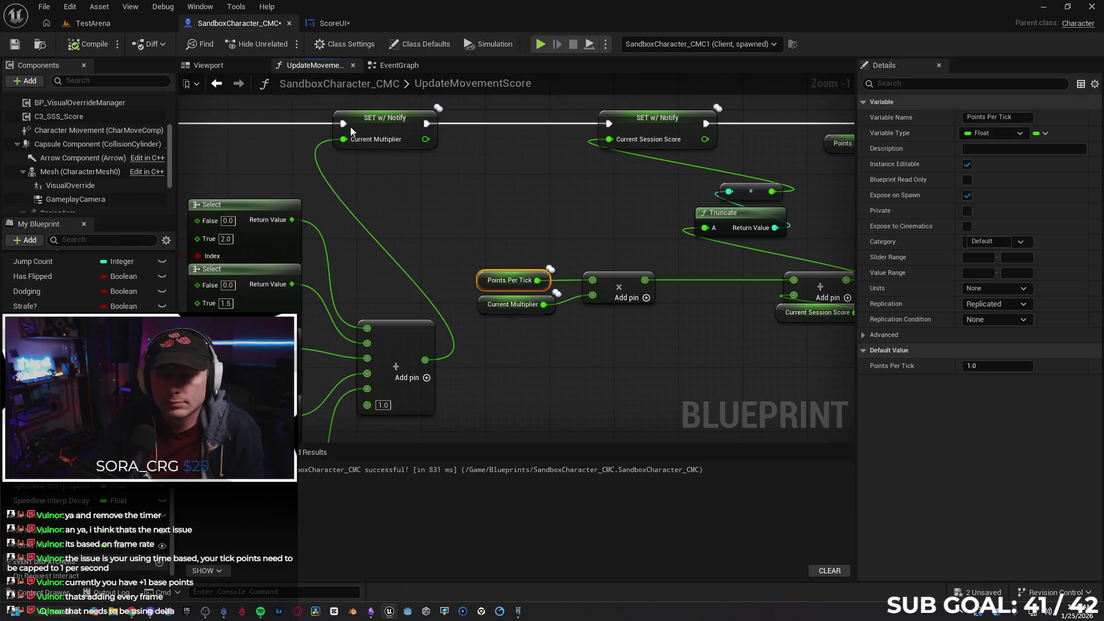
pyautogui.click(394, 66)
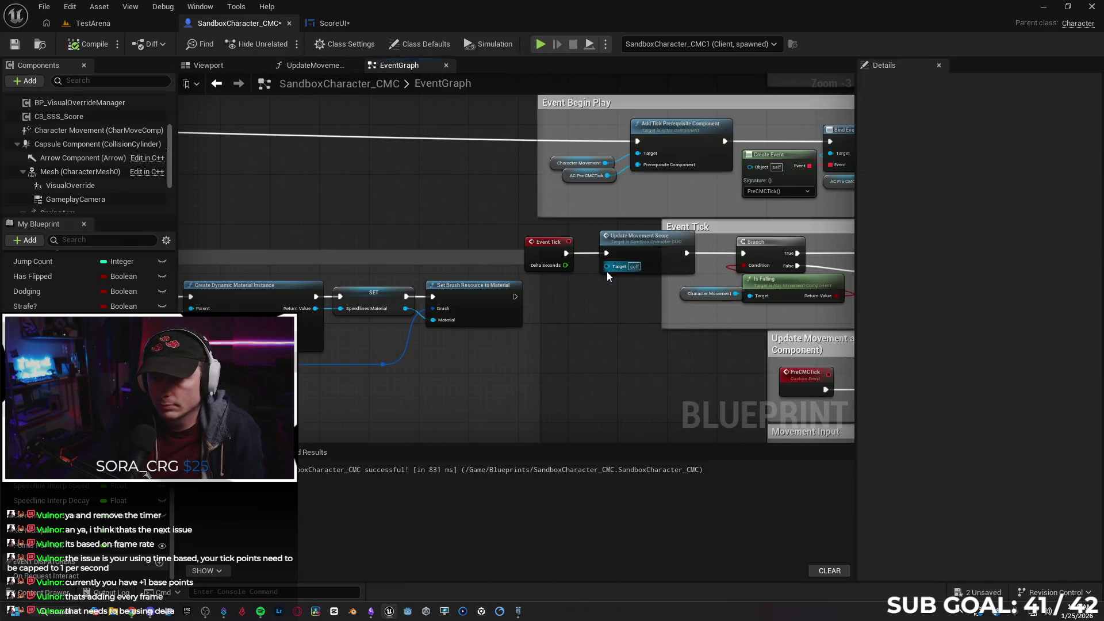
pyautogui.scroll(3, 606, 271)
pyautogui.moveTo(543, 262)
pyautogui.mouseDown()
pyautogui.moveTo(613, 264)
pyautogui.moveTo(629, 243)
pyautogui.mouseUp()
pyautogui.click(584, 313)
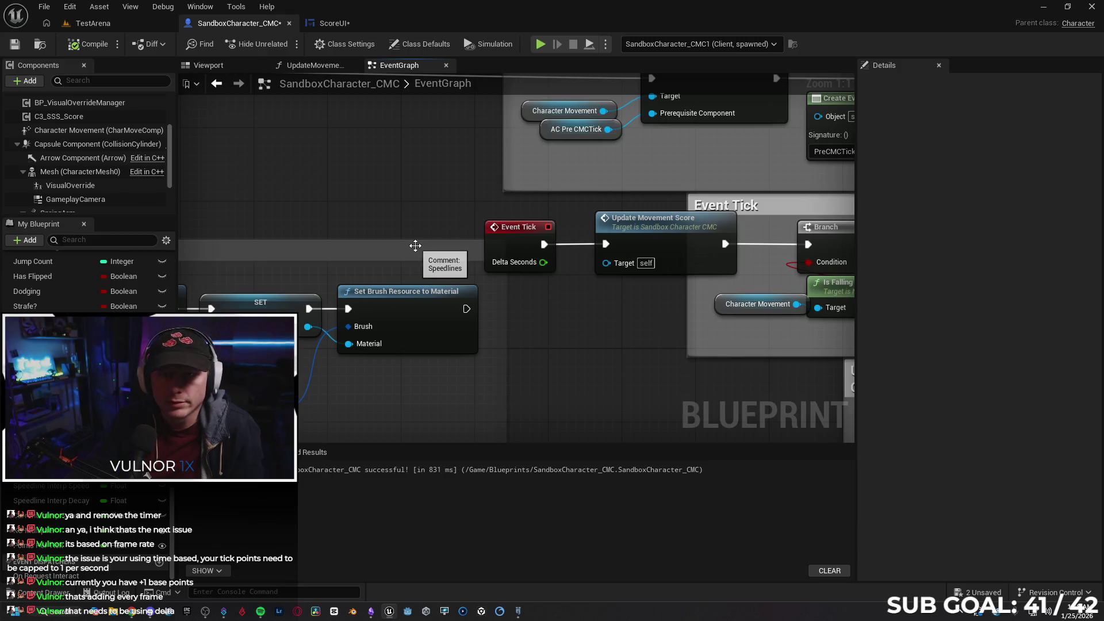
# - Save the ScoreUI widget blueprint and go back to Points Per Tick in UpdateMovementScore
pyautogui.click(335, 29)
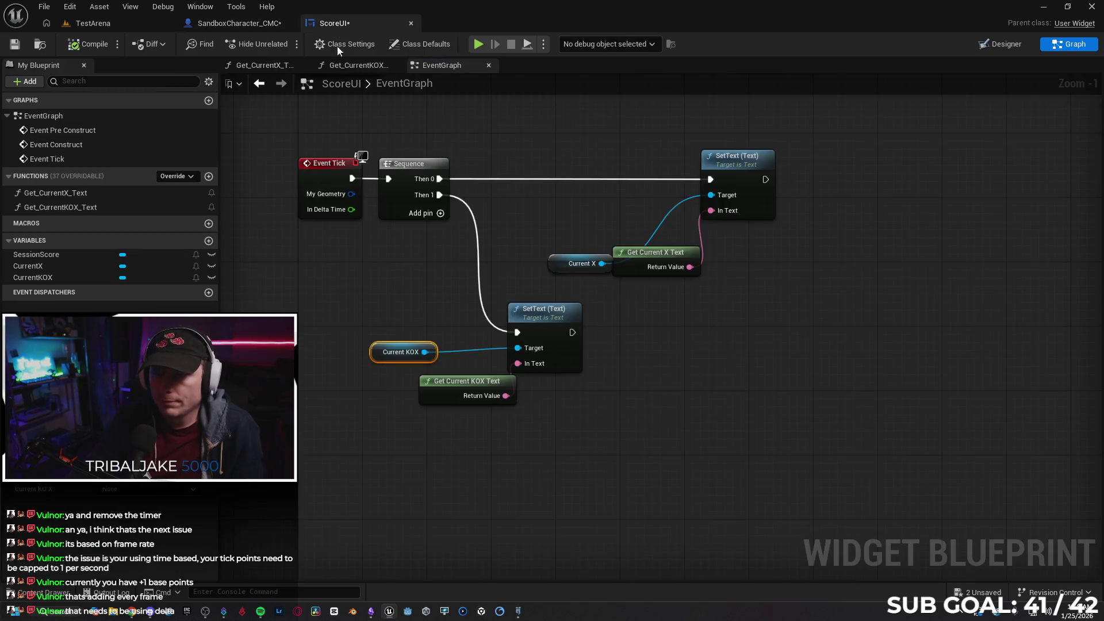
pyautogui.click(362, 258)
pyautogui.click(16, 45)
pyautogui.click(250, 25)
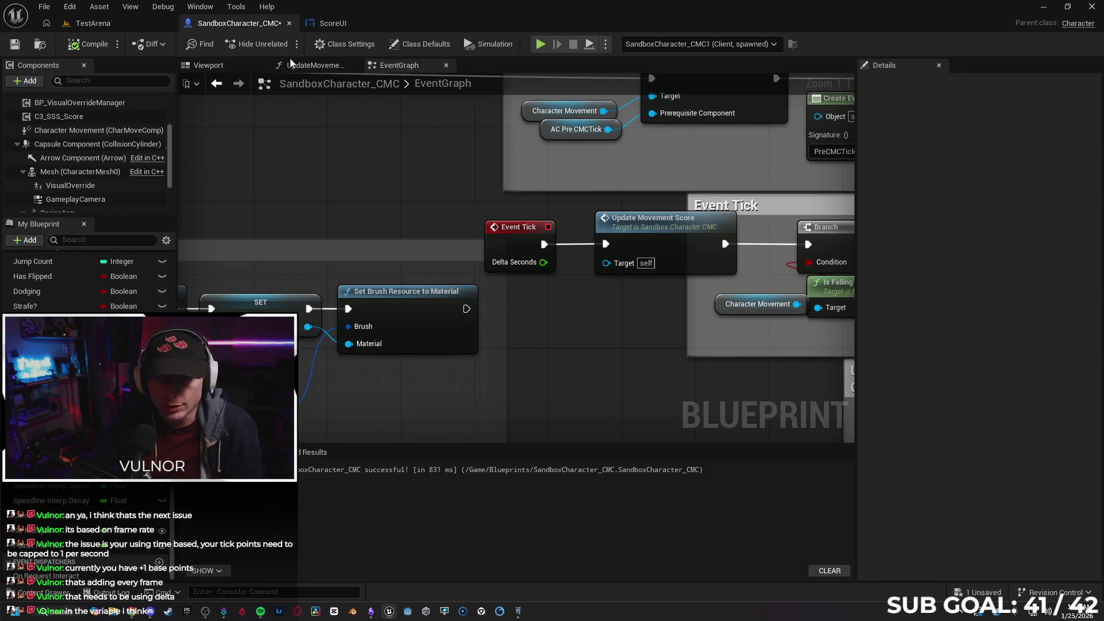
pyautogui.click(311, 65)
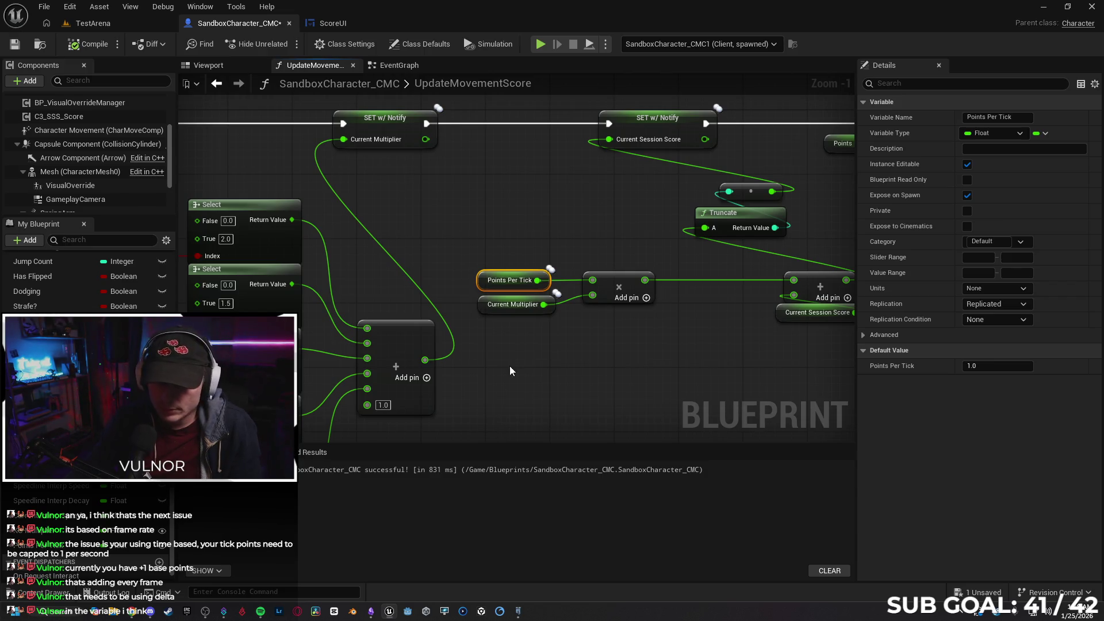
pyautogui.moveTo(508, 365); pyautogui.dragTo(495, 363)
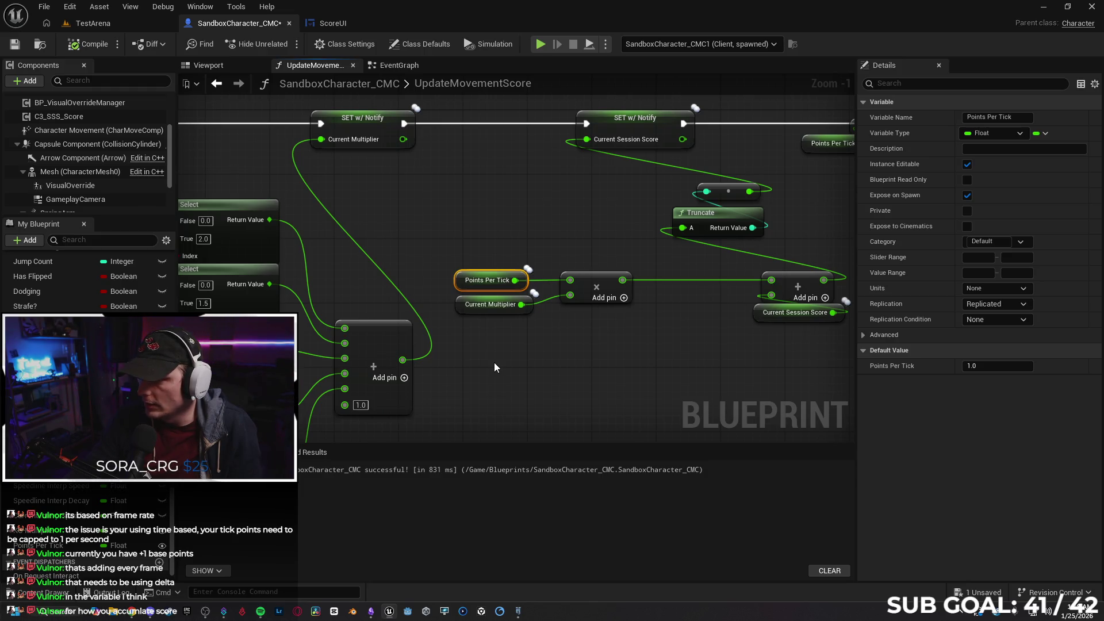
pyautogui.click(994, 293)
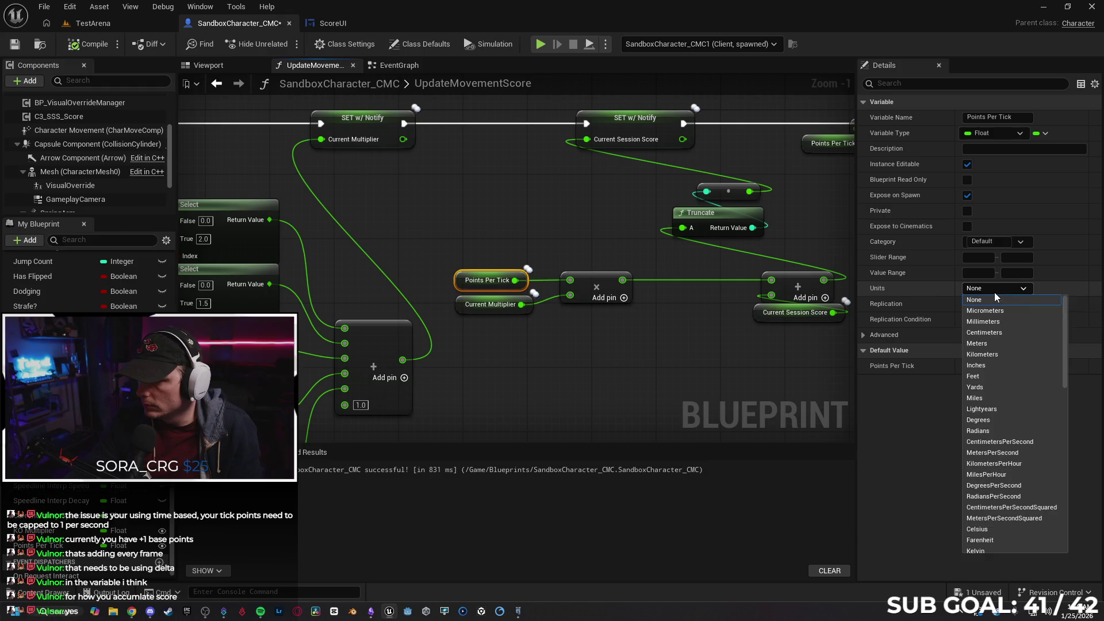
pyautogui.click(1004, 289)
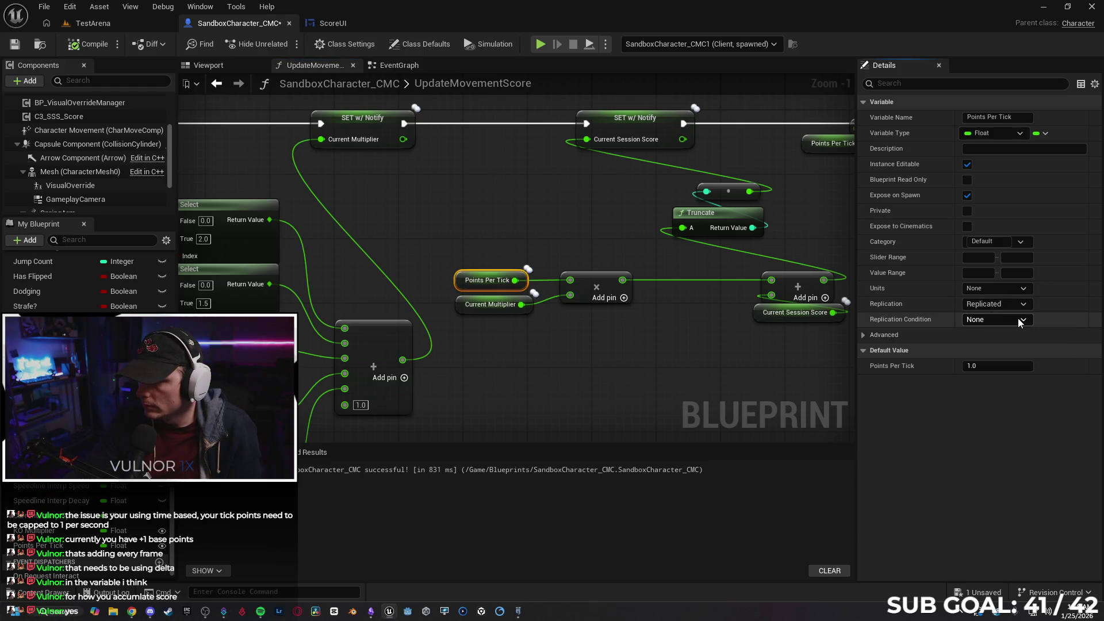
pyautogui.click(1018, 319)
pyautogui.click(1019, 320)
pyautogui.click(1015, 289)
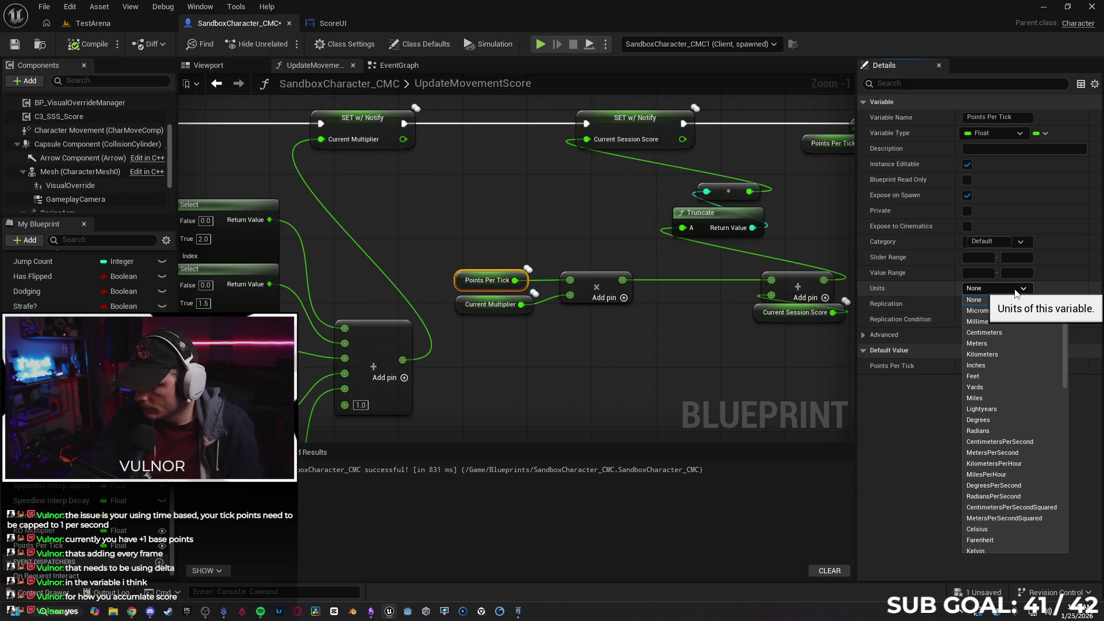
pyautogui.click(1013, 289)
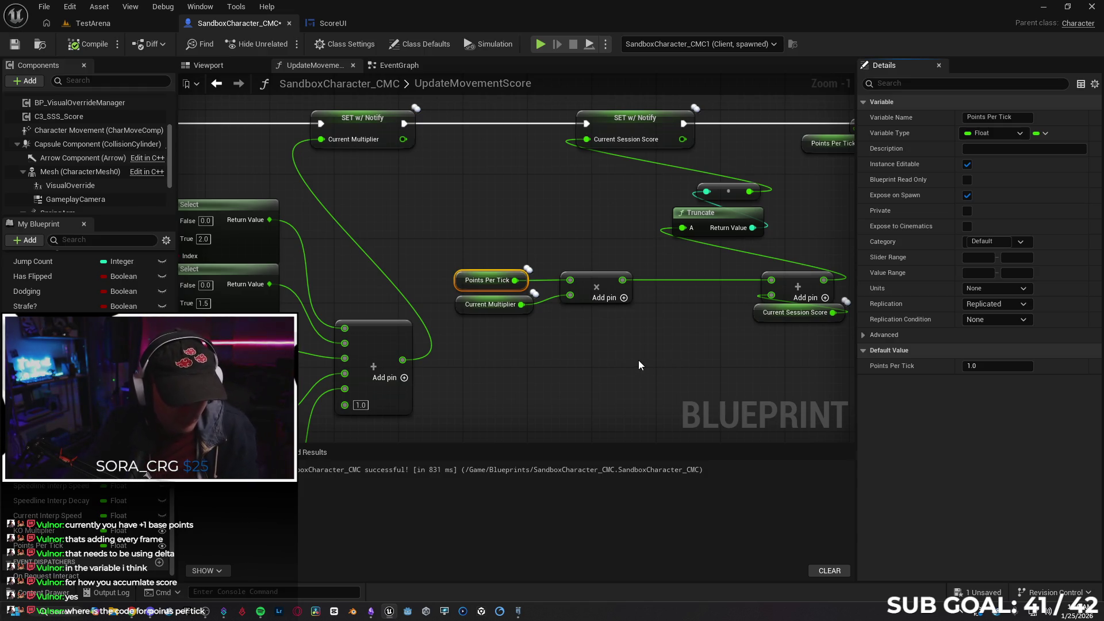
pyautogui.moveTo(493, 377); pyautogui.dragTo(458, 375)
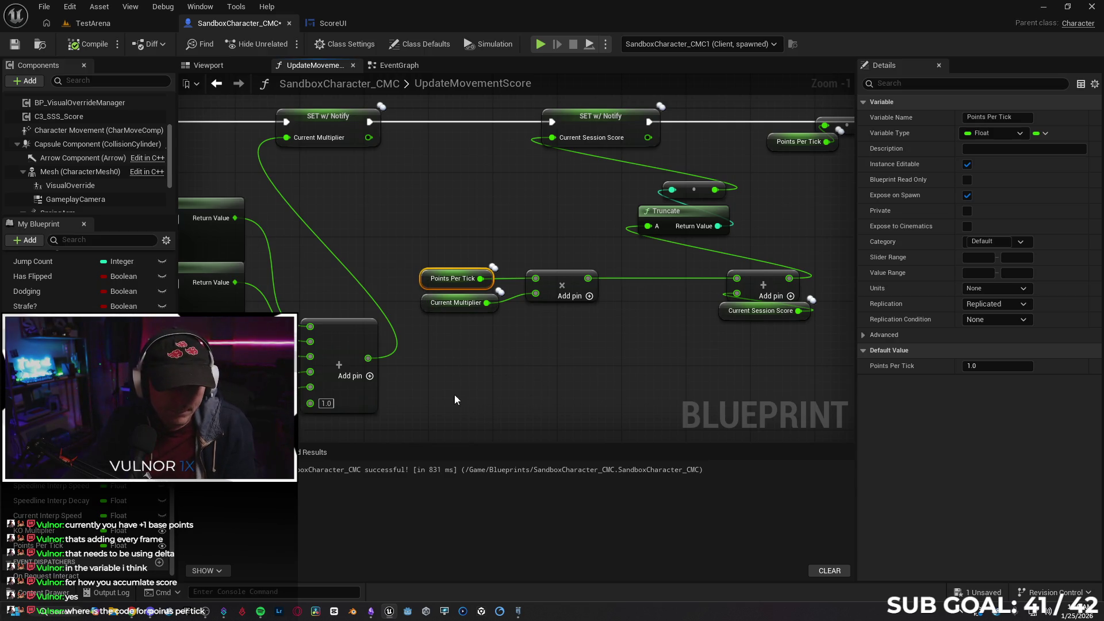
pyautogui.scroll(-2, 457, 315)
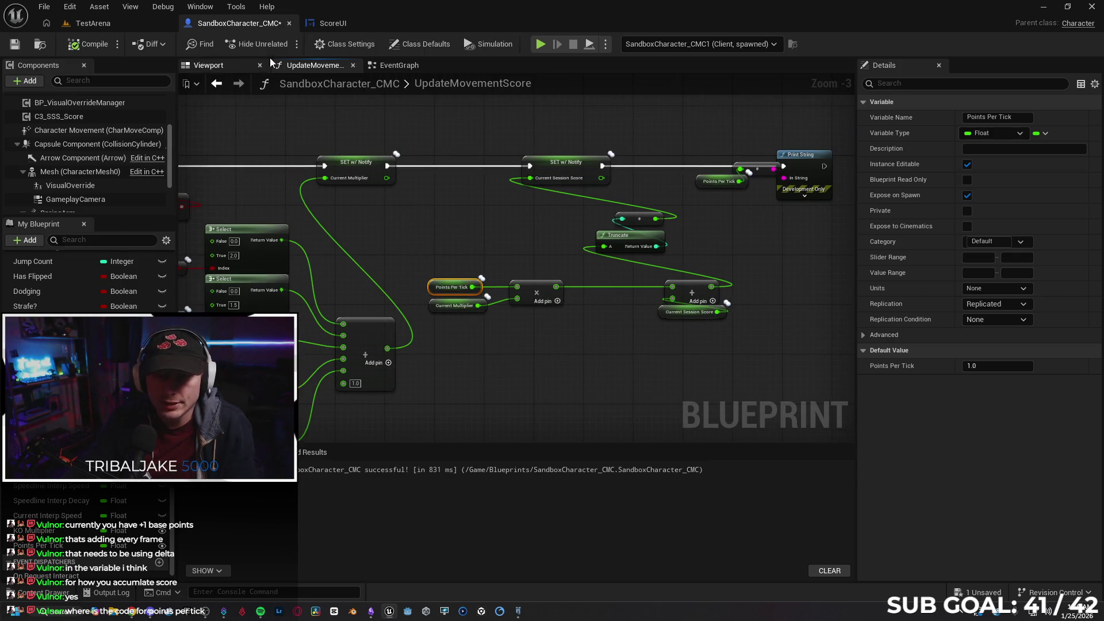
pyautogui.click(395, 67)
# - Browse the EventGraph for Points Per Tick logic and the Hit Other Player branch
pyautogui.scroll(-1, 547, 311)
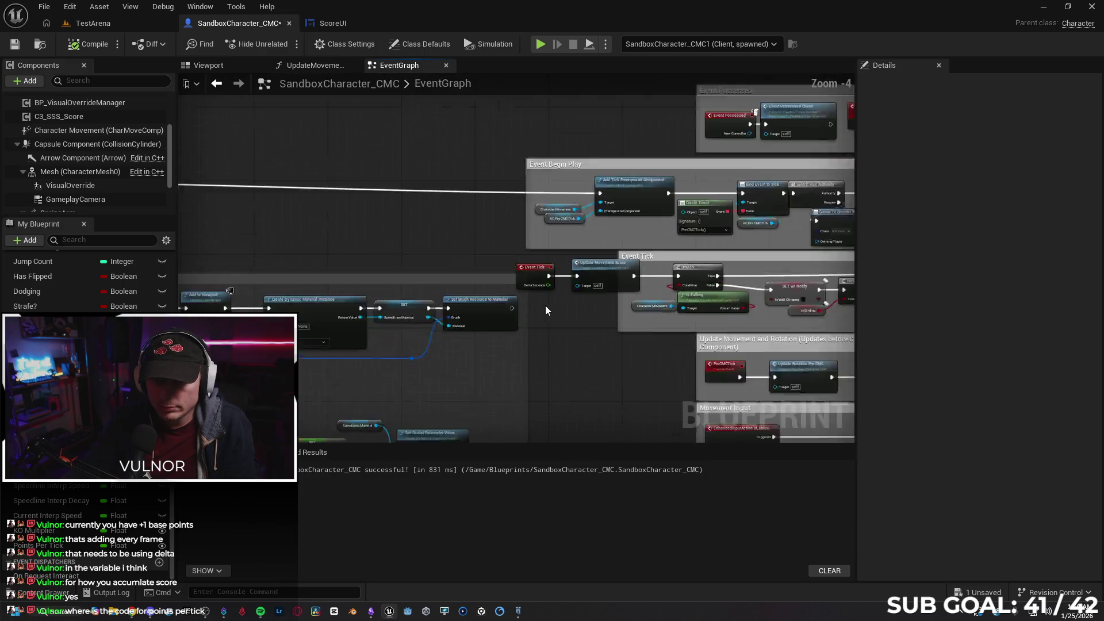
pyautogui.scroll(-4, 546, 311)
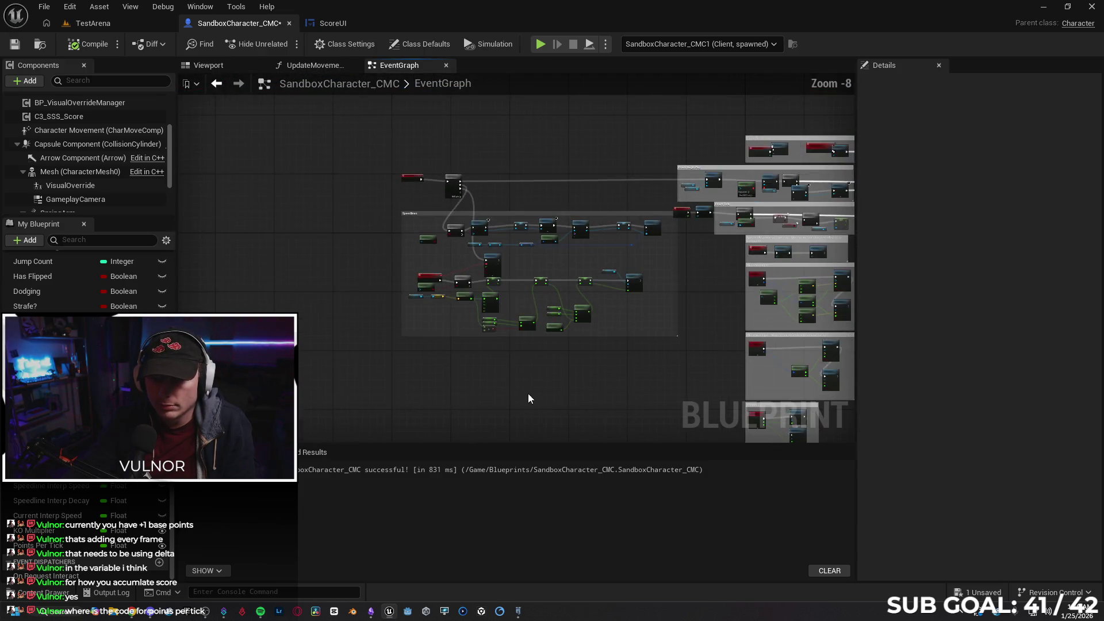
pyautogui.scroll(3, 527, 392)
pyautogui.scroll(3, 588, 301)
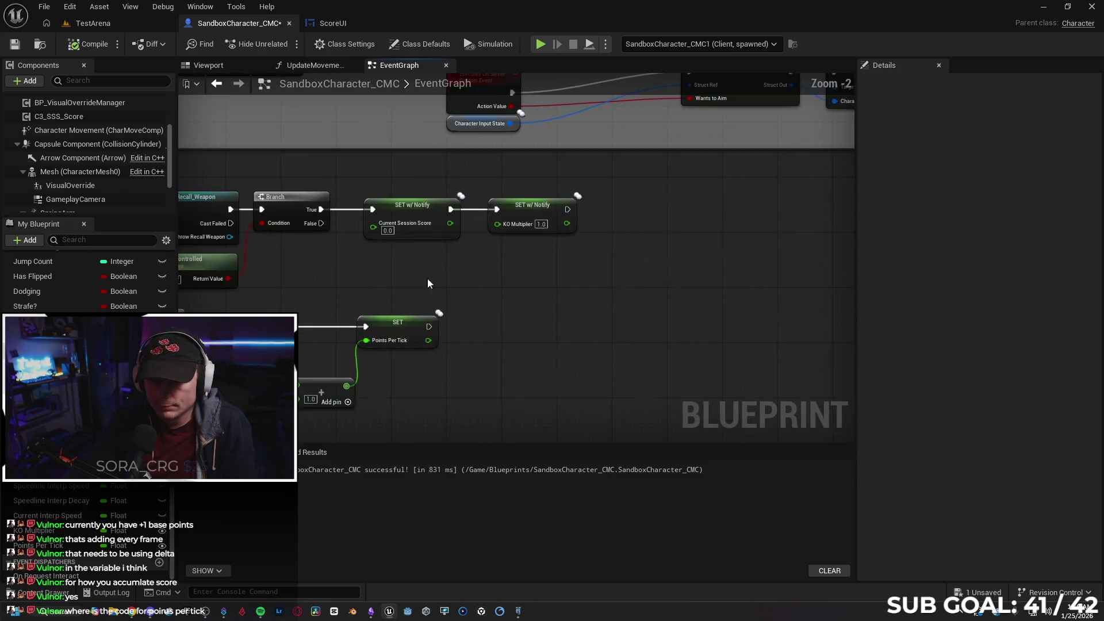
pyautogui.moveTo(431, 282); pyautogui.dragTo(656, 277)
pyautogui.moveTo(483, 362); pyautogui.dragTo(448, 307)
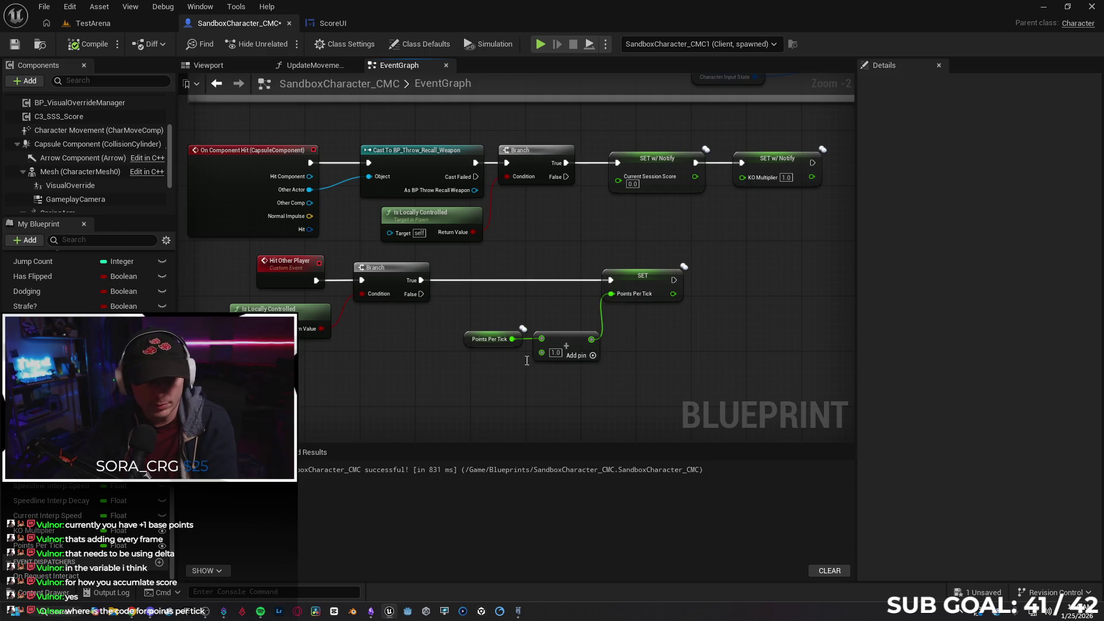
# - Close the ScoreUI tab and clear the selection in the UpdateMovementScore graph
pyautogui.click(350, 23)
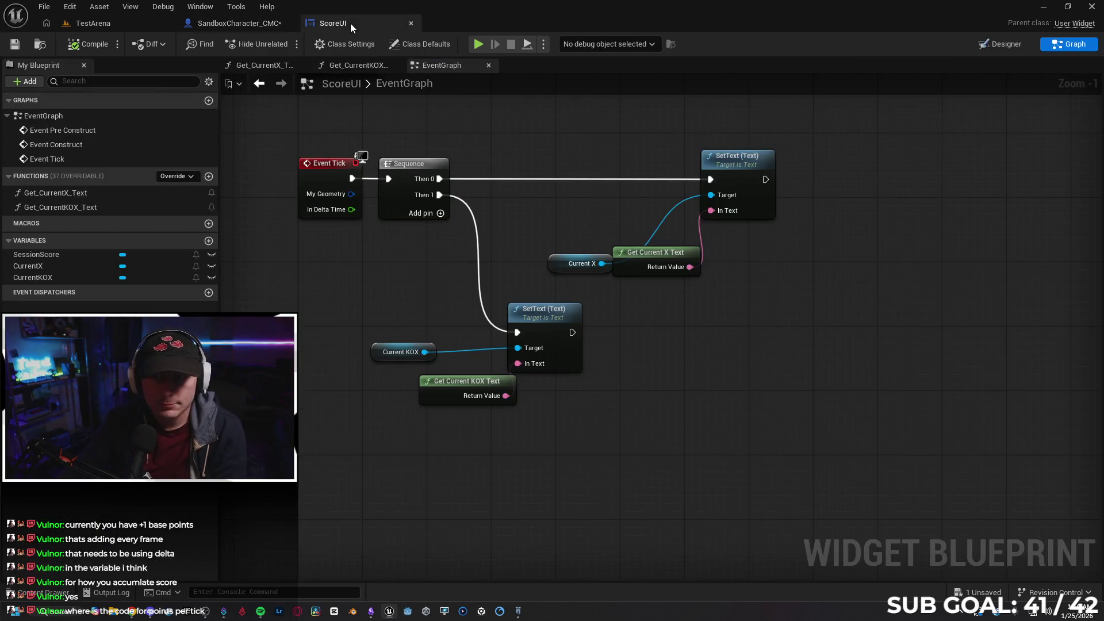
pyautogui.click(412, 23)
pyautogui.click(316, 67)
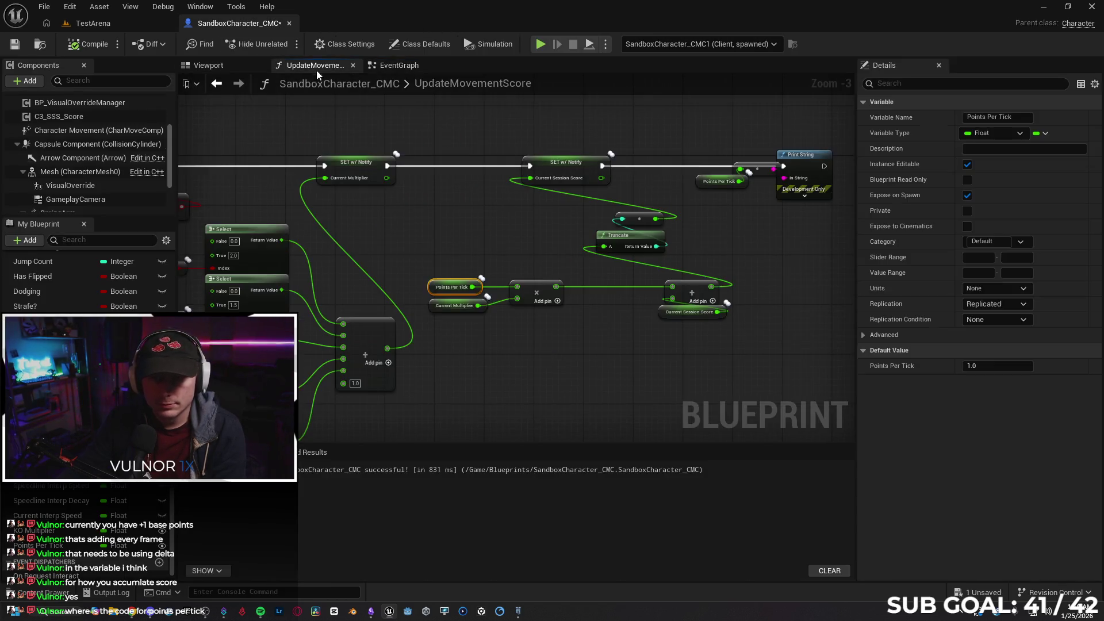
pyautogui.moveTo(505, 356)
pyautogui.mouseDown()
pyautogui.moveTo(632, 323)
pyautogui.moveTo(725, 330)
pyautogui.moveTo(611, 315)
pyautogui.moveTo(604, 332)
pyautogui.mouseUp()
pyautogui.click(695, 346)
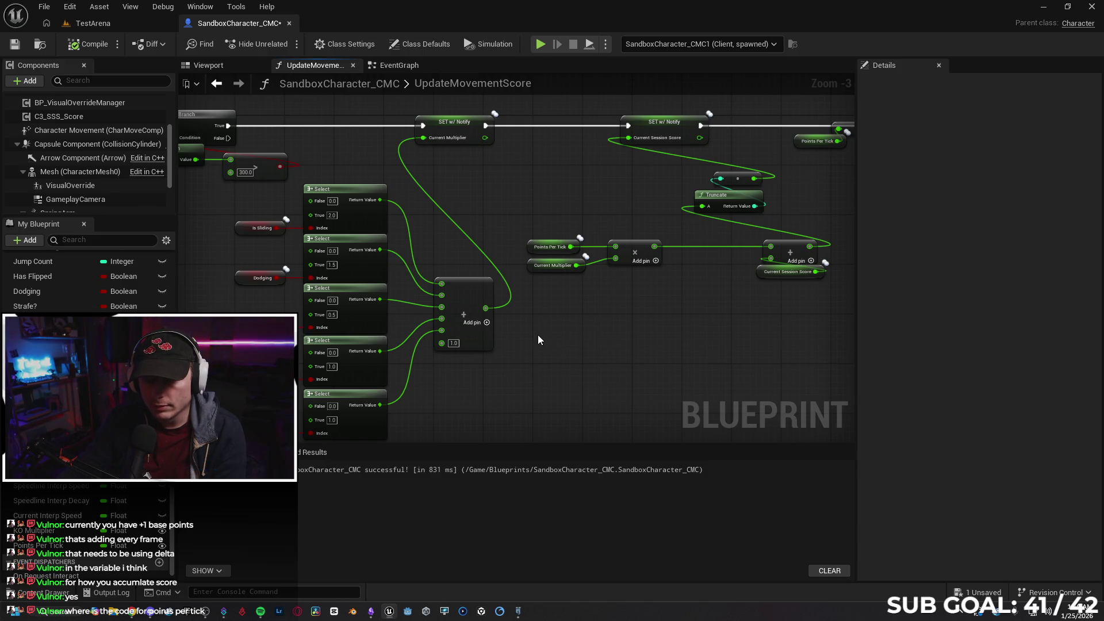
# - Add a Get Delta Time node via a 'get delta' search and place it below the Points Per Tick multiply
pyautogui.rightClick(547, 351)
pyautogui.write('get delta')
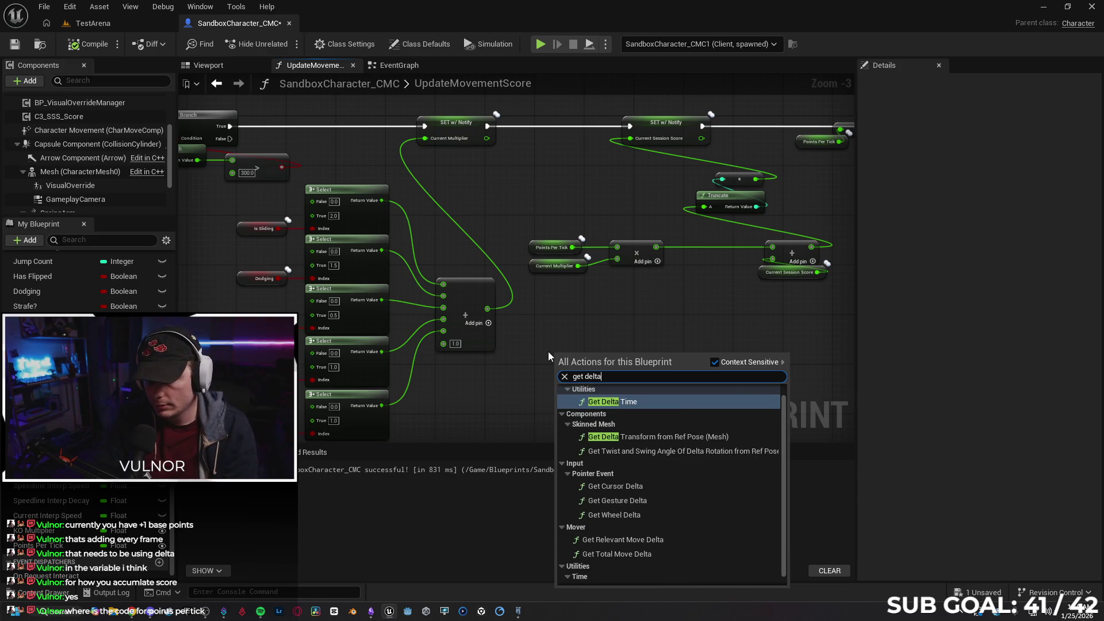
pyautogui.press('Return')
pyautogui.moveTo(610, 354); pyautogui.dragTo(586, 311)
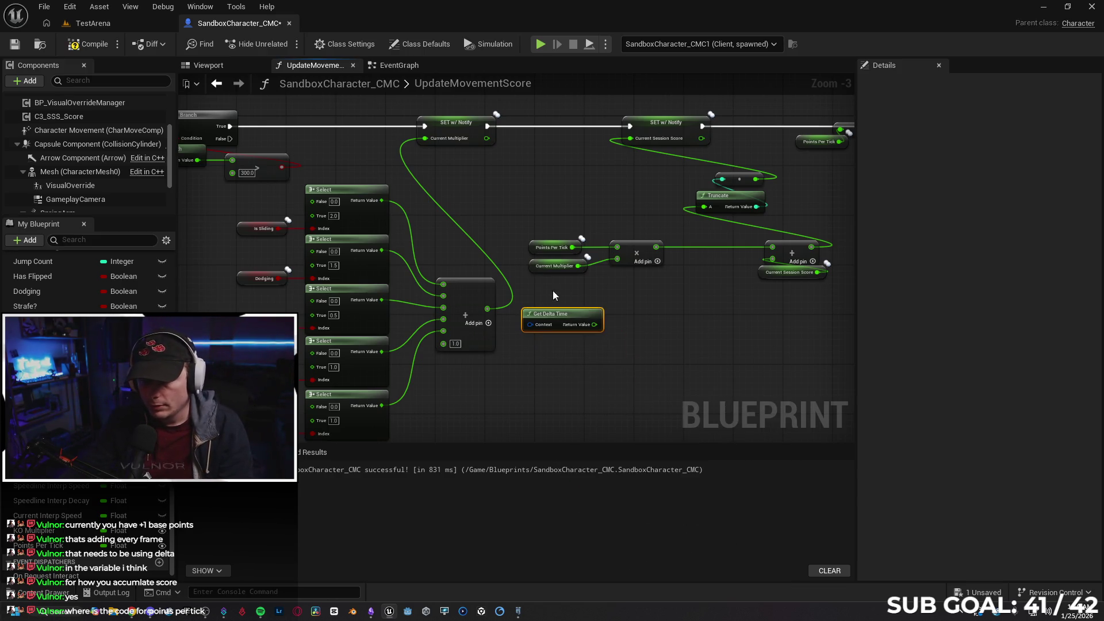
pyautogui.scroll(4, 544, 292)
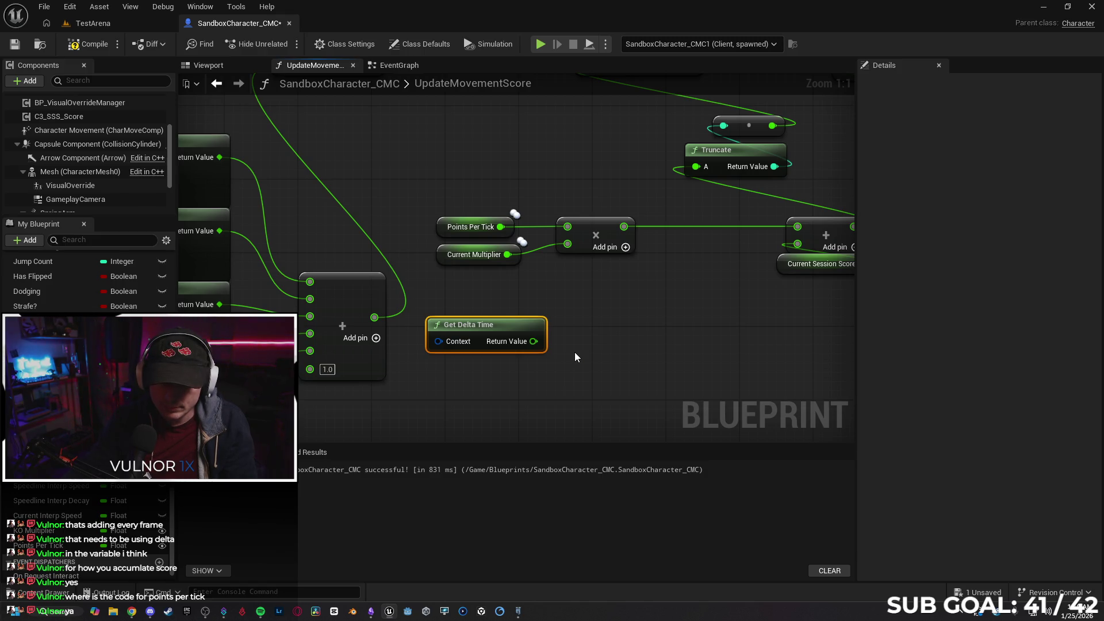
pyautogui.moveTo(570, 357); pyautogui.dragTo(508, 366)
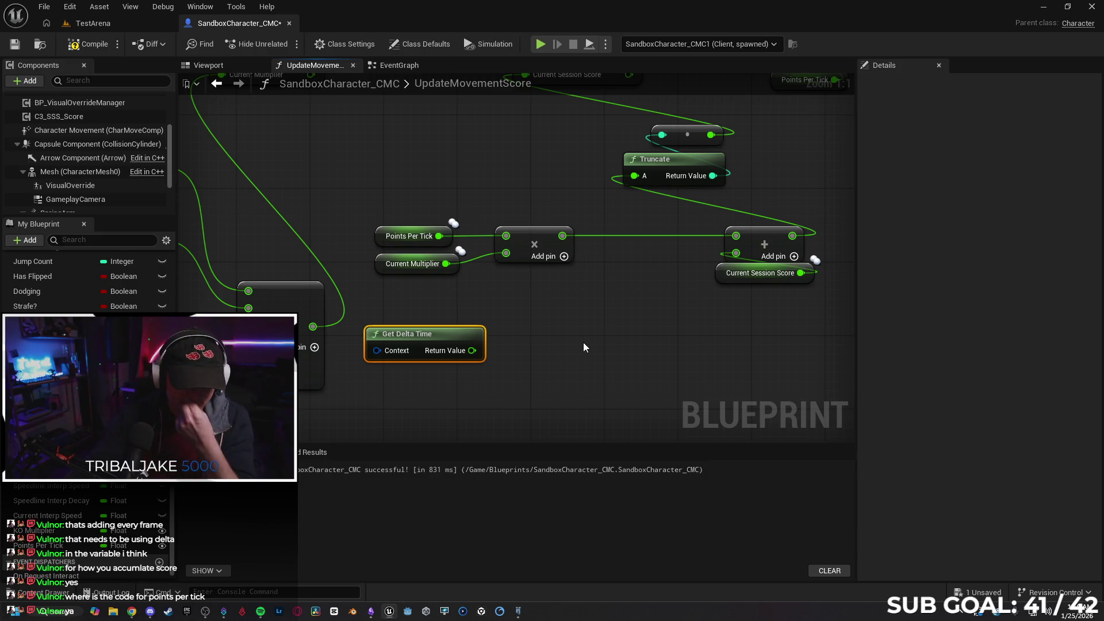
pyautogui.click(378, 245)
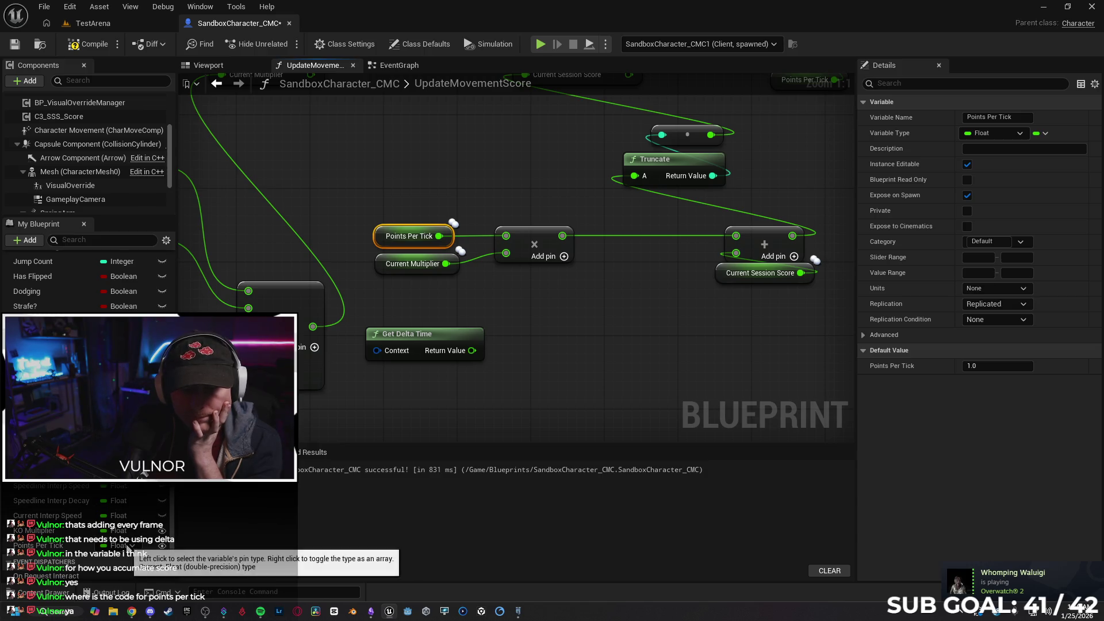
# - Change the Points Per Tick variable's type to Delta Time and confirm the type change
pyautogui.click(129, 546)
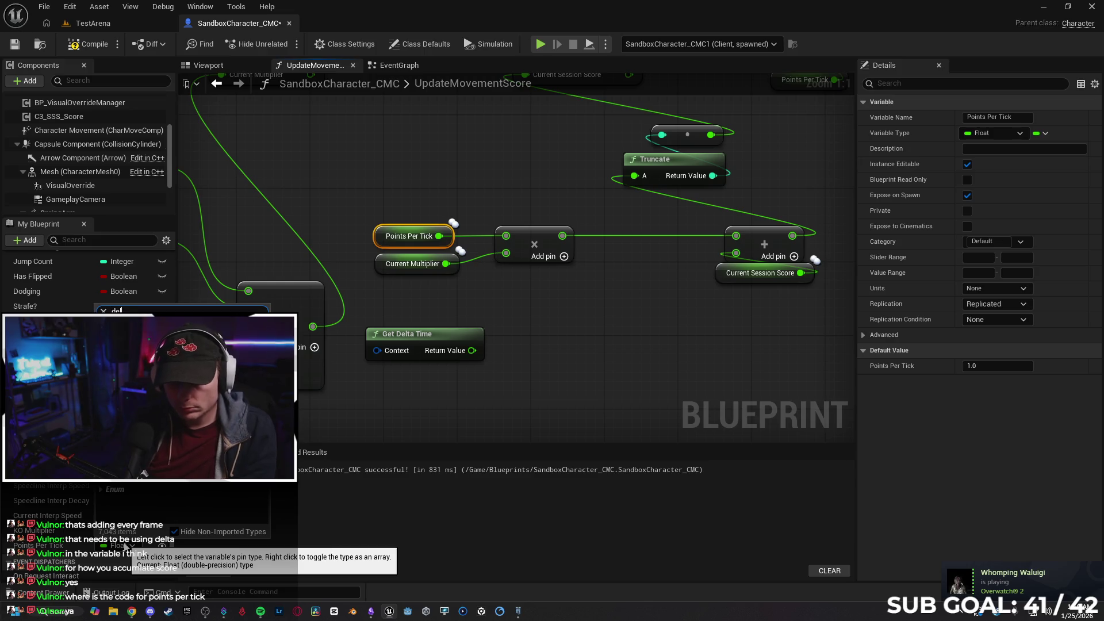
pyautogui.write('ta')
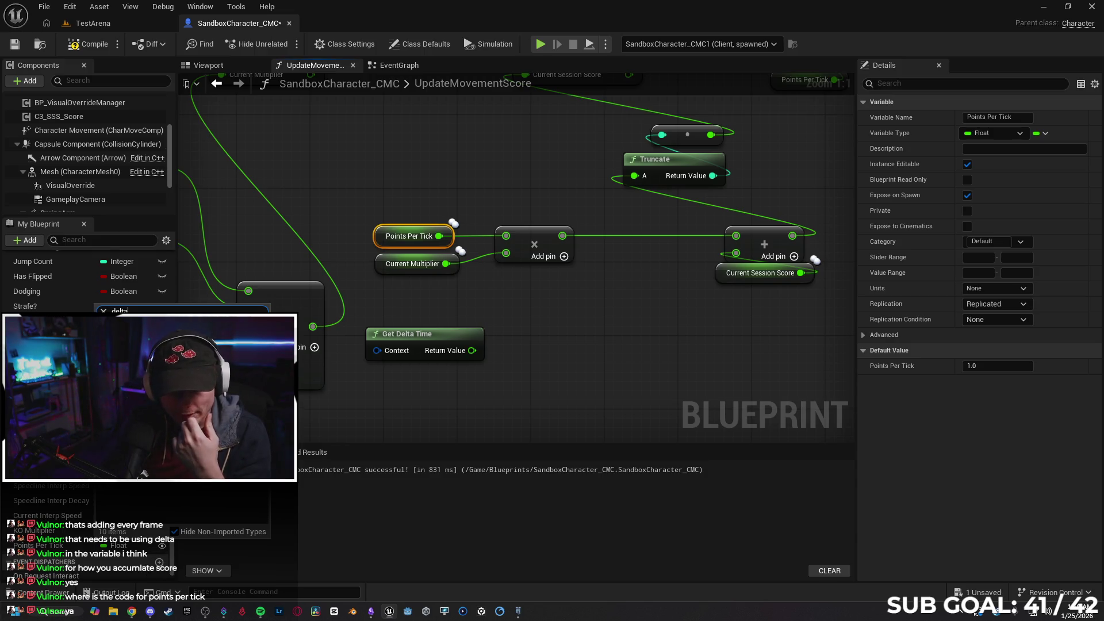
pyautogui.press('Return')
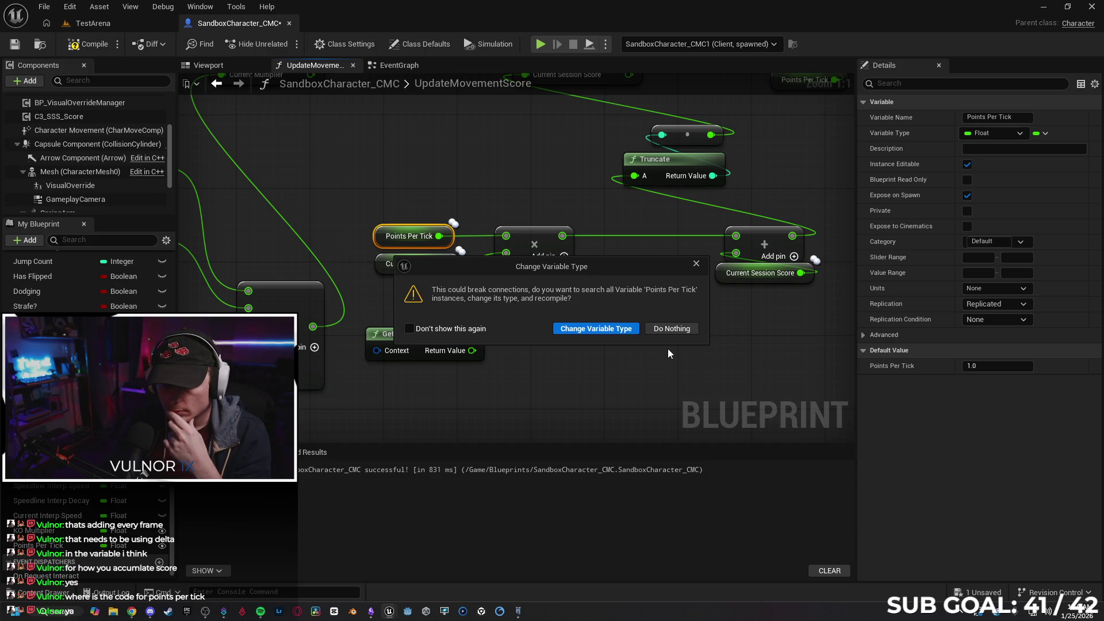
pyautogui.click(617, 330)
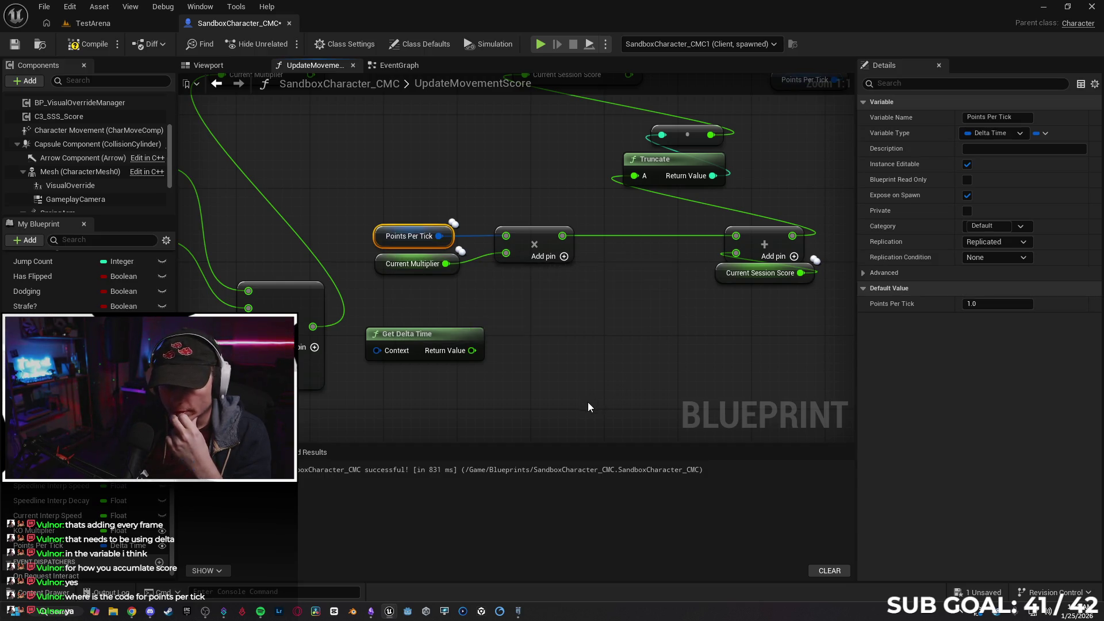
# - Delete the Get Delta Time node and bring the Print String and score nodes into view
pyautogui.click(432, 337)
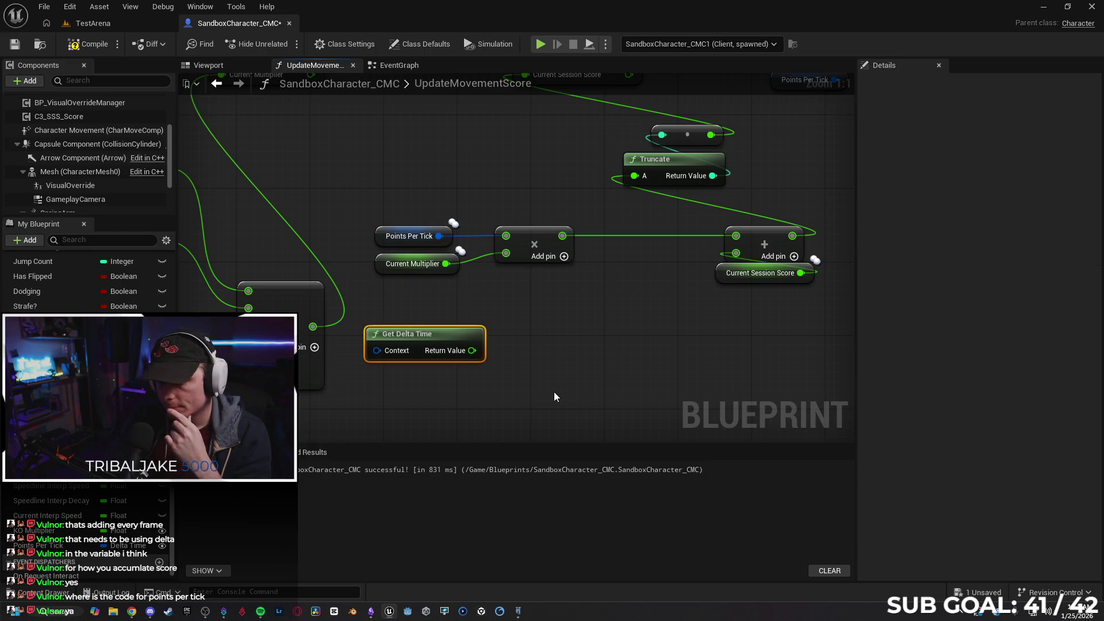
pyautogui.press('Delete')
pyautogui.moveTo(484, 337); pyautogui.dragTo(490, 369)
pyautogui.moveTo(396, 174); pyautogui.dragTo(243, 198)
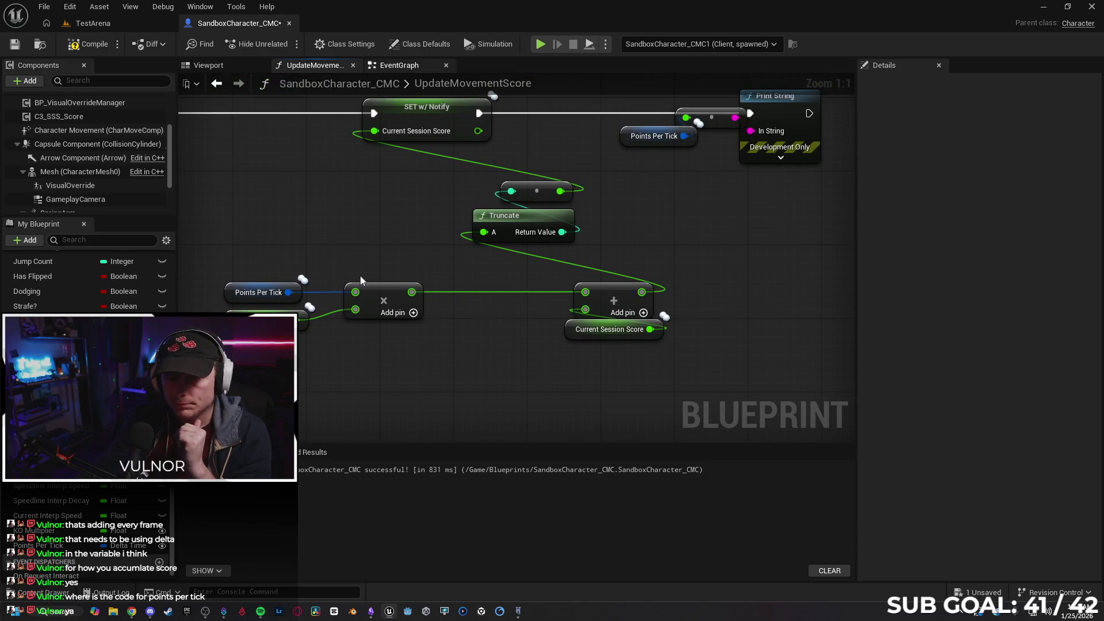
# - In the EventGraph, jump to the float Add node that has the Points Per Tick Delta Time type error
pyautogui.click(396, 65)
pyautogui.moveTo(440, 373); pyautogui.dragTo(416, 370)
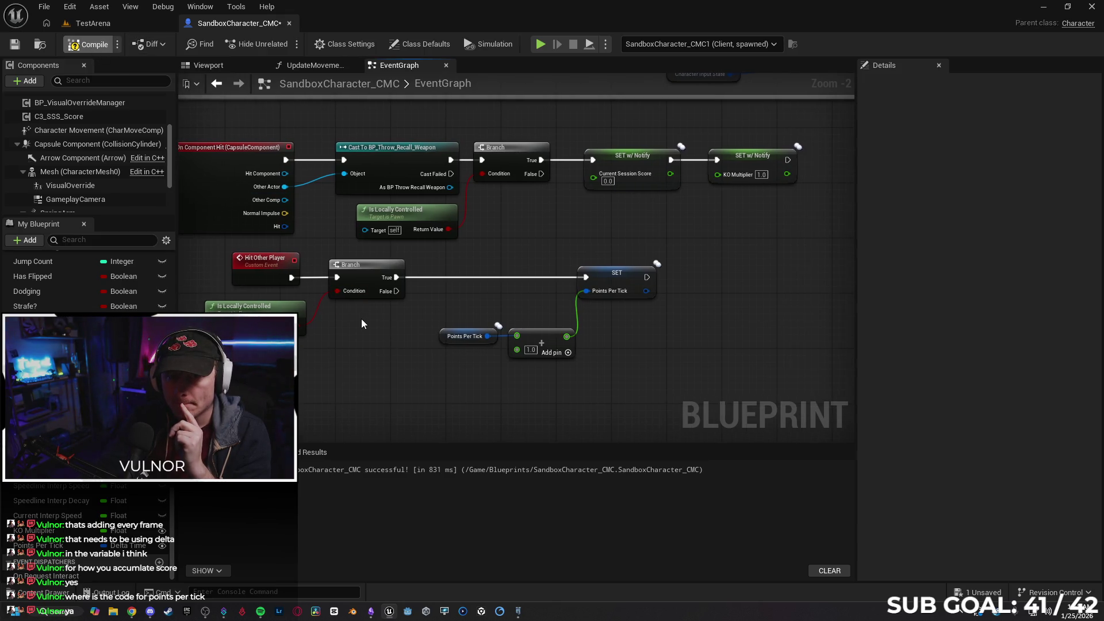
pyautogui.click(738, 470)
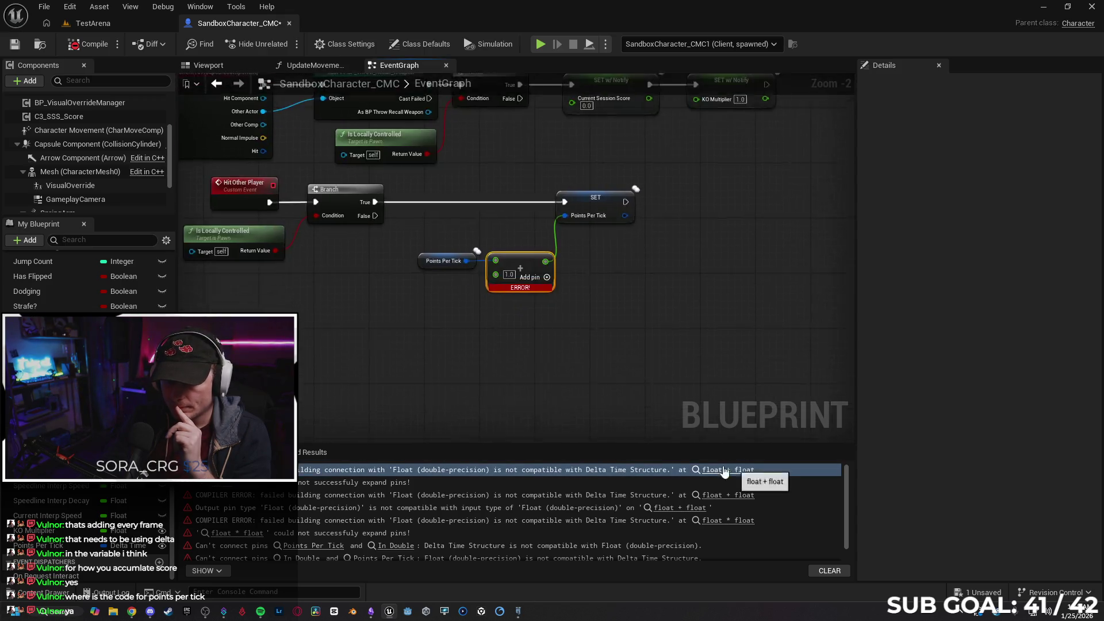